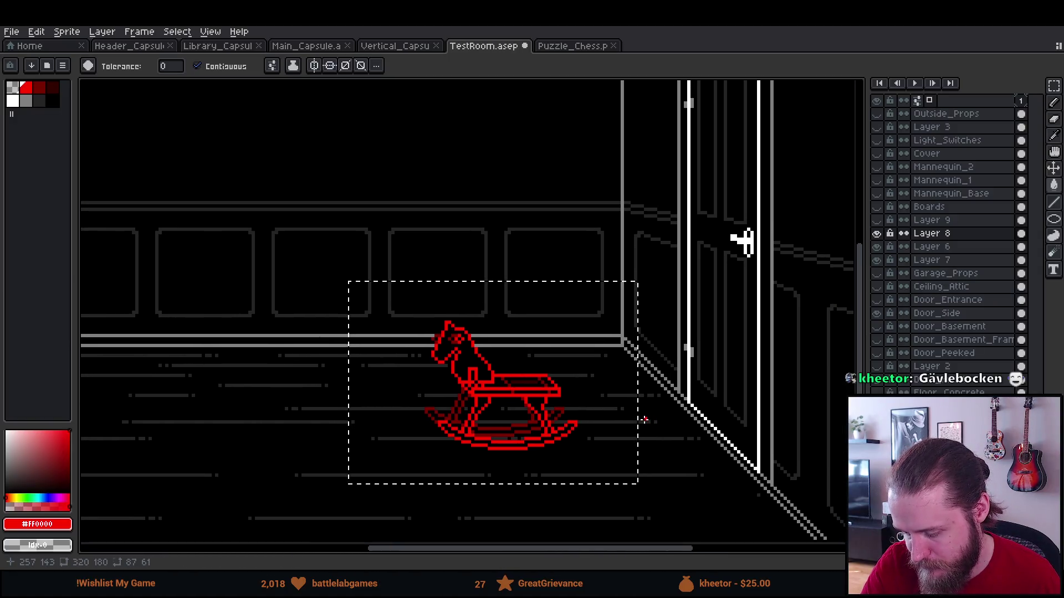
Fill the red horse lines white on the body layer and the head pixels grey on Layer 8.
left_click_drag(639, 430, 695, 425)
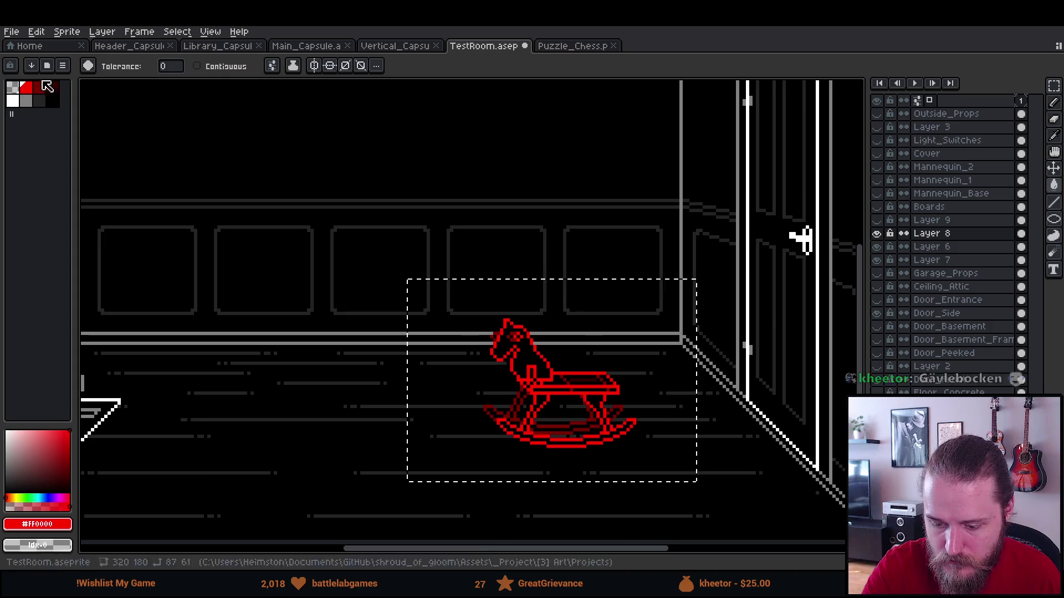
left_click(16, 99)
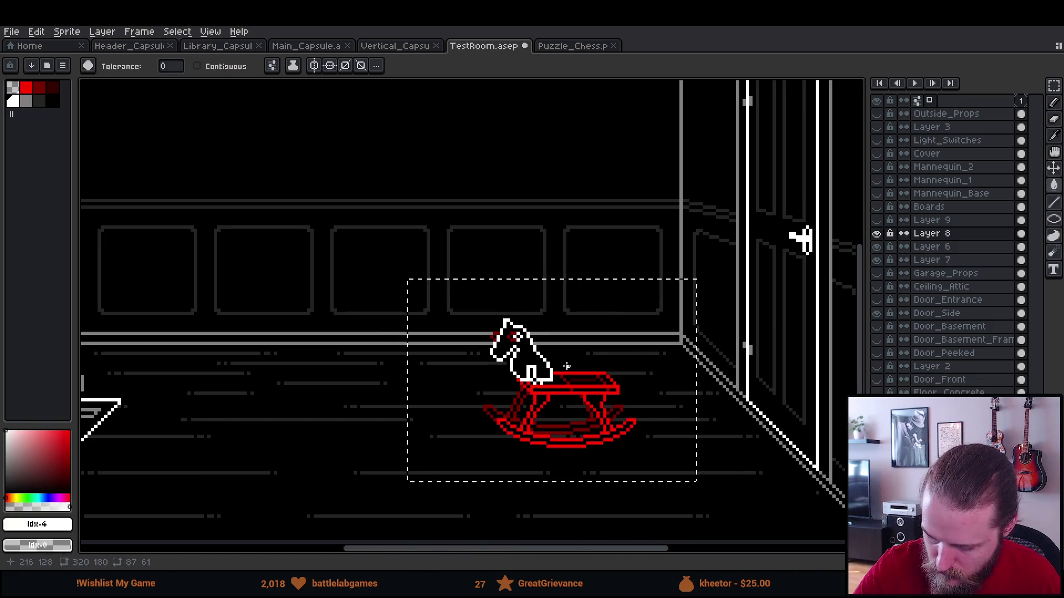
left_click(942, 246)
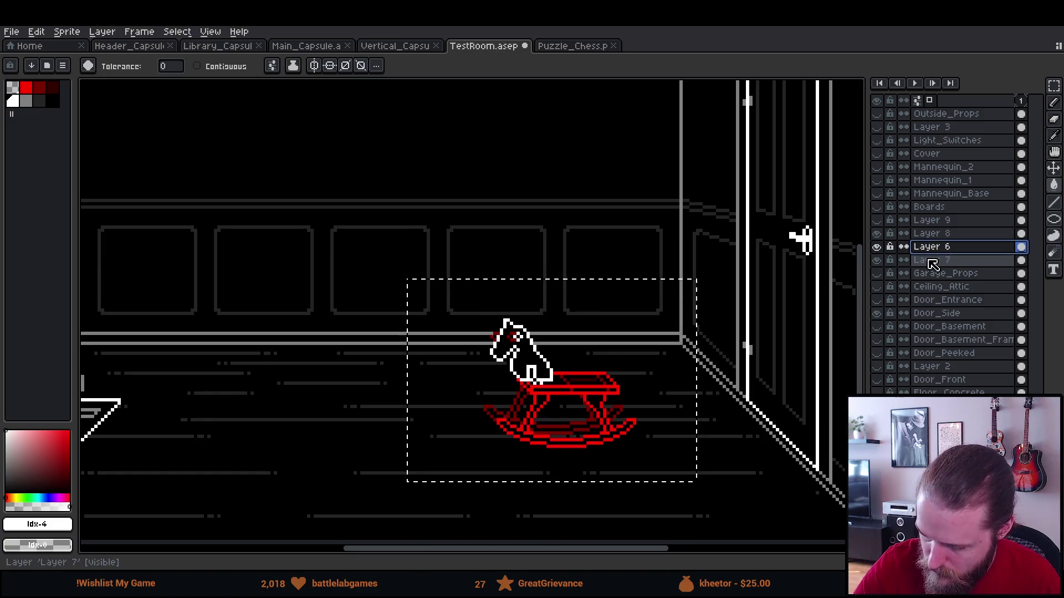
left_click(613, 392)
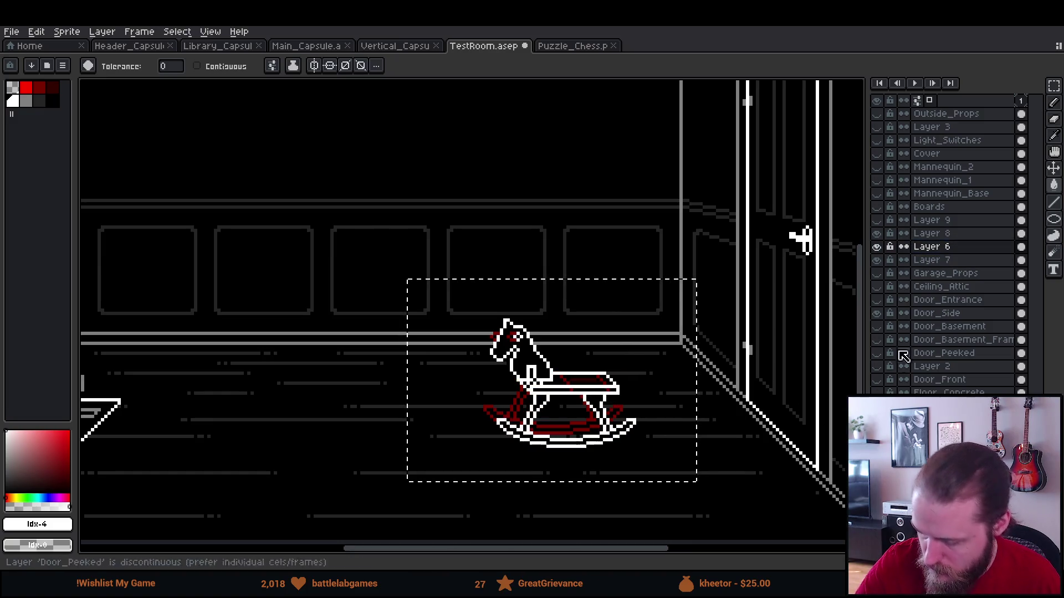
left_click(936, 234)
left_click(26, 102)
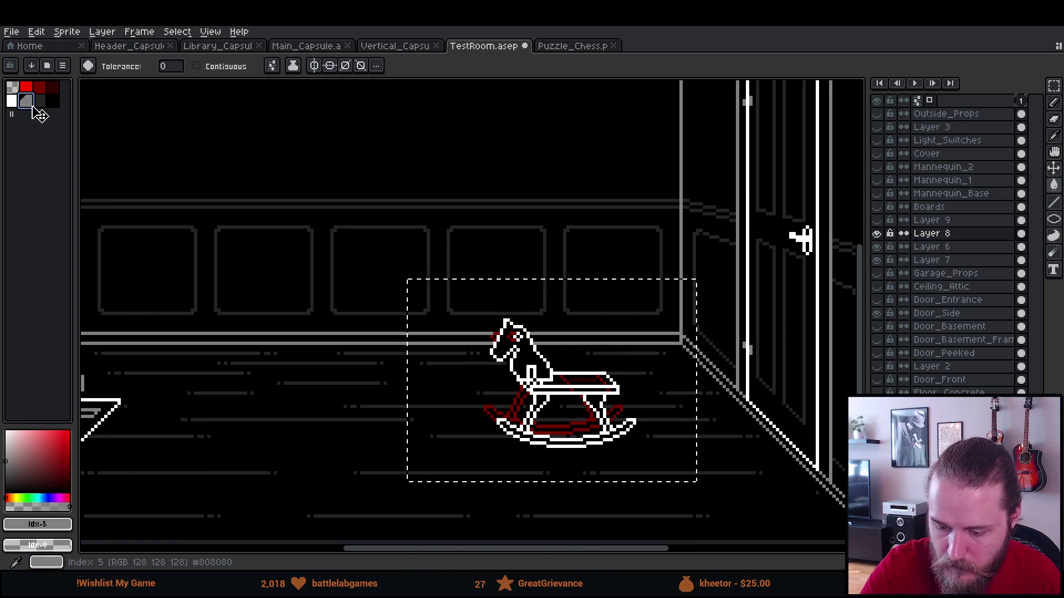
left_click(512, 337)
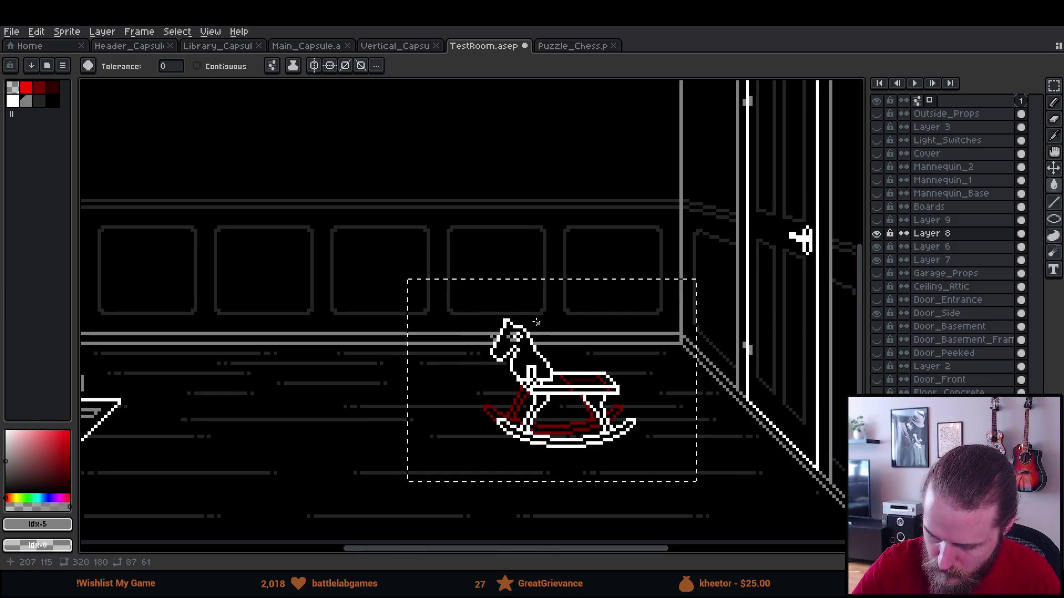
Clear the stray grey fill on Layer 6, compare its strokes, and touch up the seat pixels.
left_click(942, 247)
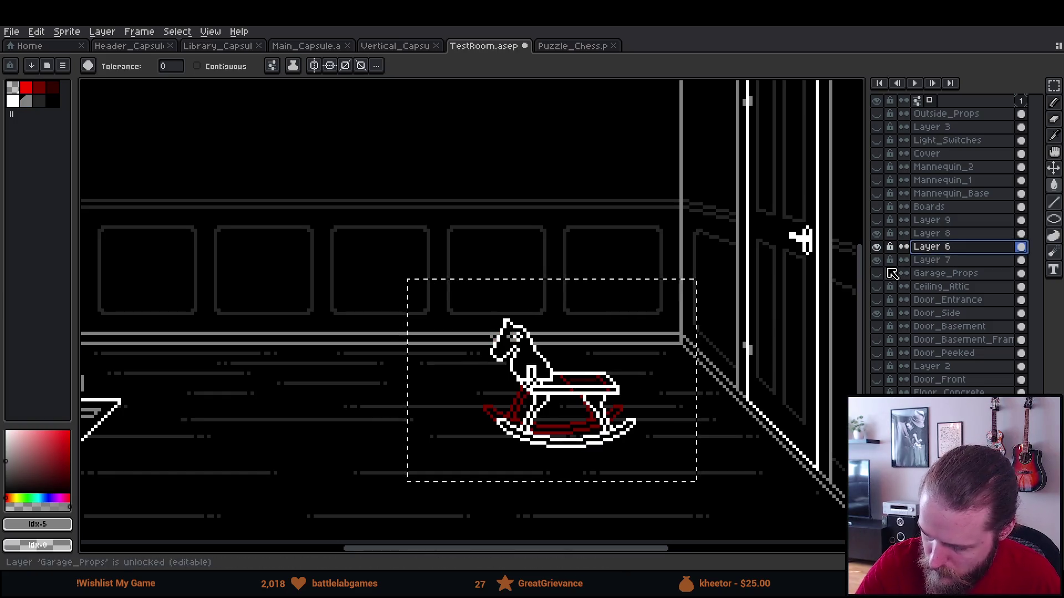
right_click(583, 422)
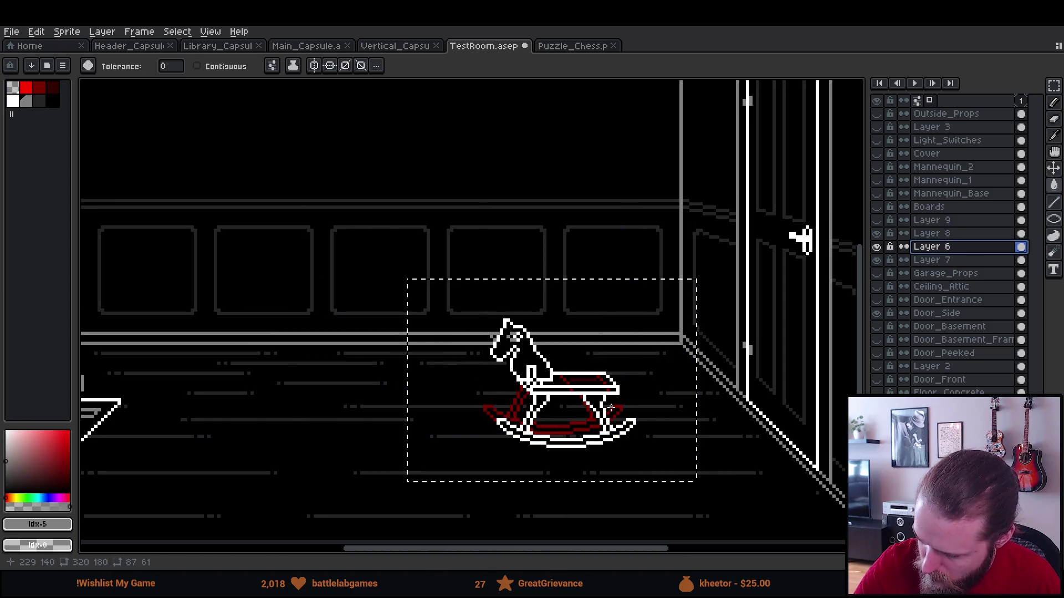
left_click(877, 247)
left_click(877, 247)
left_click(877, 247)
left_click(877, 247)
left_click_drag(489, 364, 512, 377)
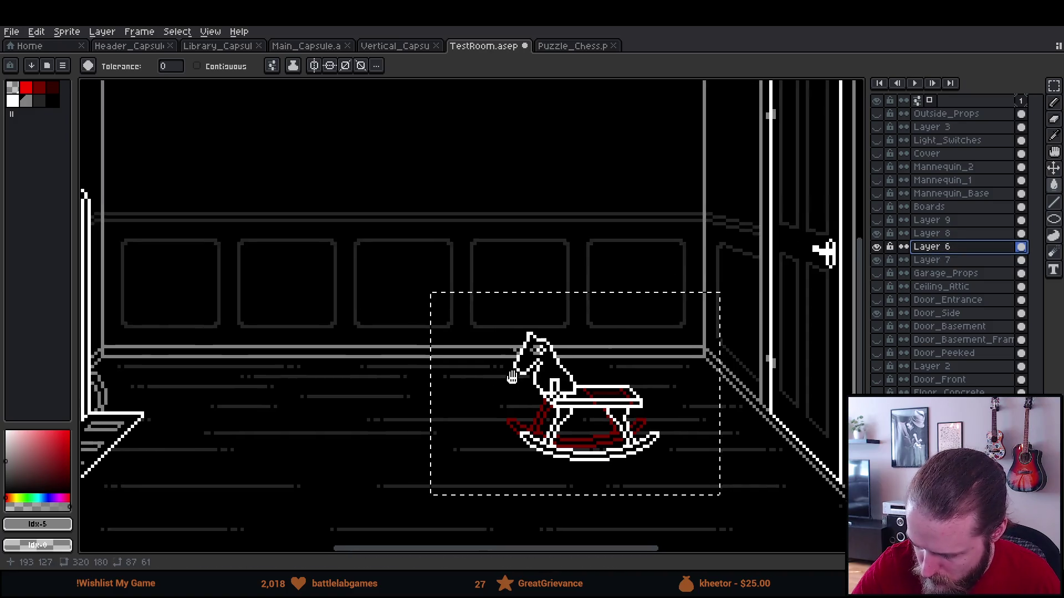
scroll(512, 377, "down", 4)
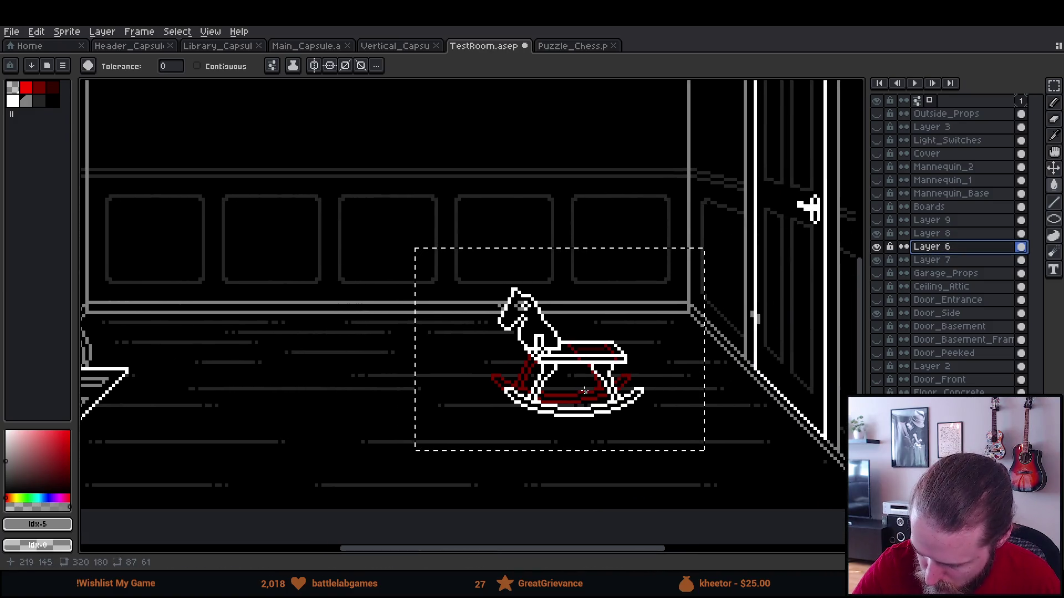
left_click(584, 355)
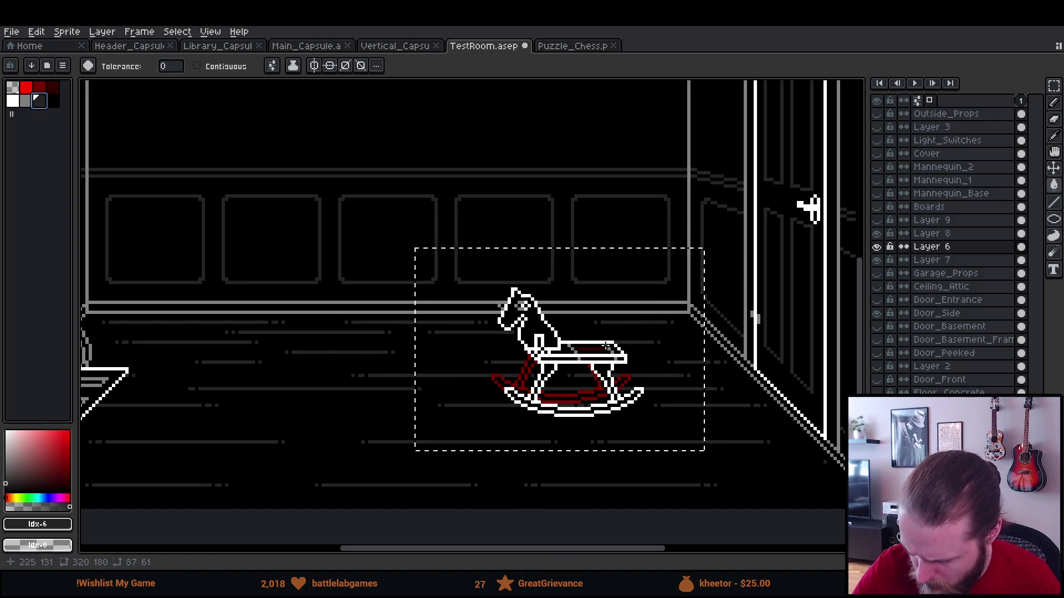
Remove the grey fill inside the selection on Layer 8 and check Layer 7's red strokes.
left_click(37, 100)
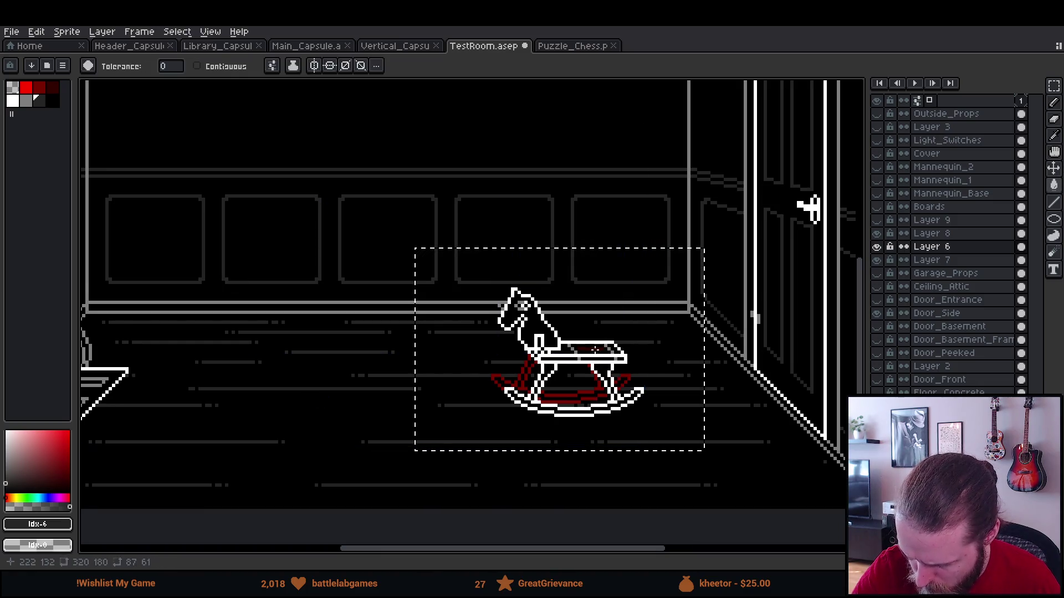
left_click(877, 233)
left_click(930, 234)
left_click(594, 349)
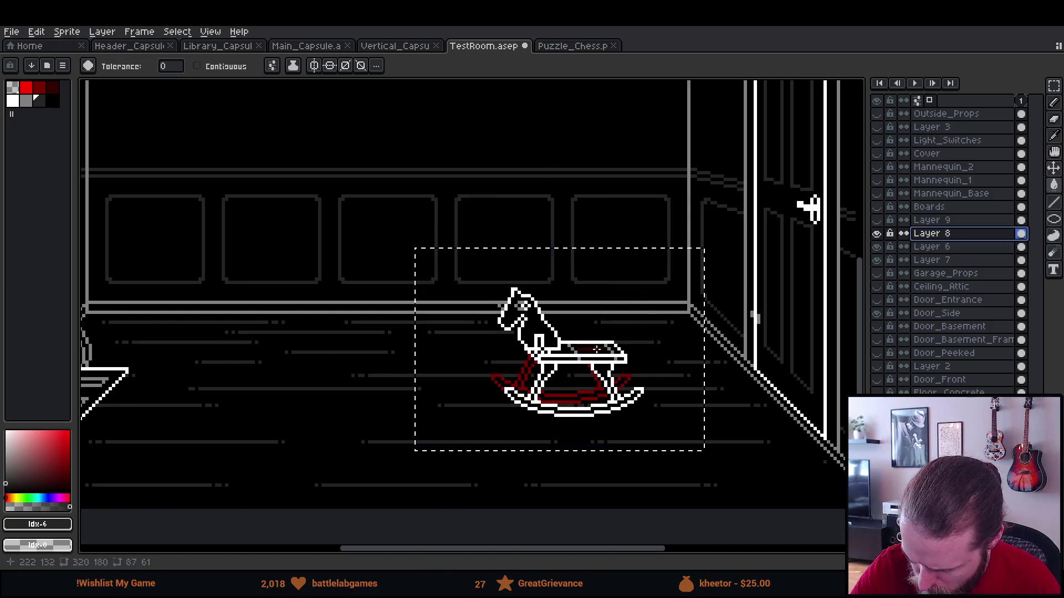
left_click(936, 260)
left_click(881, 260)
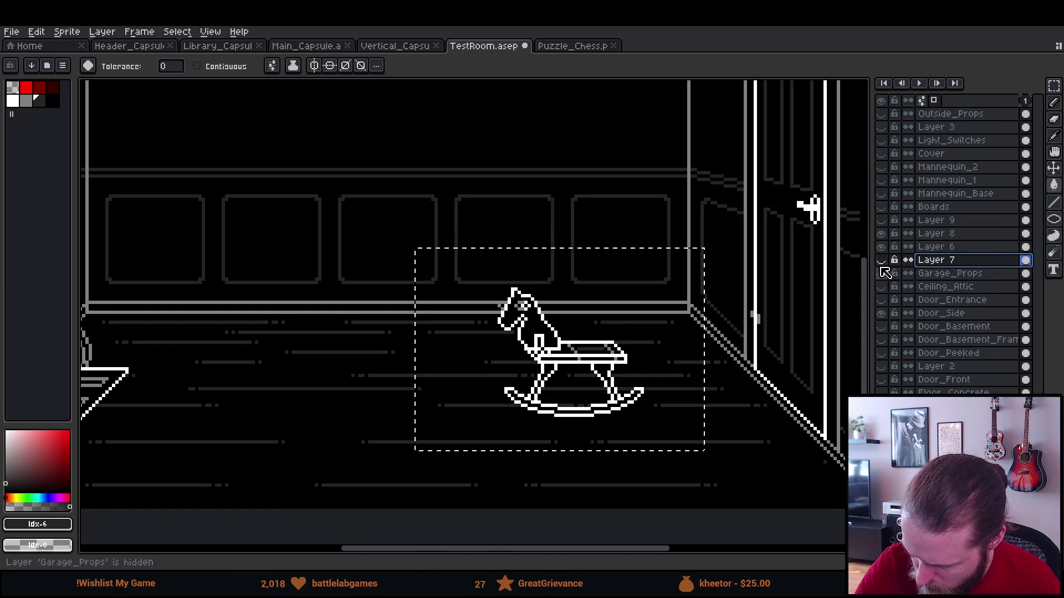
left_click(881, 260)
Fill the red rocking strokes on Layer 7 grey and drop the selection.
key("[")
left_click(571, 392)
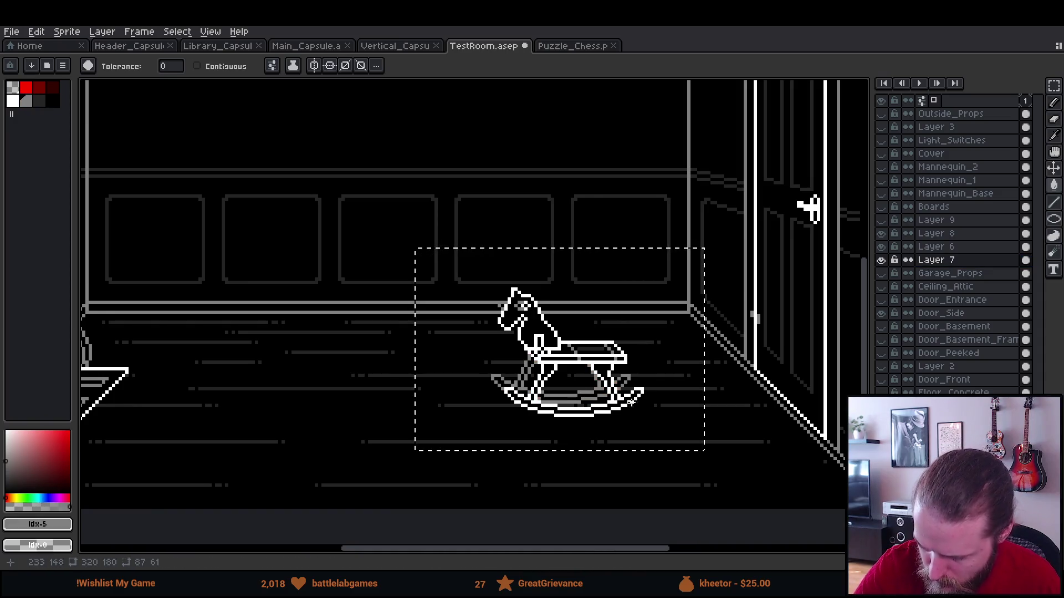
key("m")
left_click(746, 459)
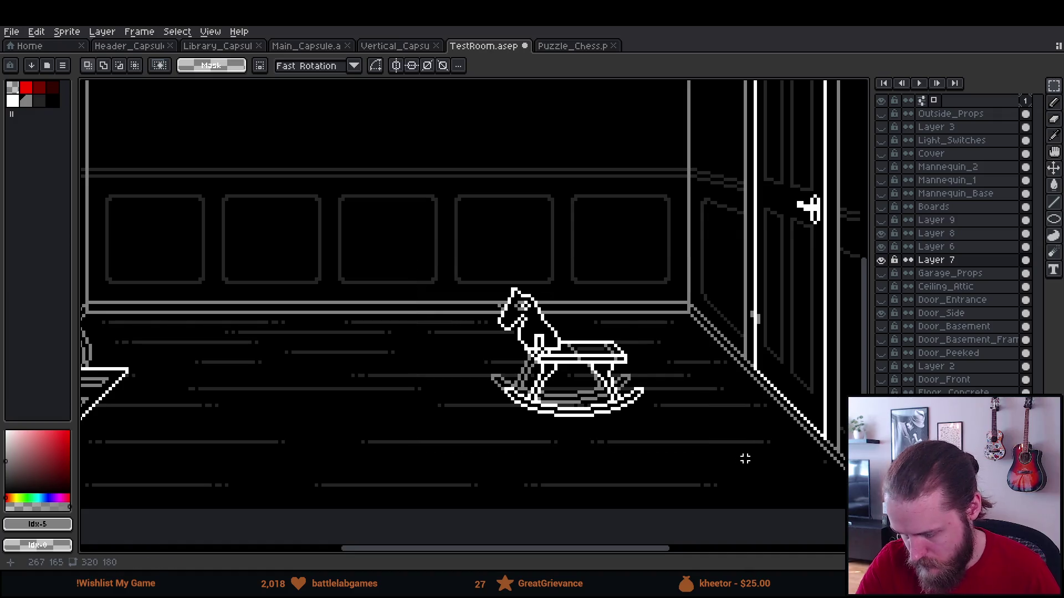
Select around the rocking horse, drop the selection and recentre the view.
scroll(742, 459, "down", 3)
scroll(741, 448, "up", 2)
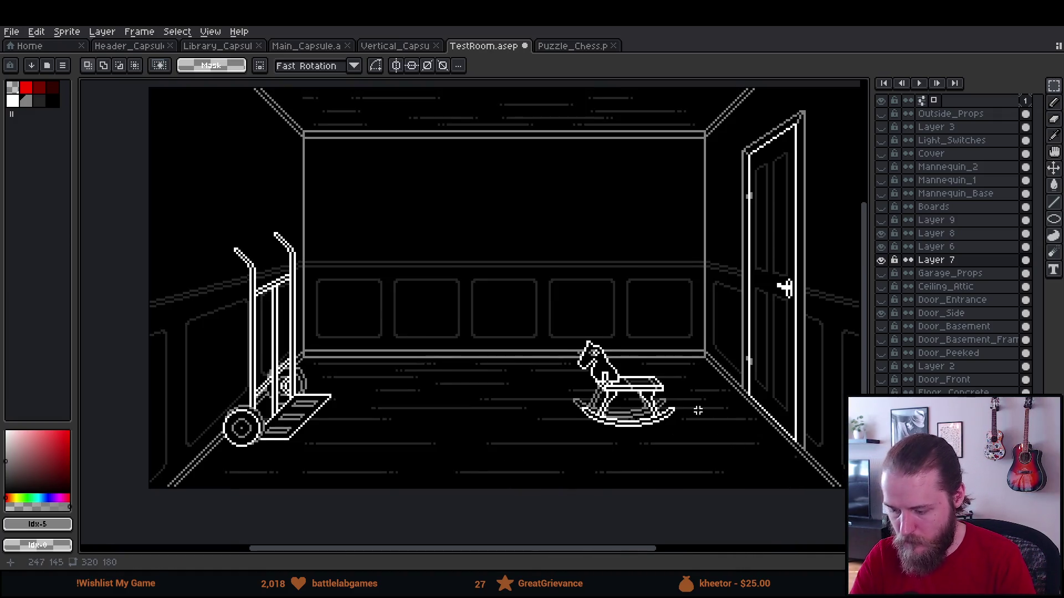
left_click_drag(588, 315, 770, 468)
left_click(803, 364)
mouse_move(802, 363)
left_mouse_down()
mouse_move(699, 391)
mouse_move(681, 357)
left_mouse_up()
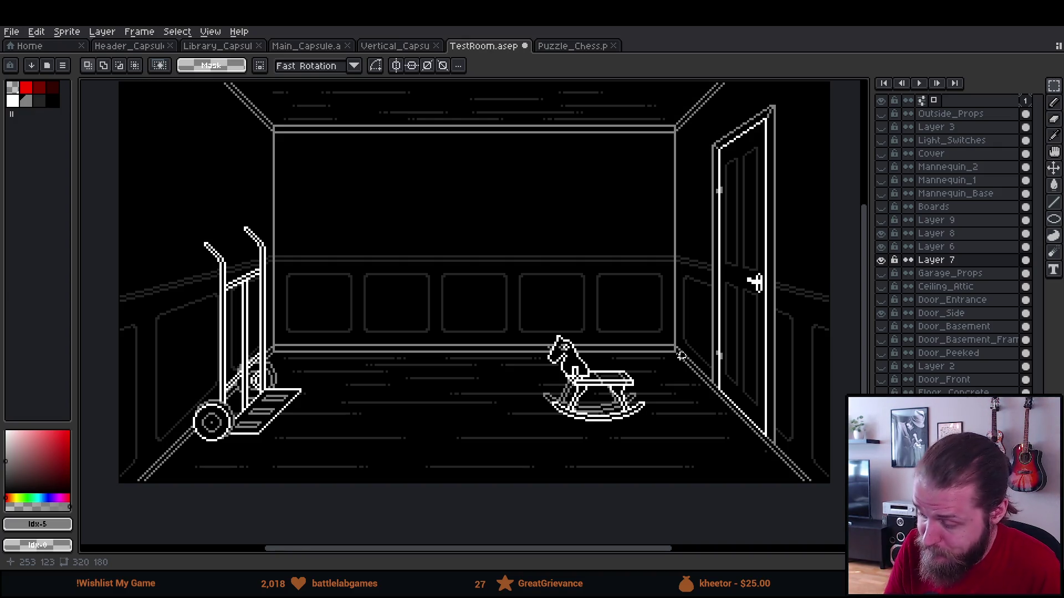
Merge Layer 8 and then Layer 6 down into Layer 7, and reselect the horse.
right_click(957, 235)
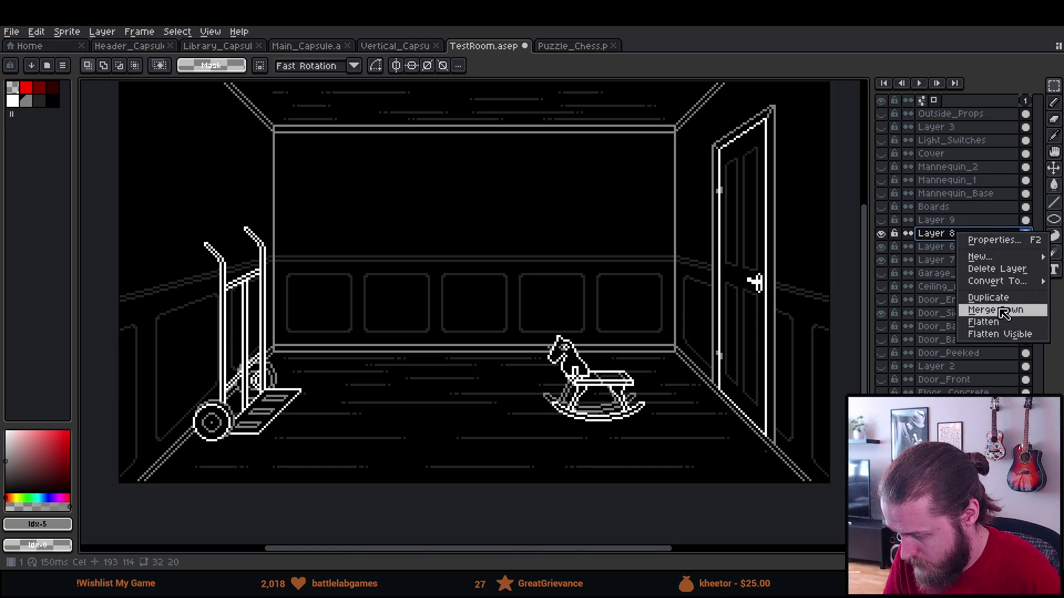
left_click(1004, 313)
right_click(978, 239)
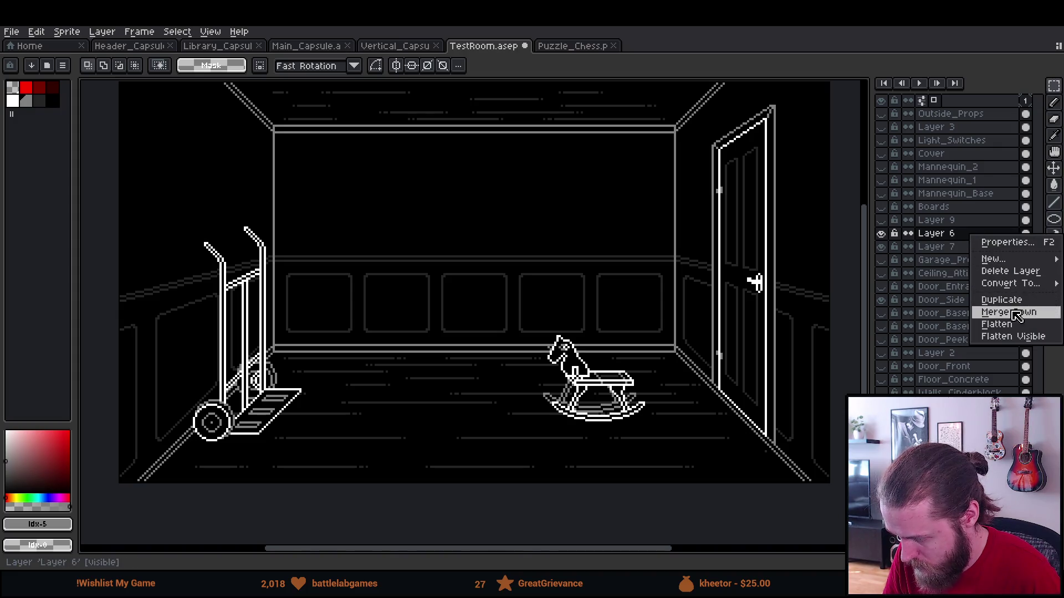
left_click(1004, 310)
left_click(887, 234)
left_click(887, 234)
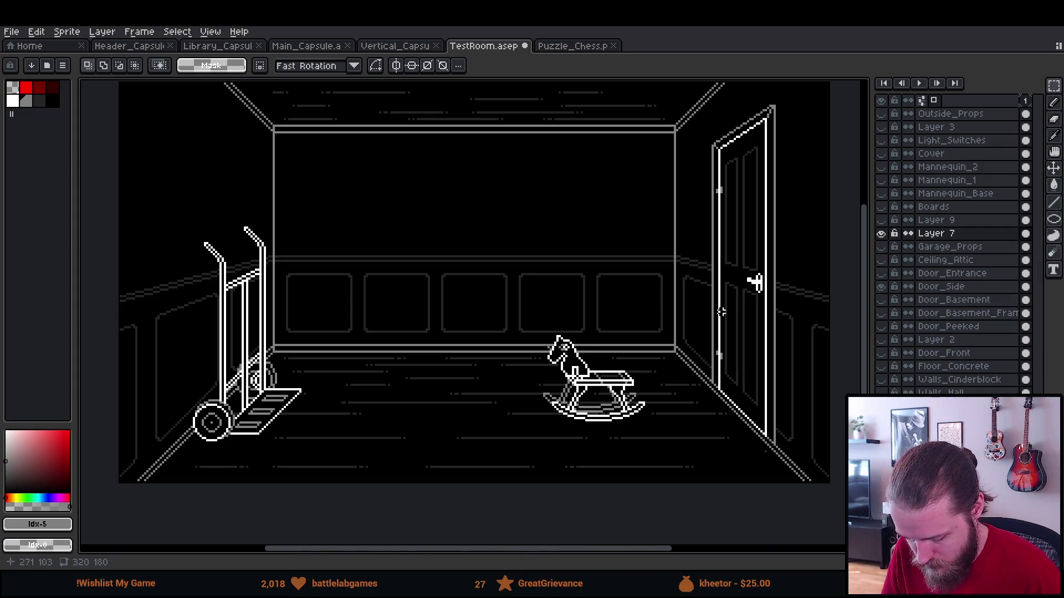
mouse_move(498, 290)
left_mouse_down()
mouse_move(602, 432)
mouse_move(683, 455)
left_mouse_up()
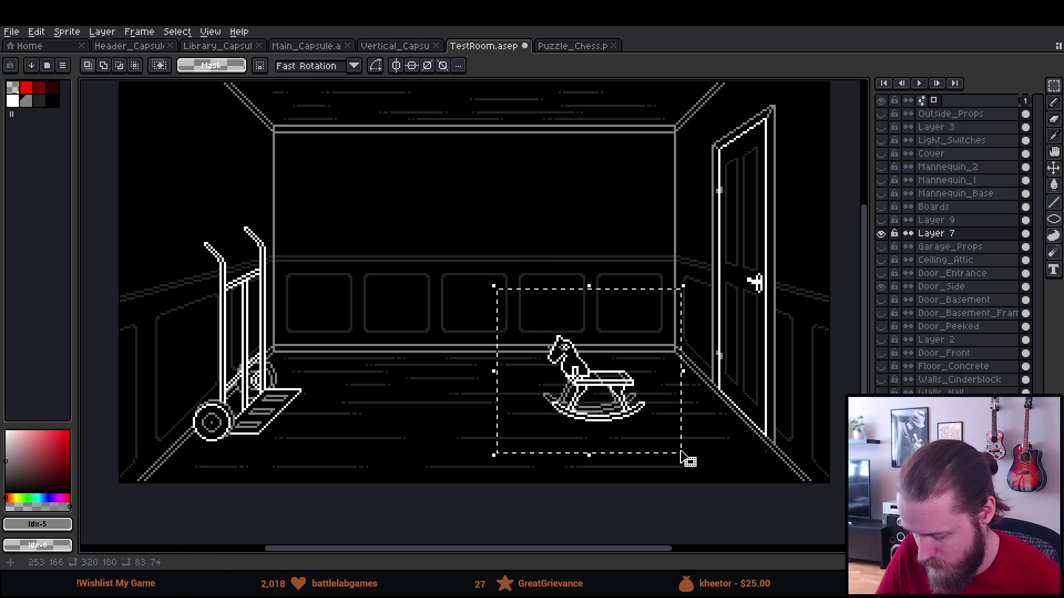
Move the selected horse up and right, testing horizontal and vertical flips.
mouse_move(636, 395)
left_mouse_down()
mouse_move(691, 327)
mouse_move(704, 329)
left_mouse_up()
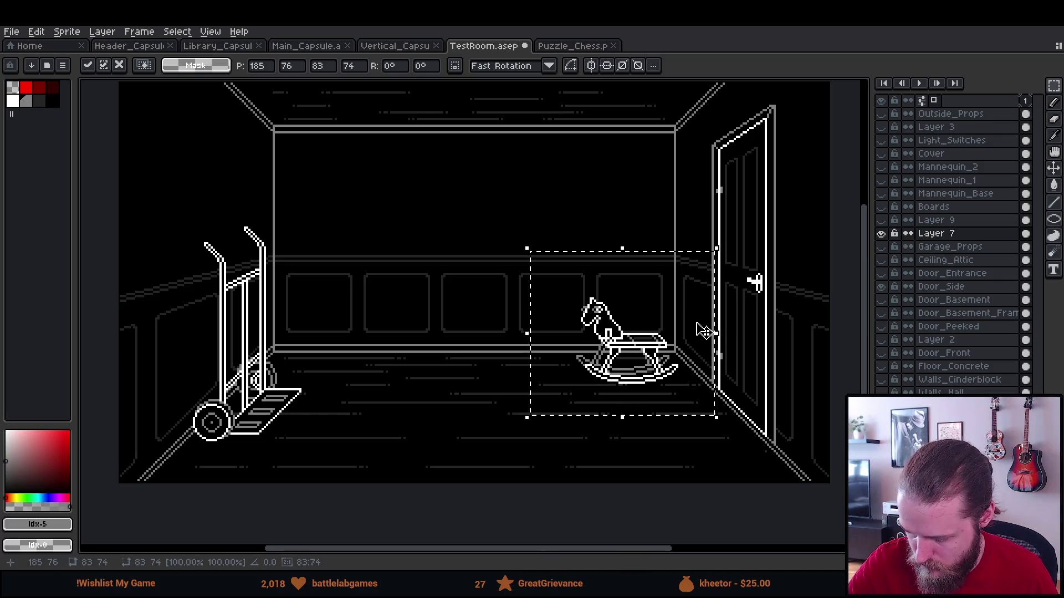
key("shift+h")
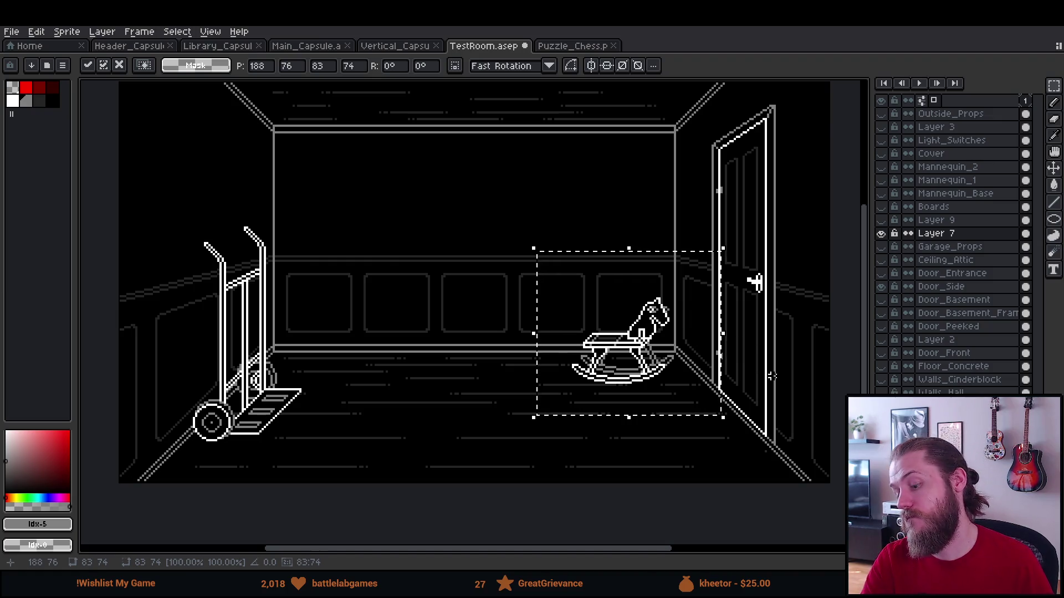
key("shift+h")
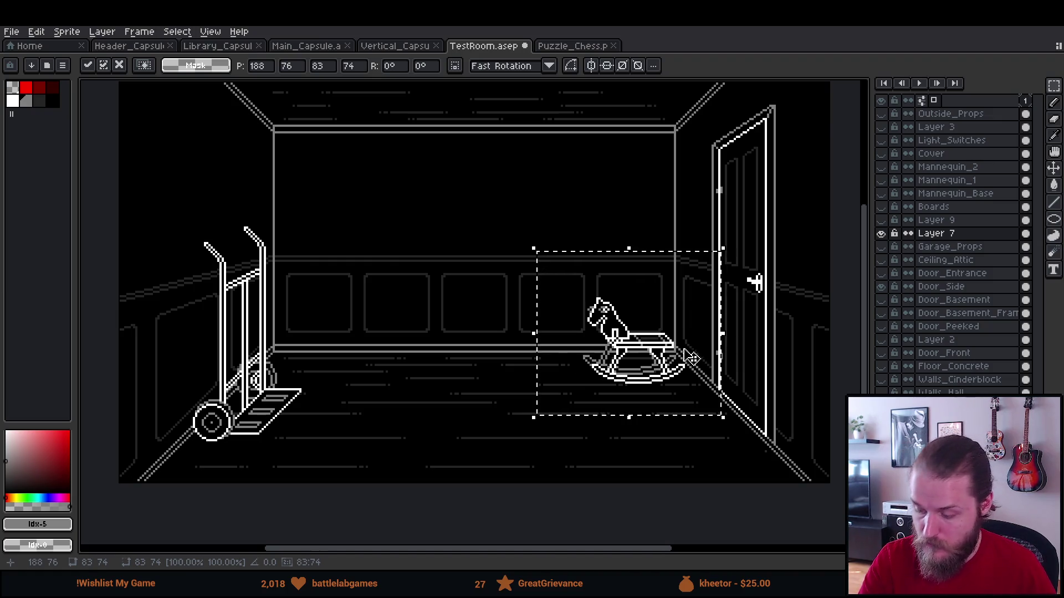
left_click_drag(693, 362, 689, 364)
key("Up")
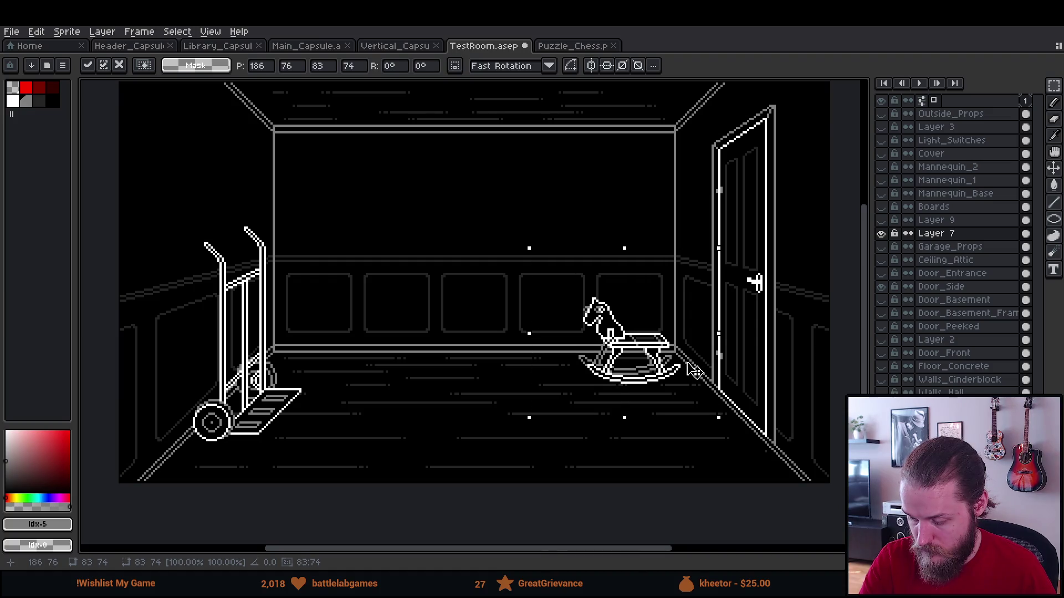
key("shift+v")
key("shift+v")
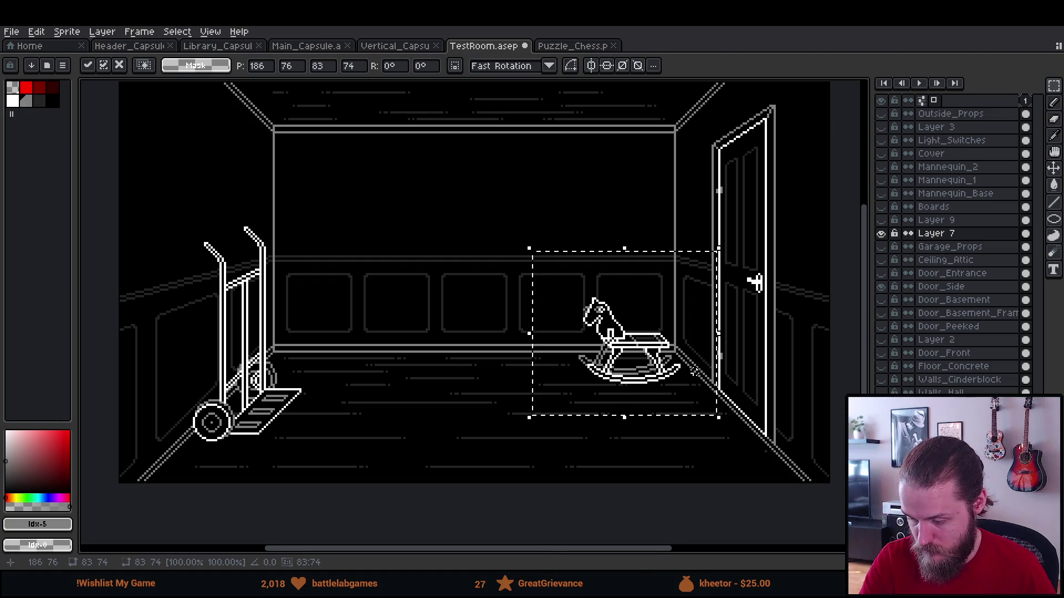
key("shift+h")
key("shift+h")
key("shift+h")
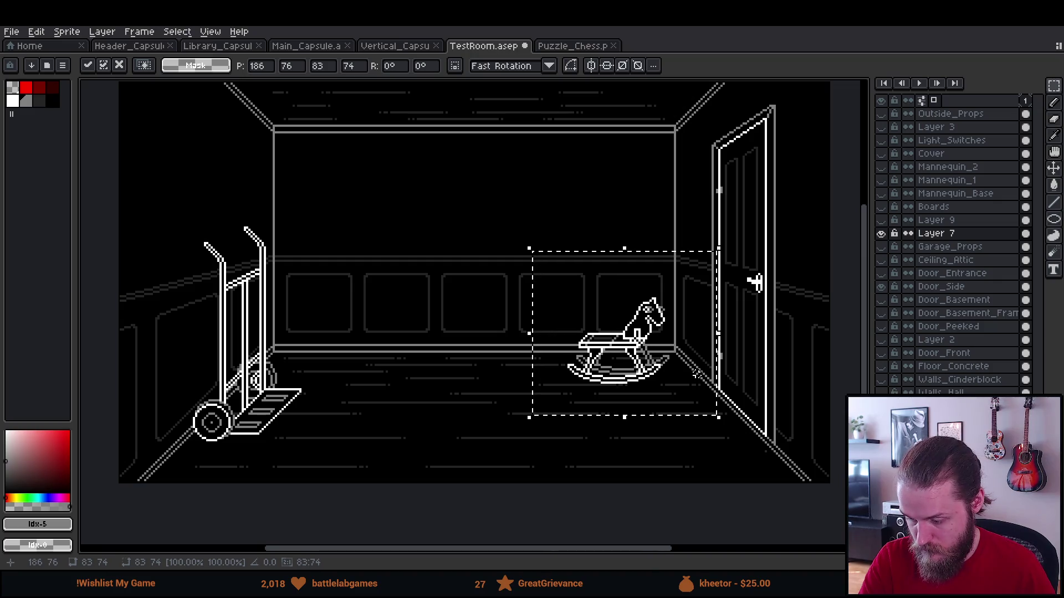
key("shift+h")
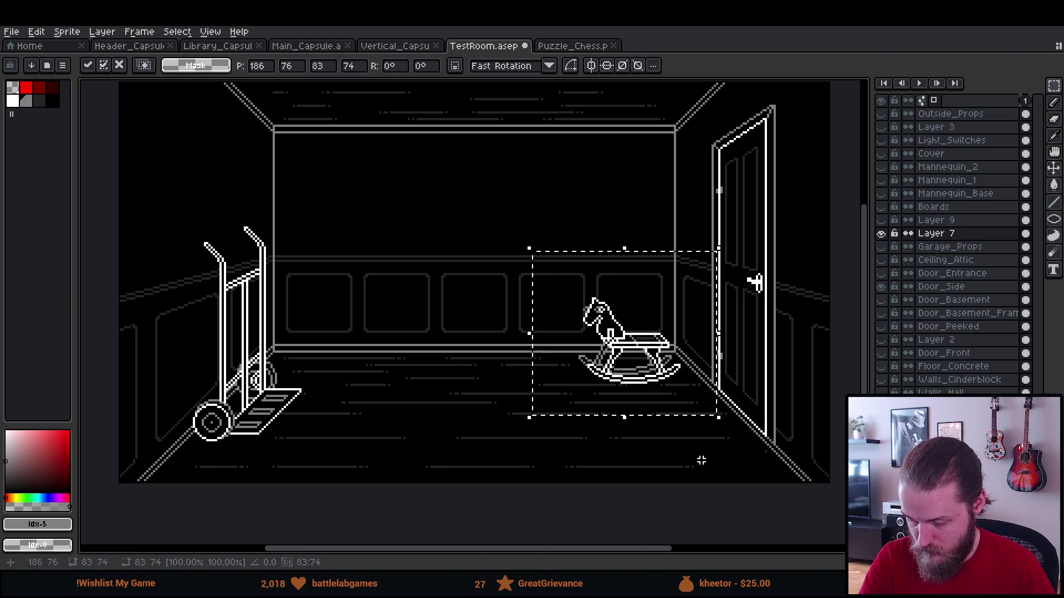
Test-rotate the horse, cancel the rotation, then cut the horse from the scene.
mouse_move(738, 247)
left_mouse_down()
mouse_move(681, 226)
mouse_move(762, 299)
mouse_move(757, 284)
mouse_move(665, 238)
mouse_move(751, 280)
mouse_move(678, 227)
mouse_move(755, 281)
mouse_move(745, 288)
mouse_move(720, 216)
mouse_move(751, 278)
mouse_move(707, 227)
mouse_move(742, 252)
left_mouse_up()
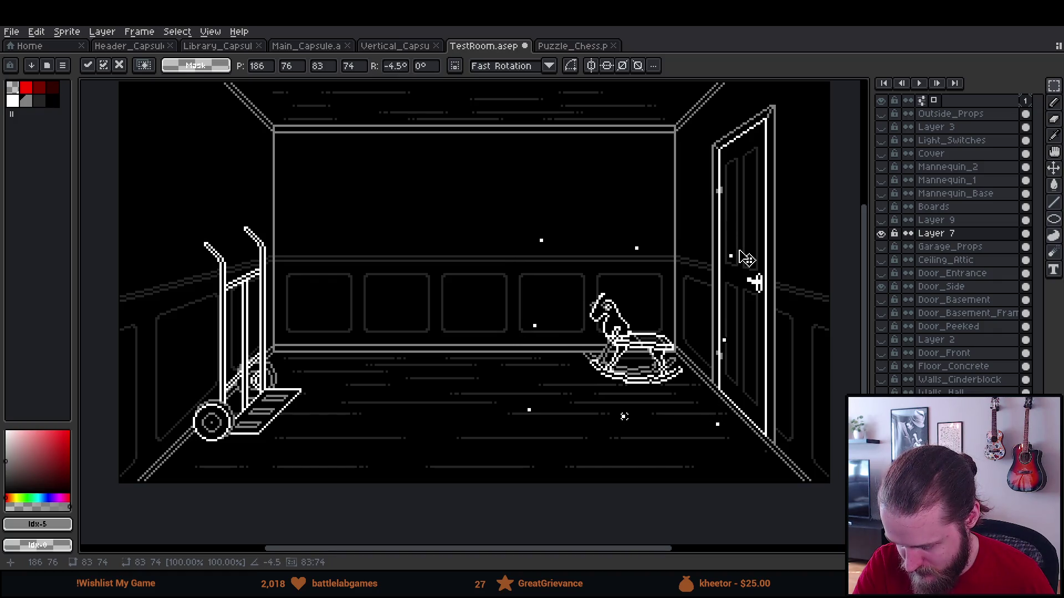
mouse_move(743, 256)
left_mouse_down()
mouse_move(697, 234)
mouse_move(737, 255)
mouse_move(705, 245)
mouse_move(741, 262)
mouse_move(737, 281)
left_mouse_up()
key("Escape")
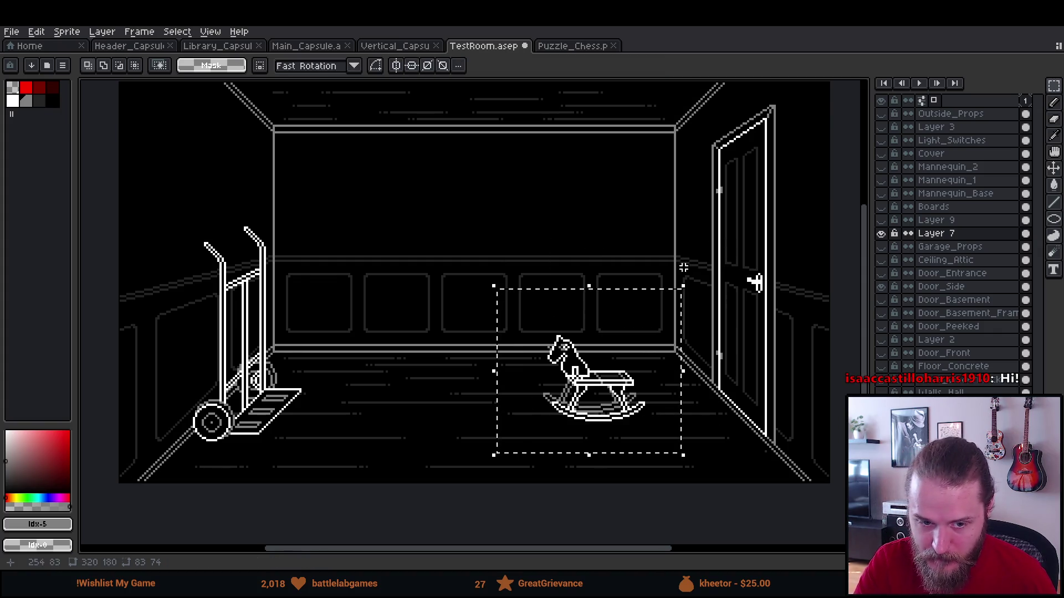
left_click_drag(654, 406, 693, 373)
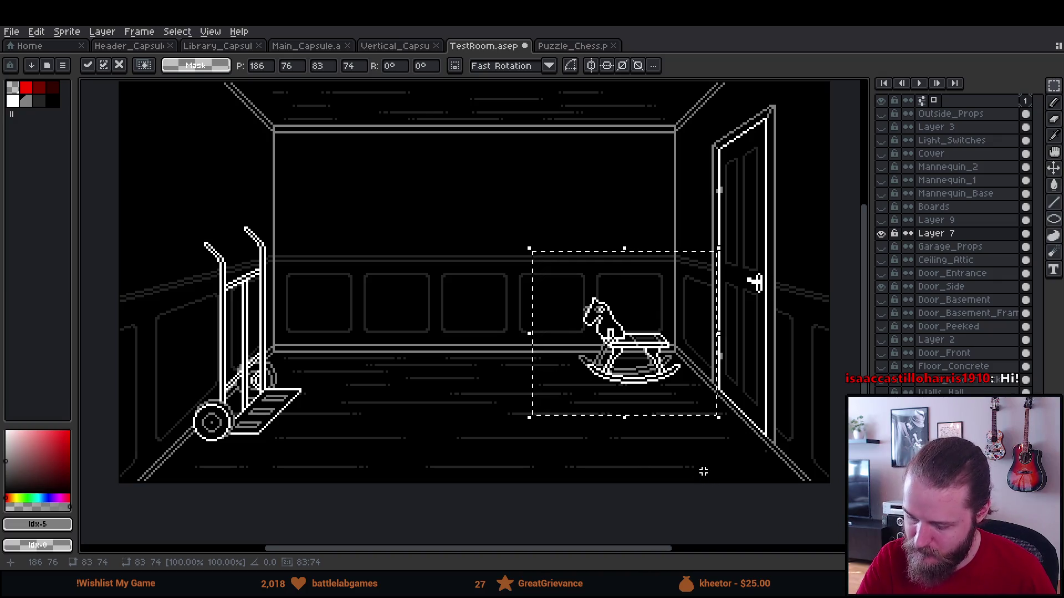
key("Delete")
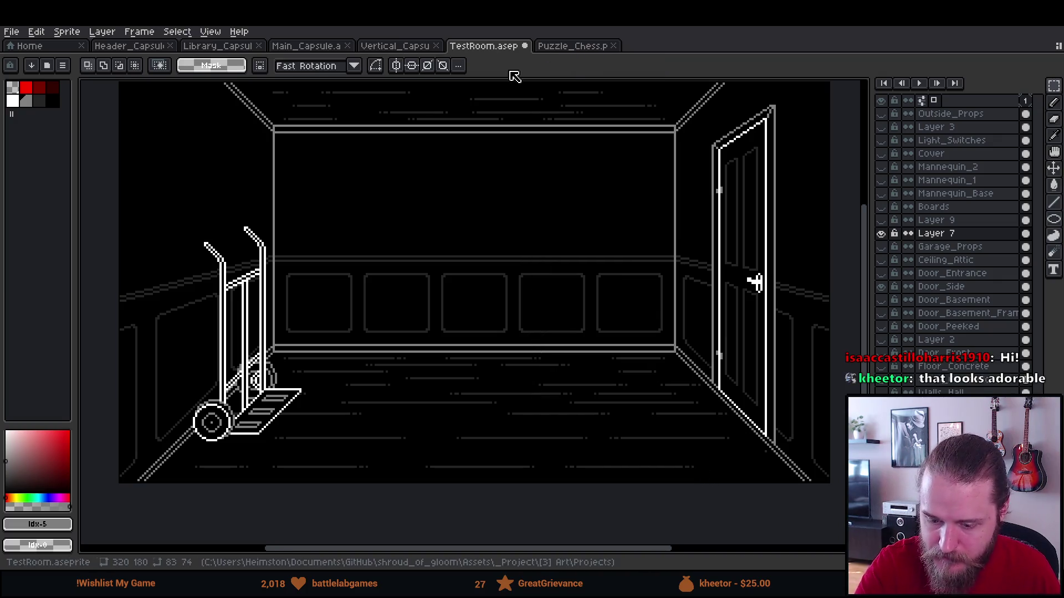
Open Props.png from recent files and bring the empty area above the shelves into view.
left_click(25, 46)
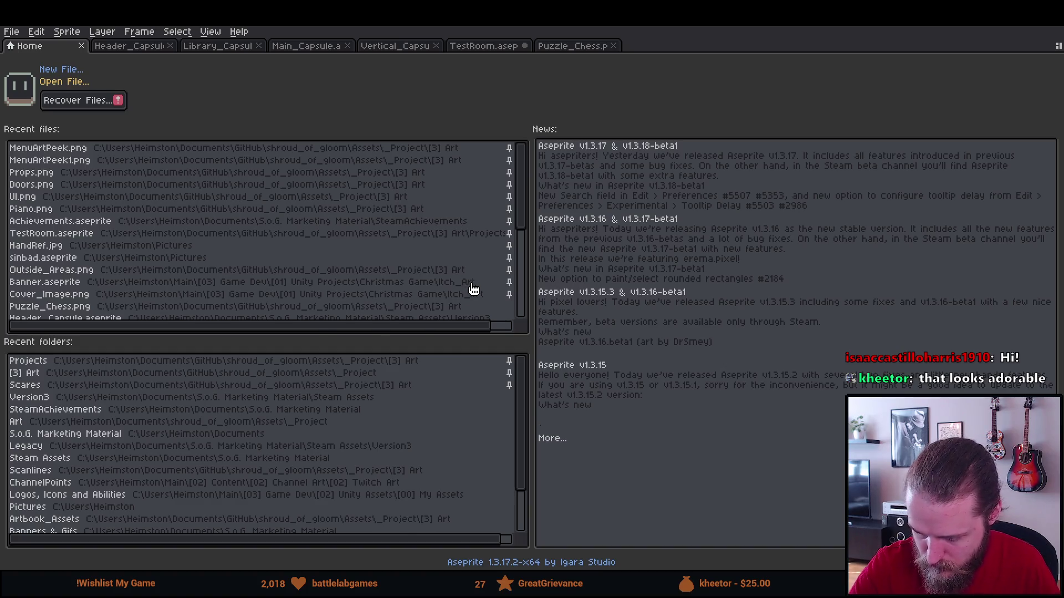
left_click(473, 172)
scroll(669, 531, "down", 2)
left_click_drag(669, 531, 516, 351)
scroll(515, 351, "up", 5)
mouse_move(441, 222)
left_mouse_down()
mouse_move(378, 105)
mouse_move(310, 61)
left_mouse_up()
mouse_move(430, 277)
left_mouse_down()
mouse_move(351, 297)
mouse_move(359, 319)
left_mouse_up()
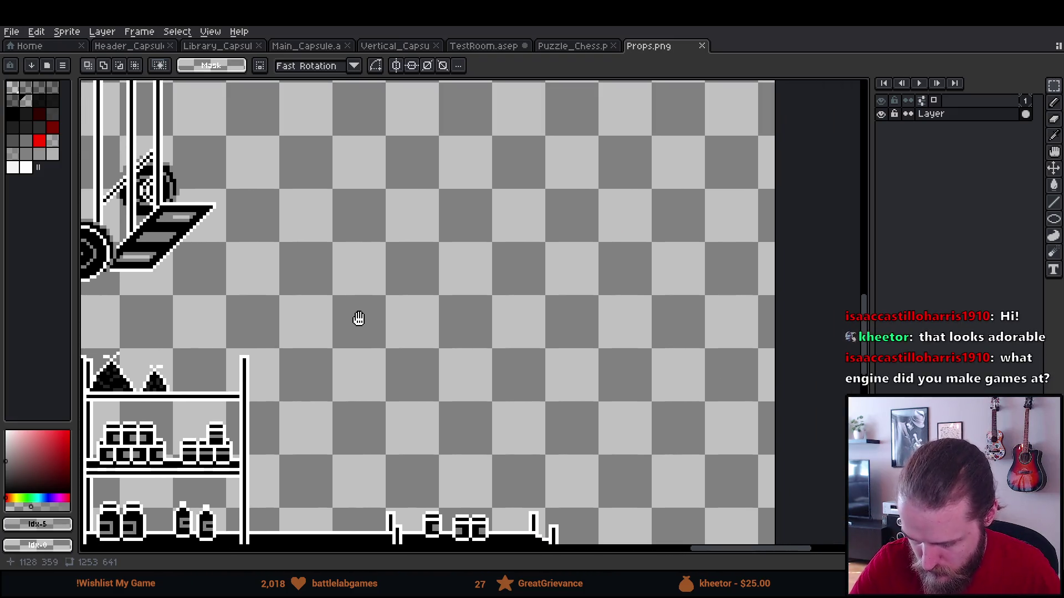
Paste the rocking horse into the empty space above the shelves and commit it.
key("ctrl+v")
mouse_move(526, 352)
left_mouse_down()
mouse_move(392, 261)
mouse_move(391, 279)
left_mouse_up()
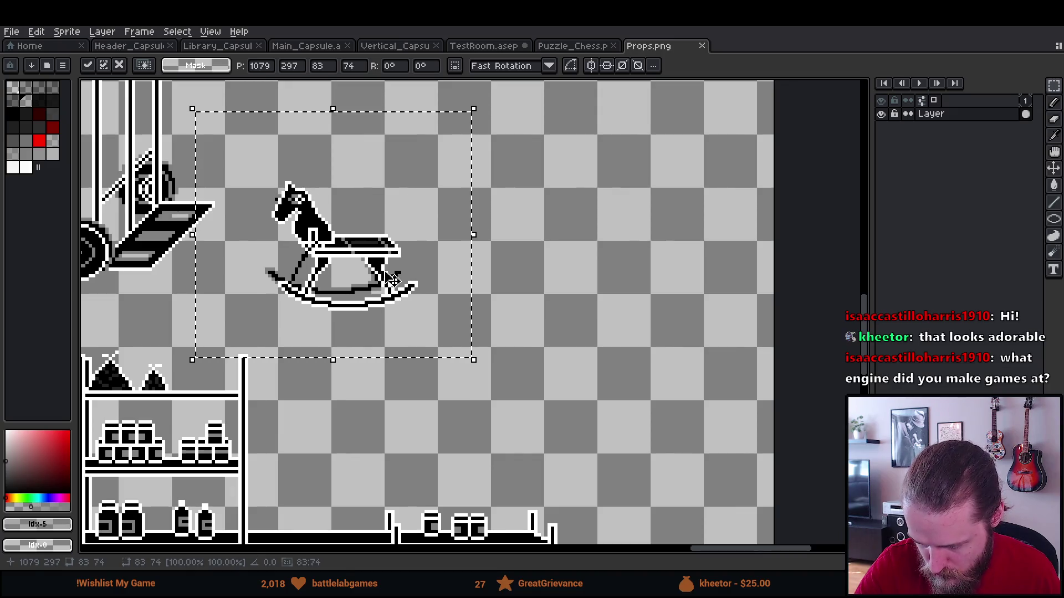
left_click(446, 408)
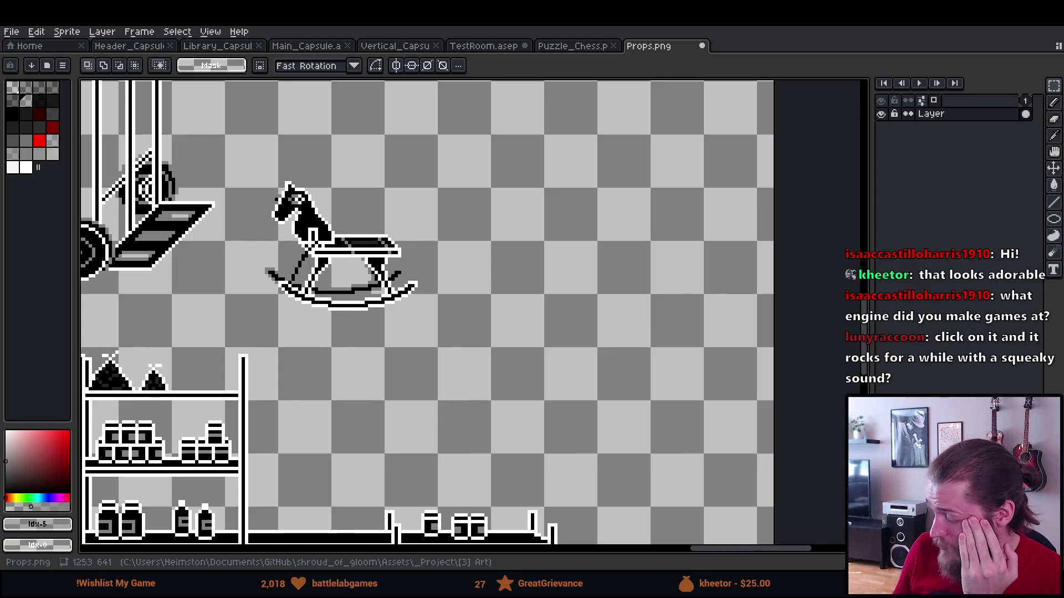
left_click(564, 47)
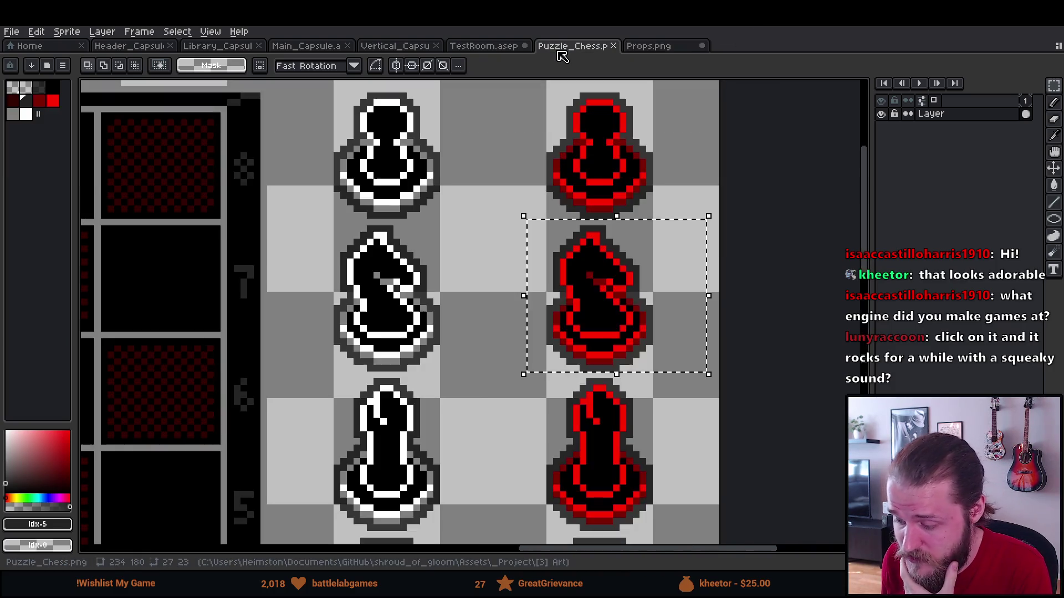
Return to TestRoom.aseprite, zoom in, and set white as the drawing colour.
left_click(496, 49)
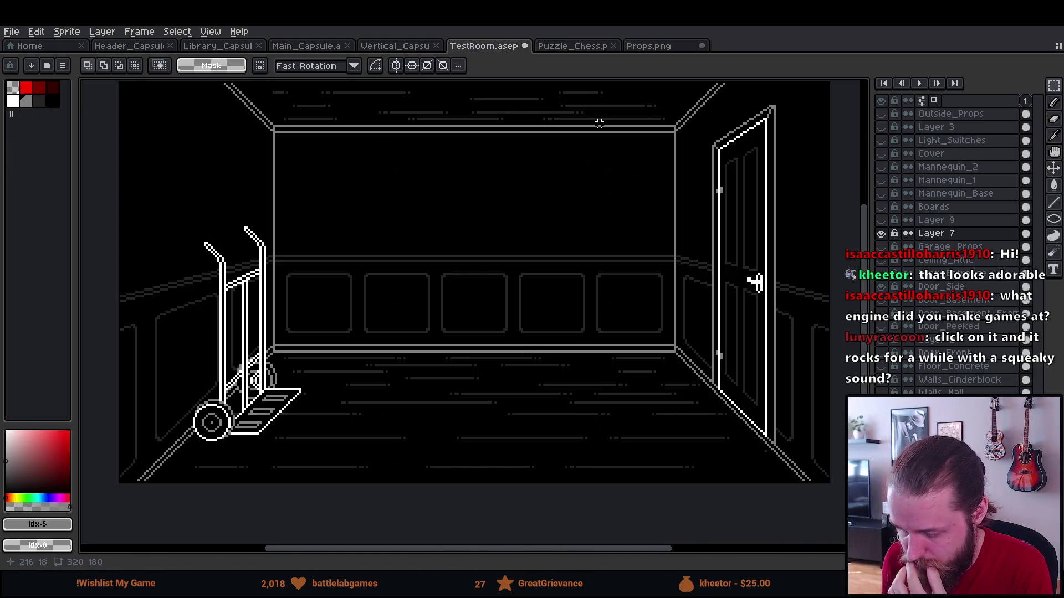
scroll(610, 150, "up", 2)
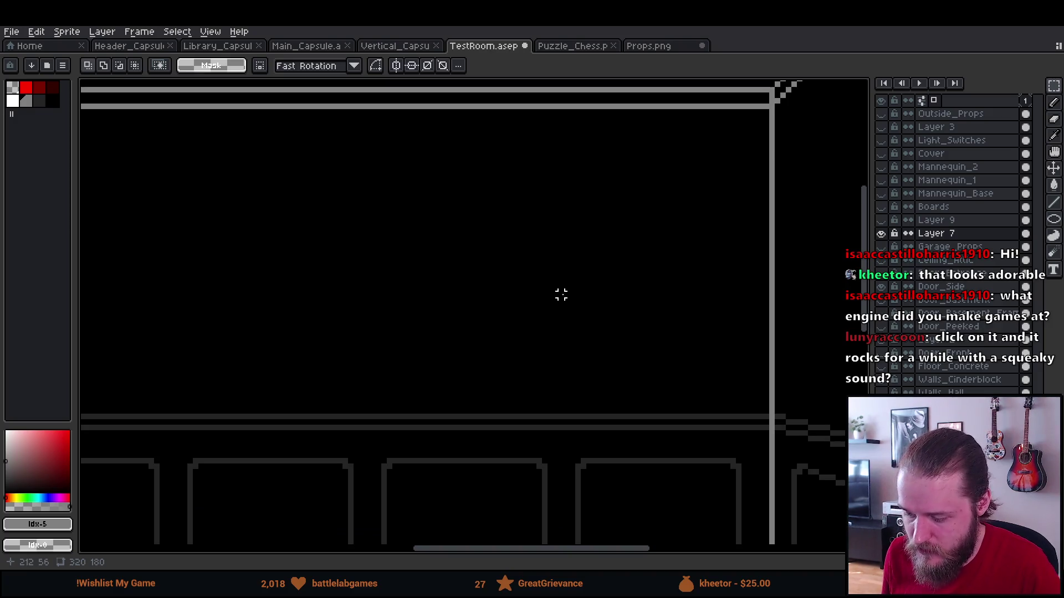
left_click(20, 100)
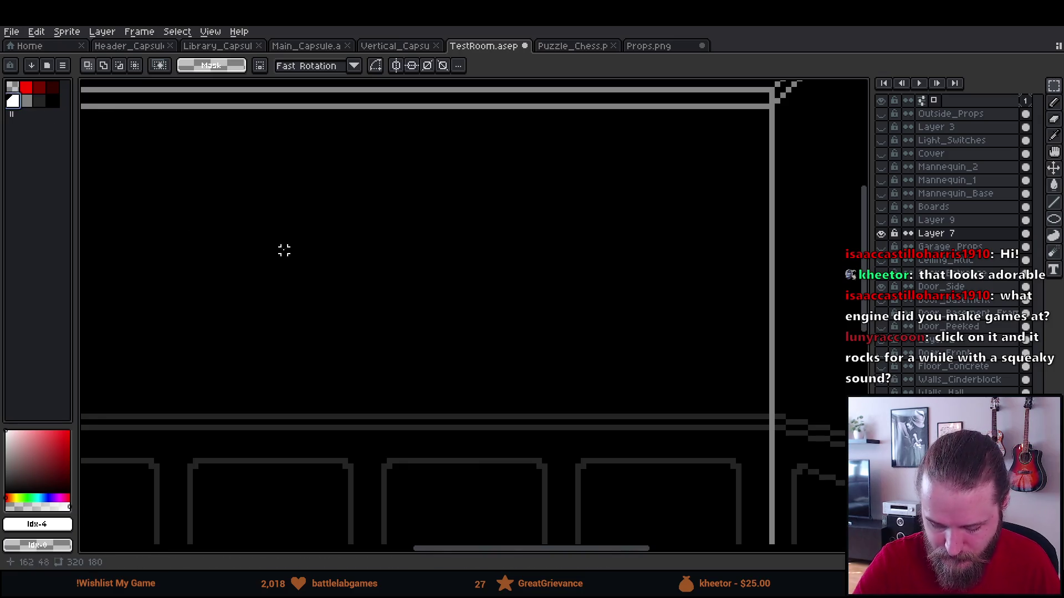
key("shift+o")
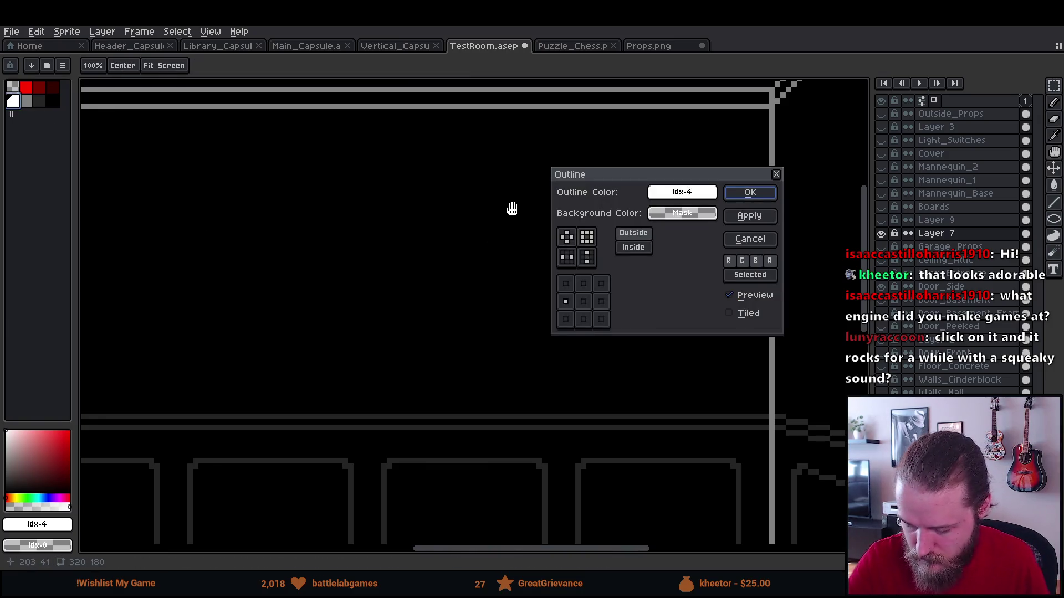
key("Escape")
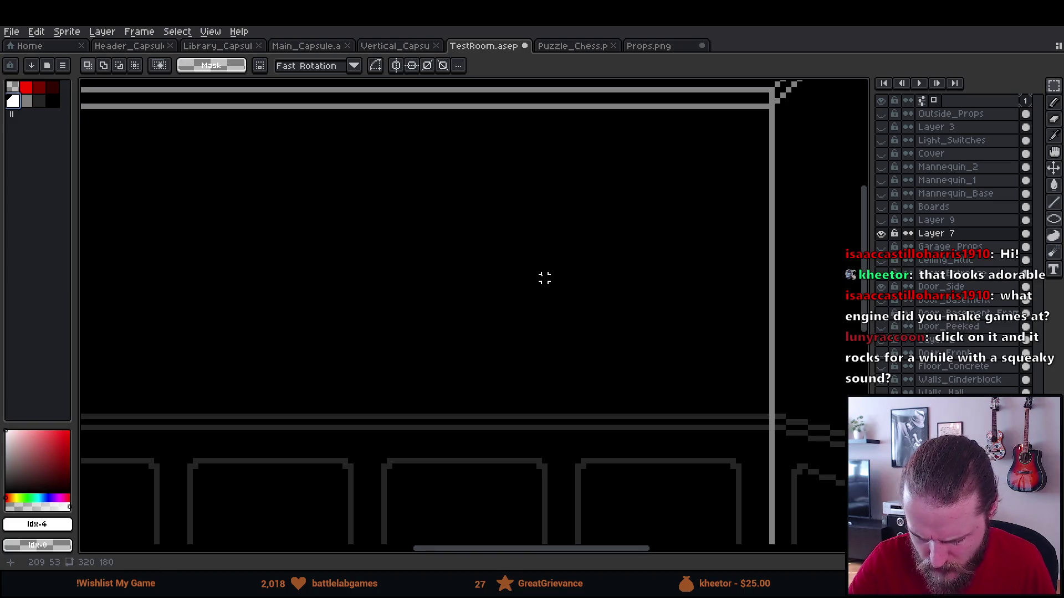
key("ctrl+u")
key("Escape")
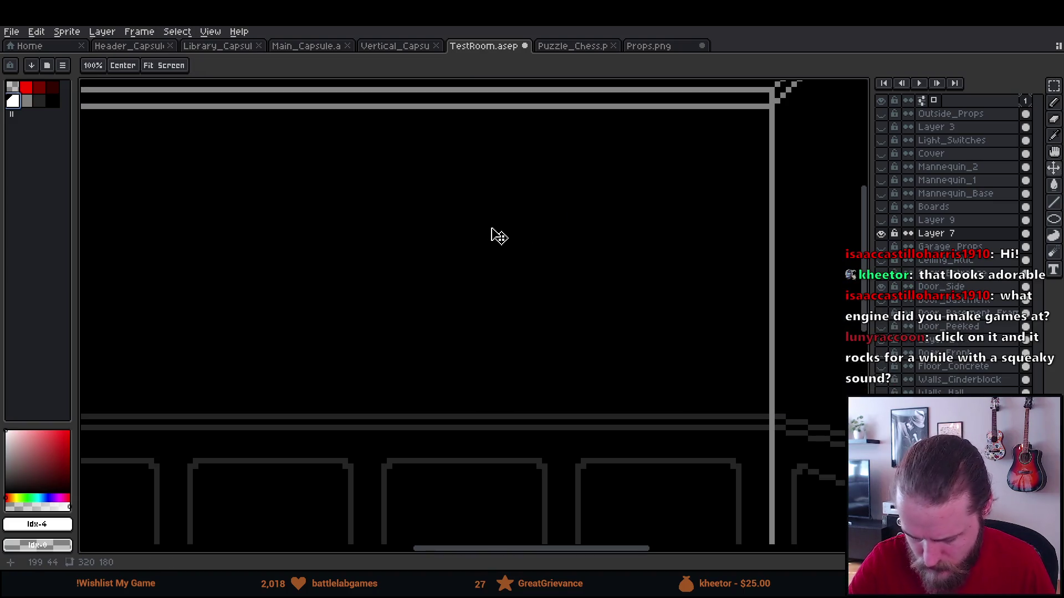
Draw a 25x25 white circle outline on the back wall and zoom in on it.
key("m")
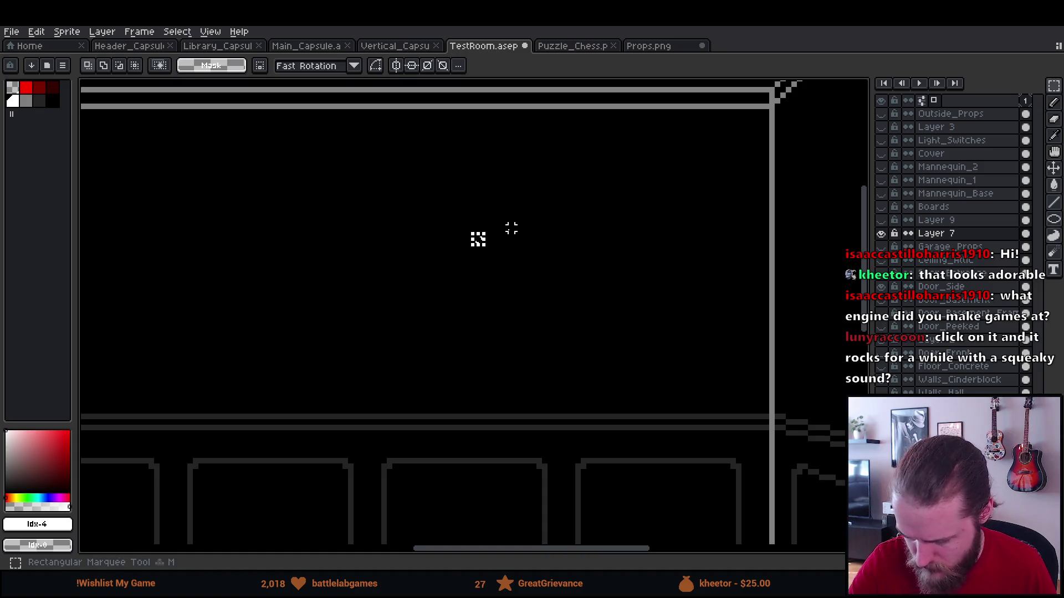
key("b")
left_click_drag(462, 207, 656, 339)
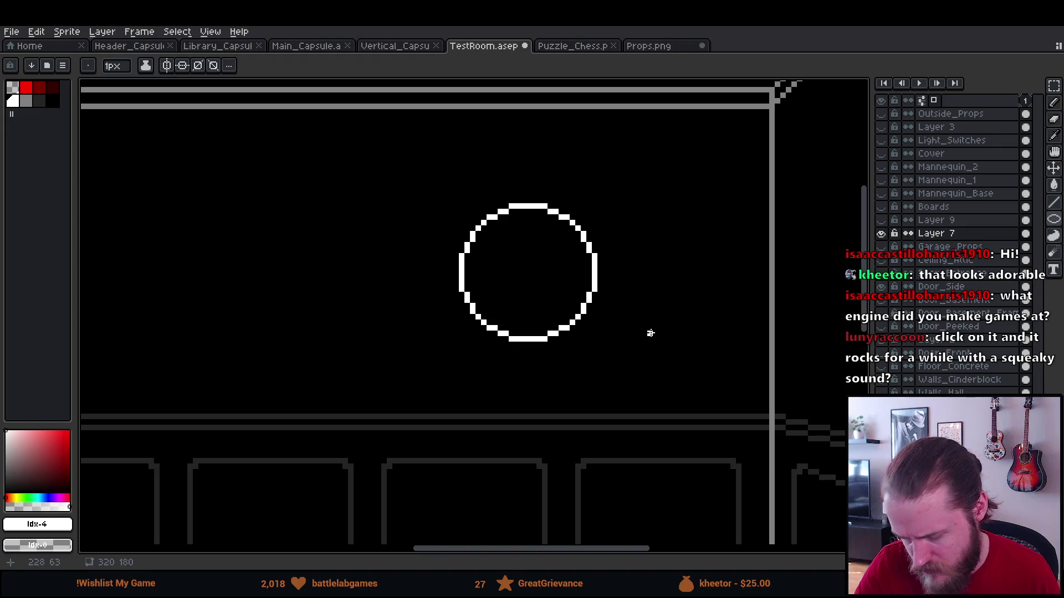
scroll(625, 311, "up", 1)
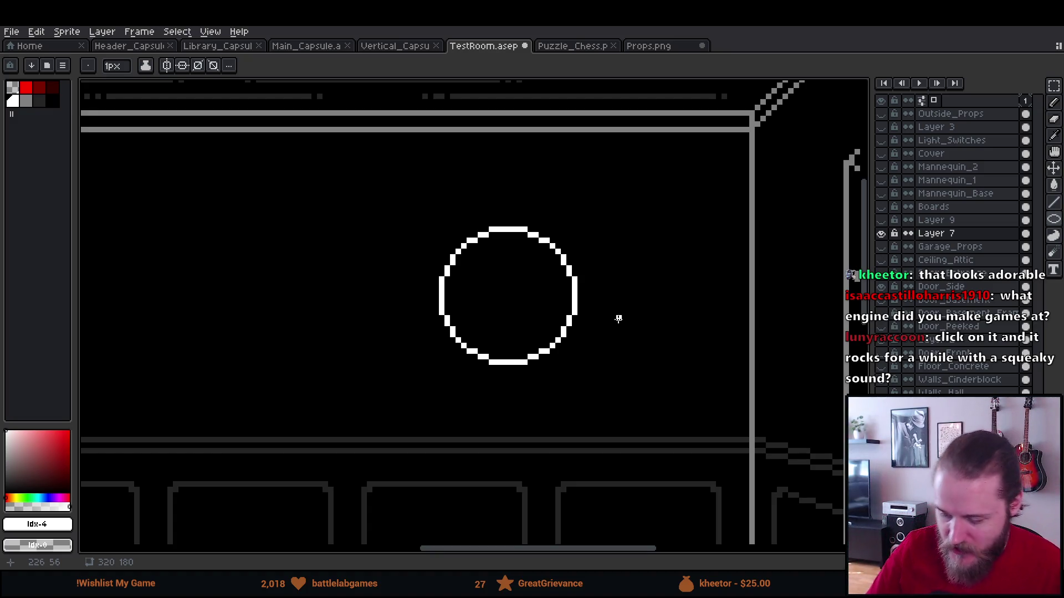
scroll(615, 332, "up", 2)
scroll(580, 408, "up", 1)
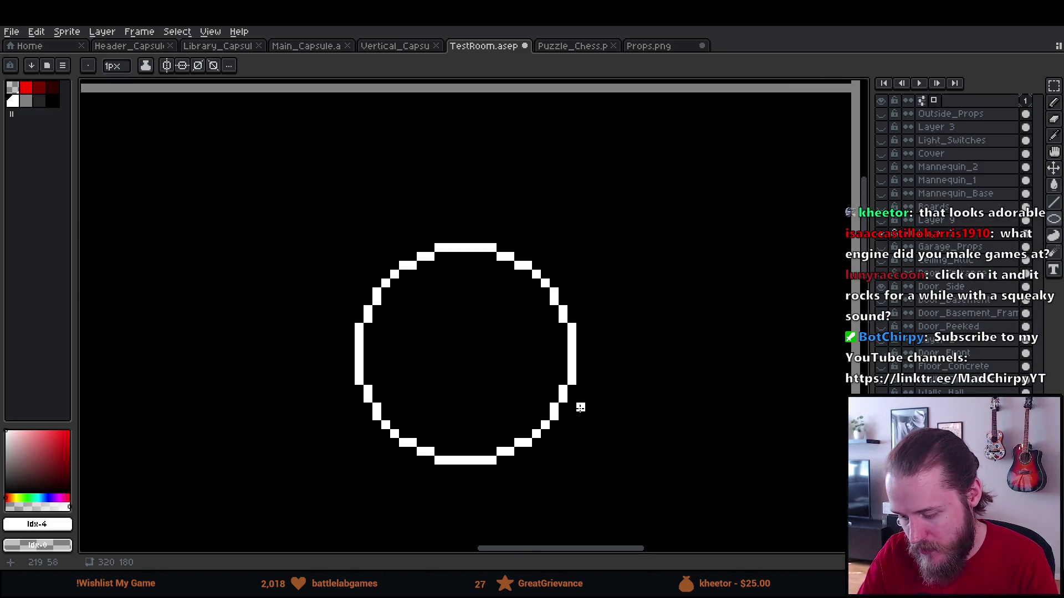
mouse_move(557, 426)
left_mouse_down()
mouse_move(565, 376)
mouse_move(574, 398)
left_mouse_up()
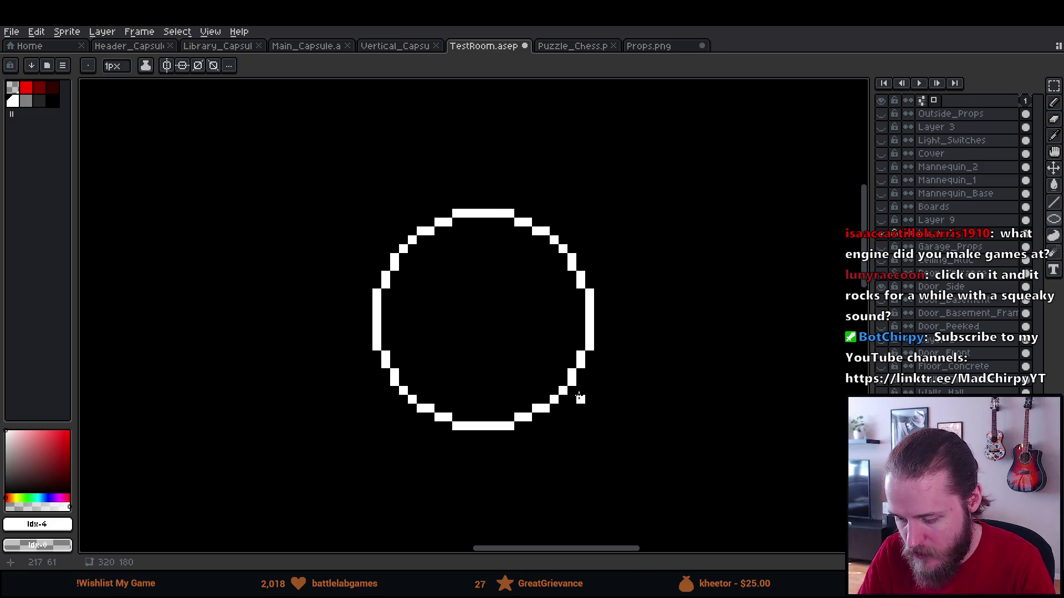
scroll(580, 398, "up", 2)
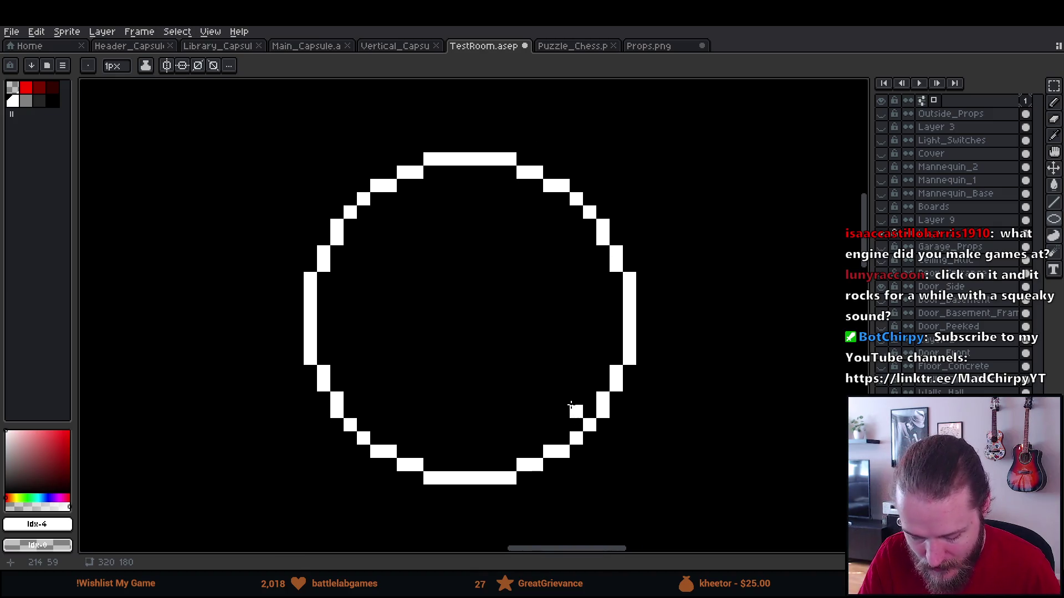
left_click_drag(487, 329, 508, 319)
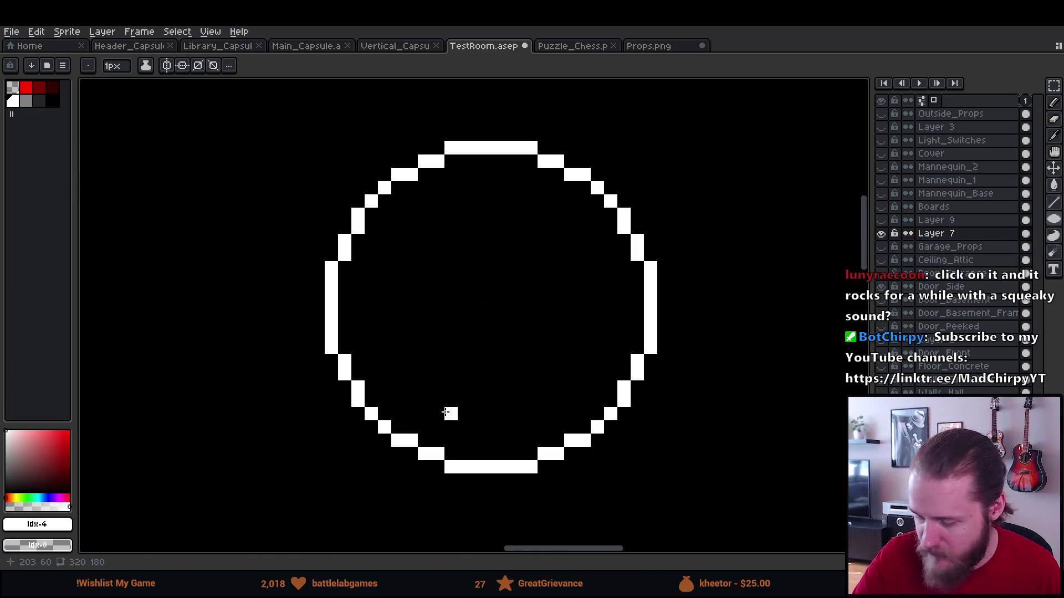
Pick black from the canvas, check the fill settings, and toggle Layer 7's visibility.
left_click(723, 404, "alt")
scroll(675, 384, "down", 5)
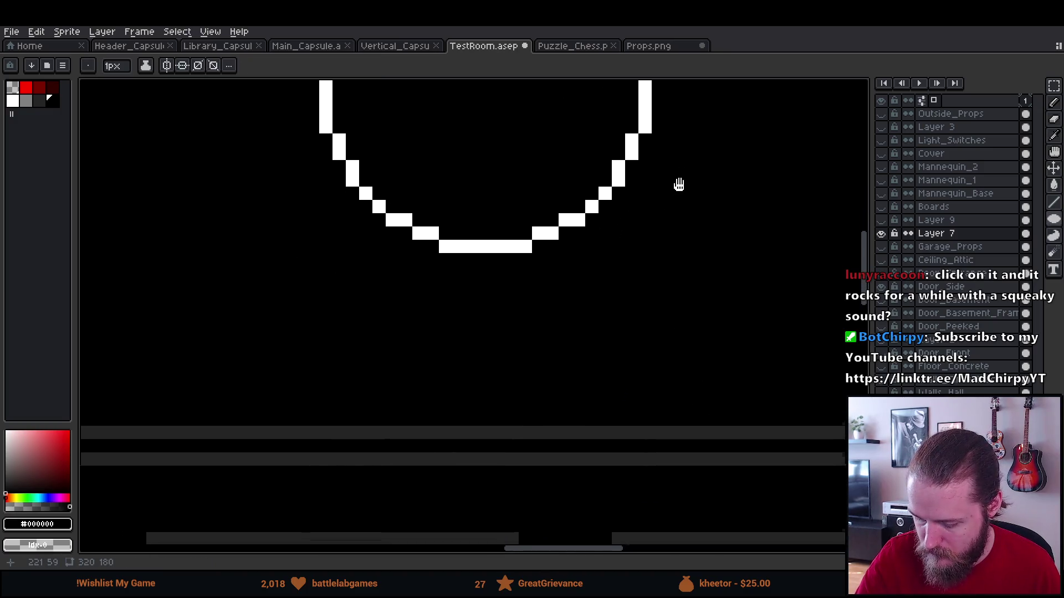
key("g")
left_click(272, 65)
left_click_drag(591, 313, 587, 477)
left_click(881, 234)
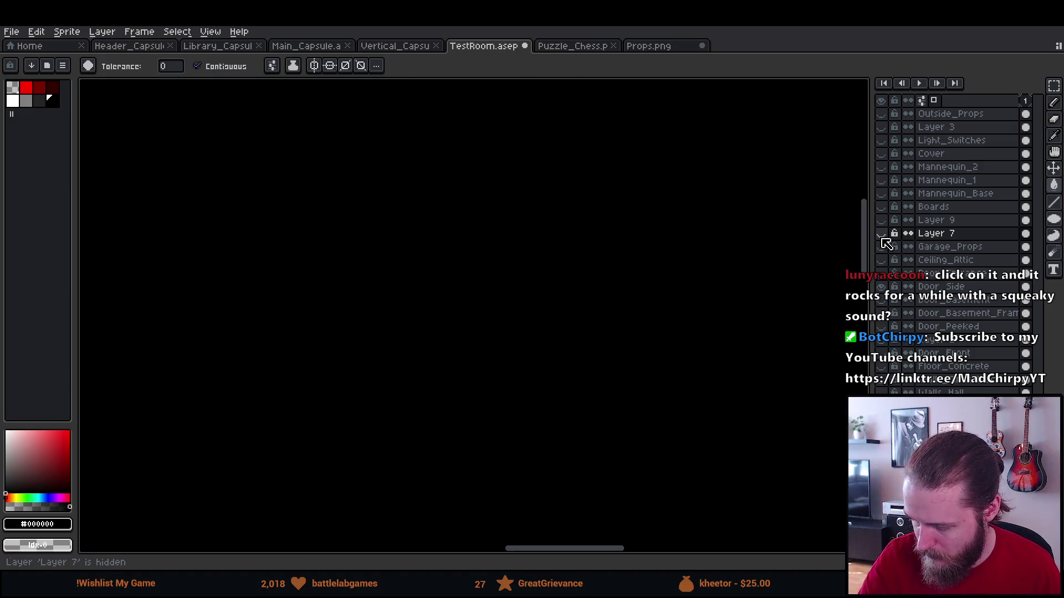
left_click(881, 233)
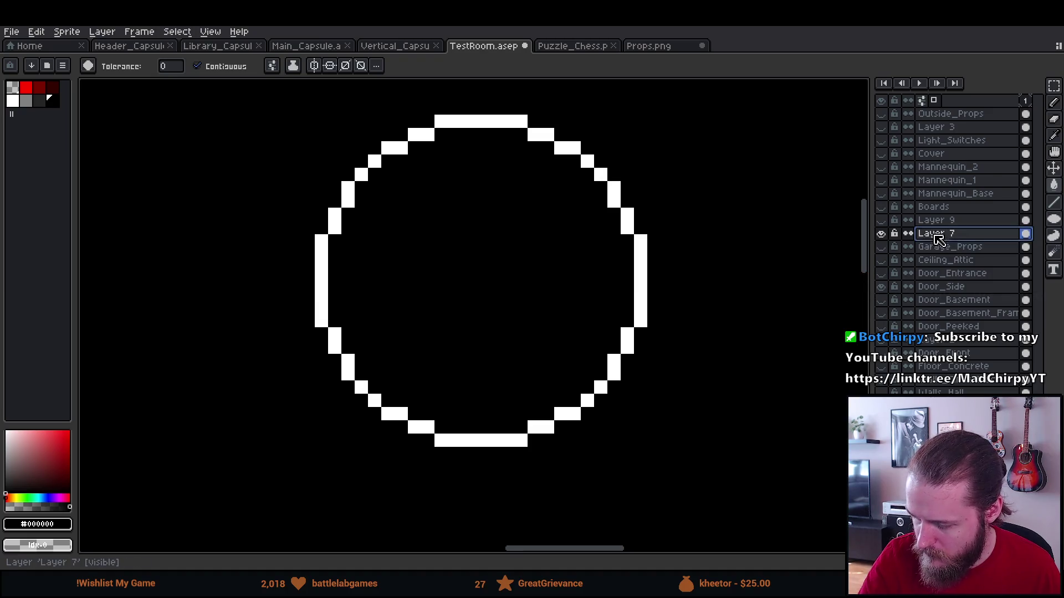
Draw nested grey 13x13, 9x9 and 5x5 ring outlines centred inside the white circle.
left_click(26, 101)
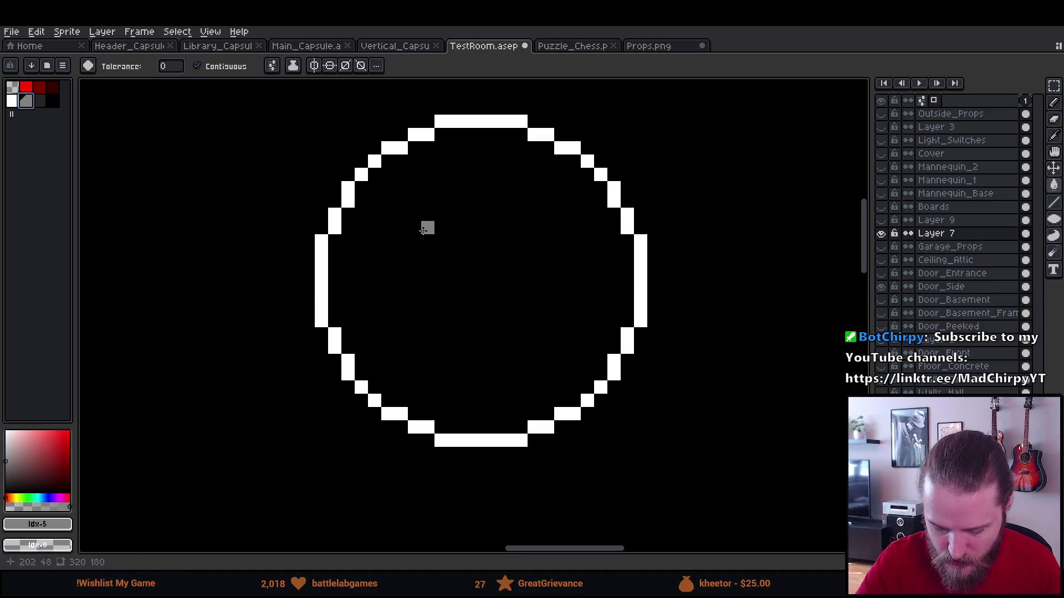
key("b")
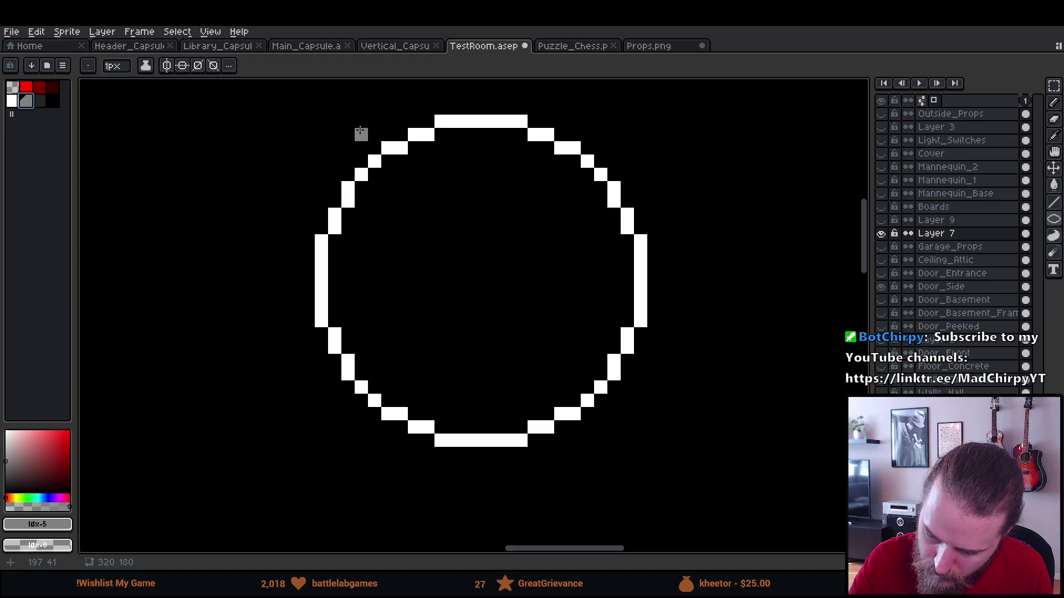
mouse_move(348, 147)
left_mouse_down()
mouse_move(598, 346)
mouse_move(660, 410)
left_mouse_up()
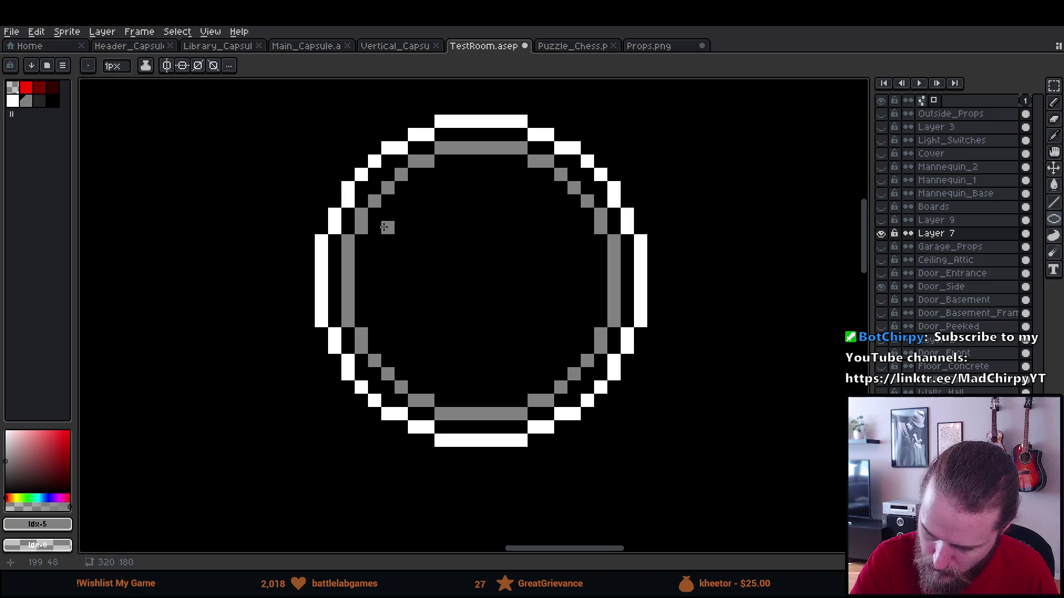
mouse_move(374, 173)
left_mouse_down()
mouse_move(488, 286)
mouse_move(620, 390)
left_mouse_up()
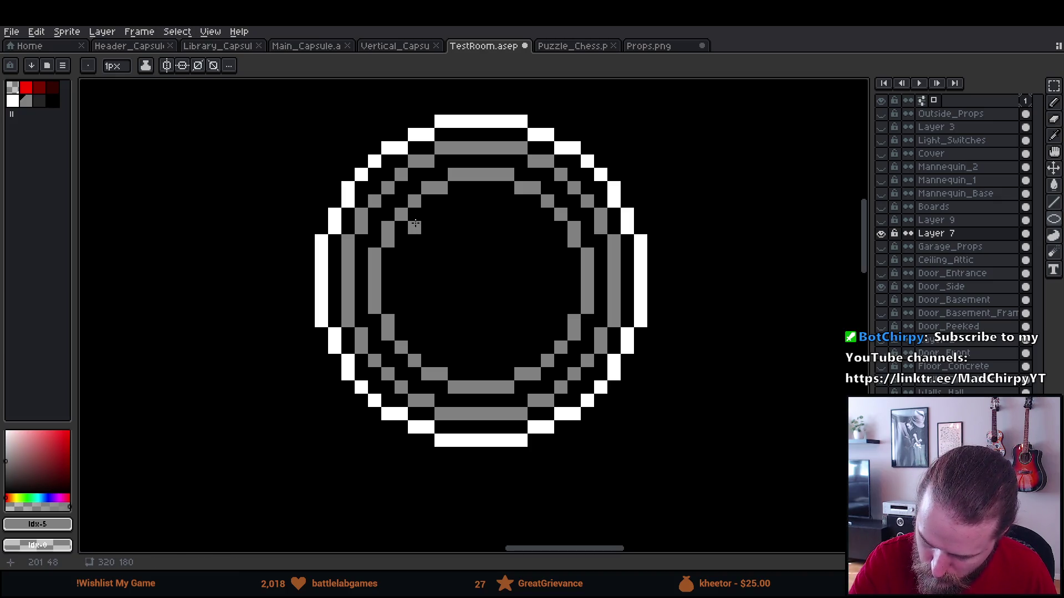
left_click_drag(415, 215, 552, 348)
key("ctrl+z")
mouse_move(404, 201)
left_mouse_down()
mouse_move(555, 349)
mouse_move(604, 359)
left_mouse_up()
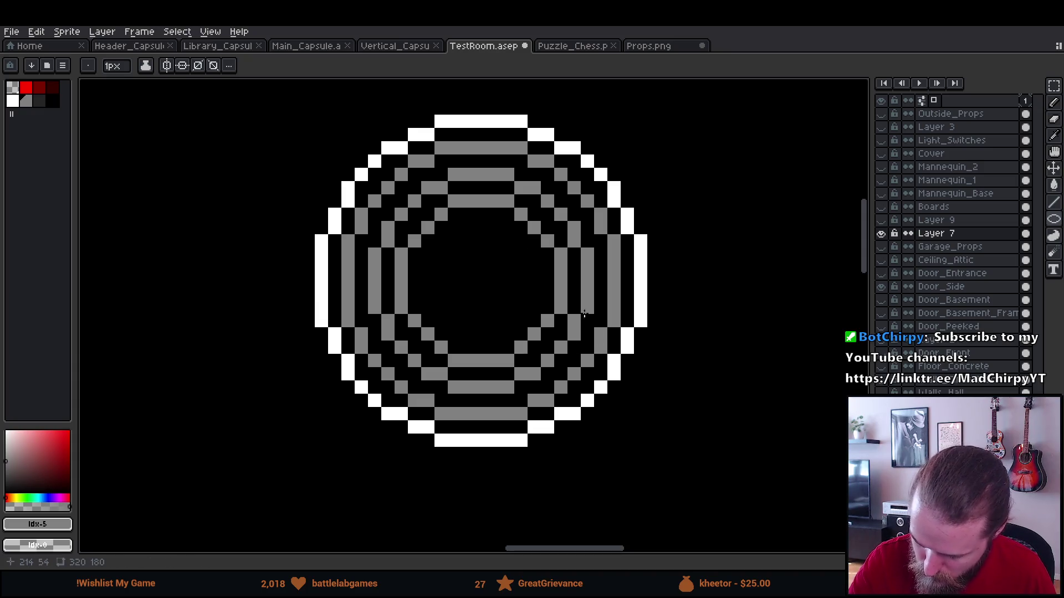
left_click_drag(427, 228, 574, 331)
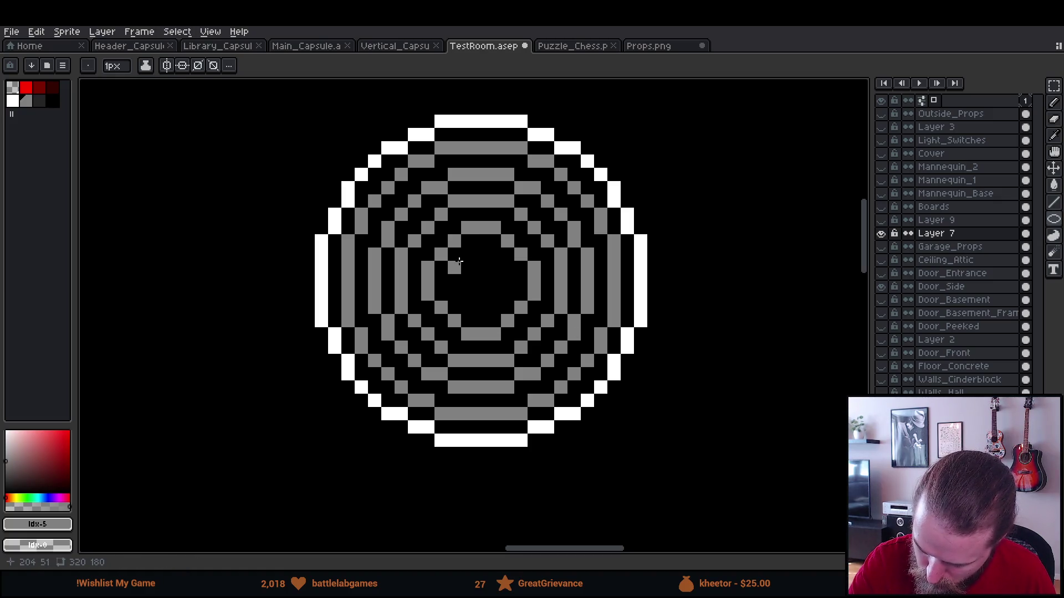
left_click_drag(460, 260, 526, 305)
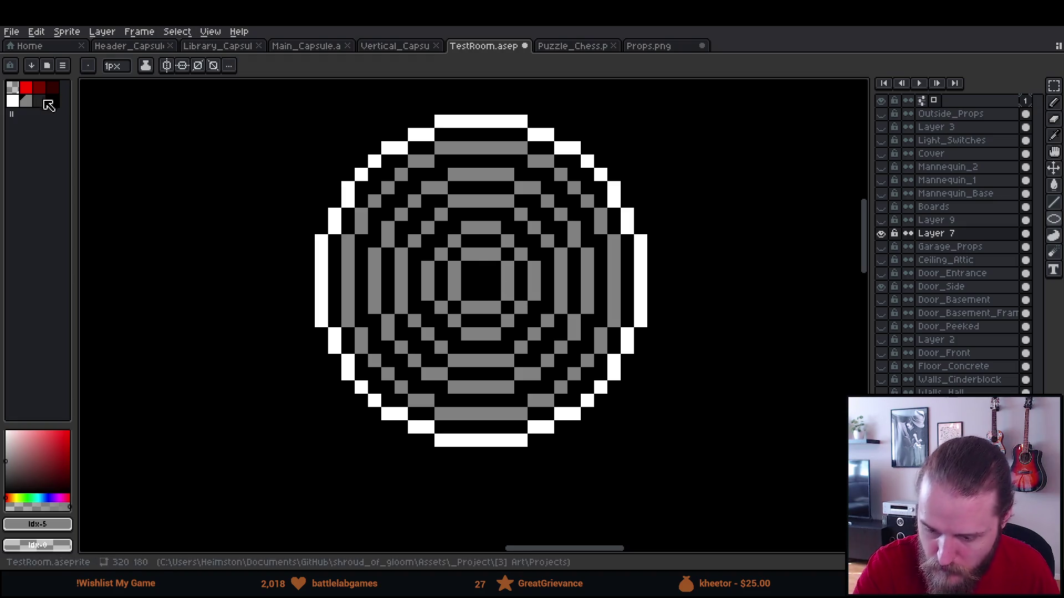
Paint a dark red pixel at the centre of the target.
left_click(39, 87)
left_click(481, 281)
left_click(547, 387)
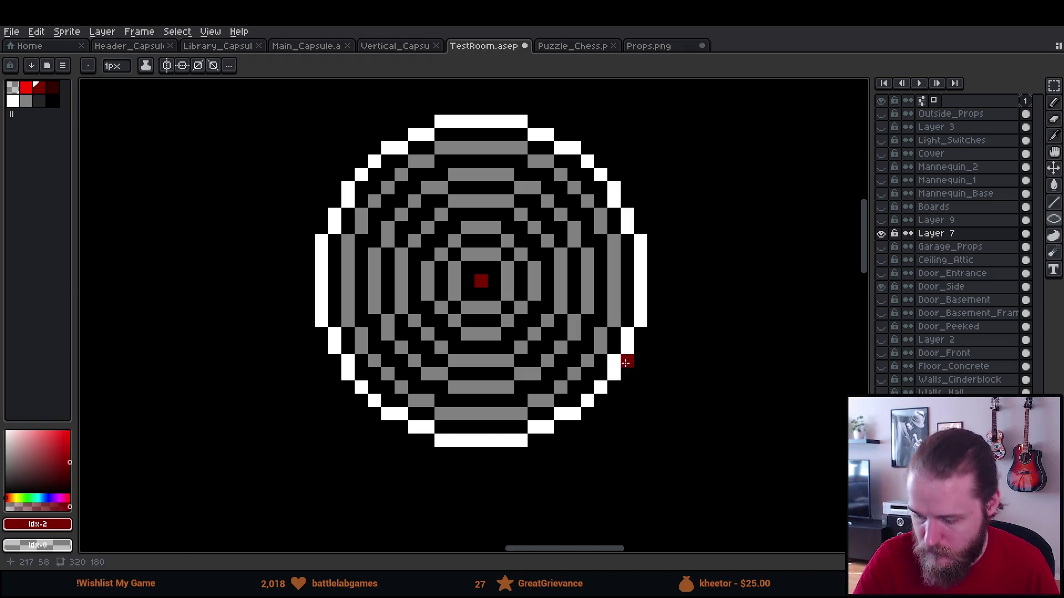
scroll(641, 382, "down", 5)
scroll(687, 429, "down", 3)
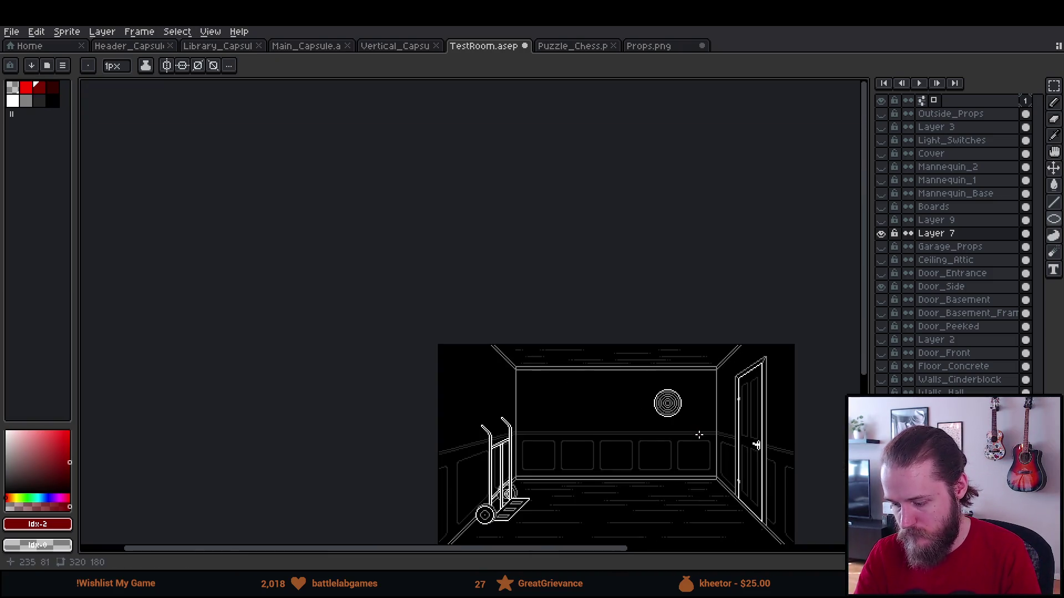
scroll(693, 442, "up", 4)
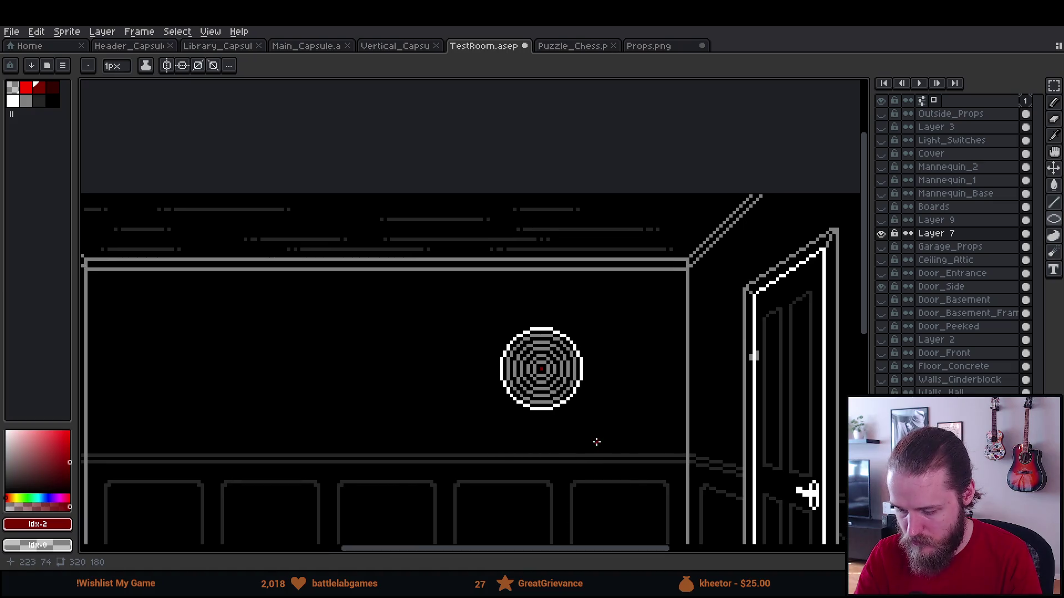
scroll(596, 442, "up", 3)
Select the target and recolour all its grey rings dark grey in one fill.
key("m")
left_click_drag(331, 183, 766, 501)
key("w")
left_click(38, 100)
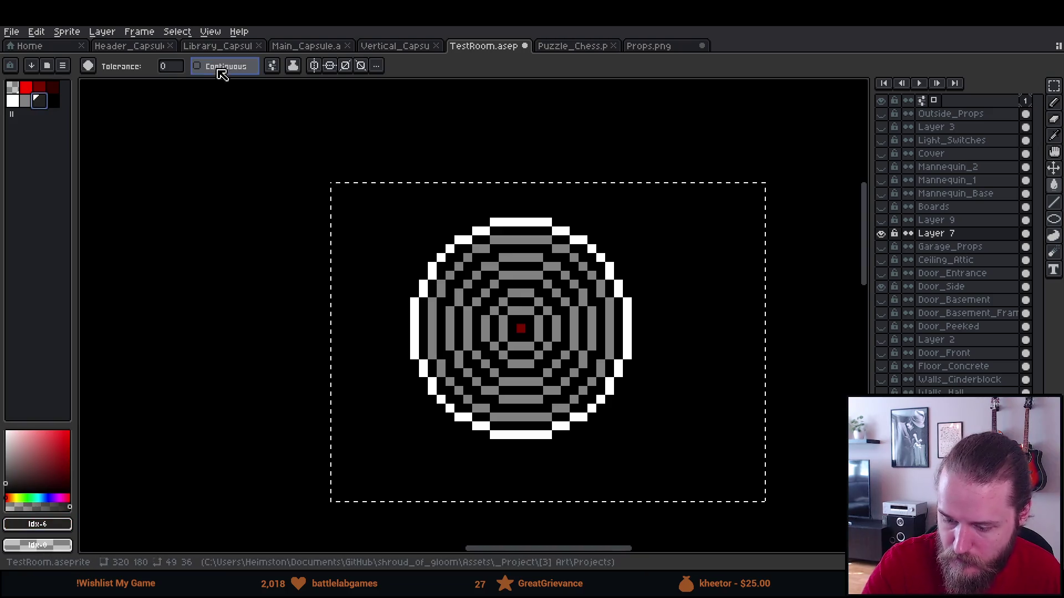
left_click(565, 299)
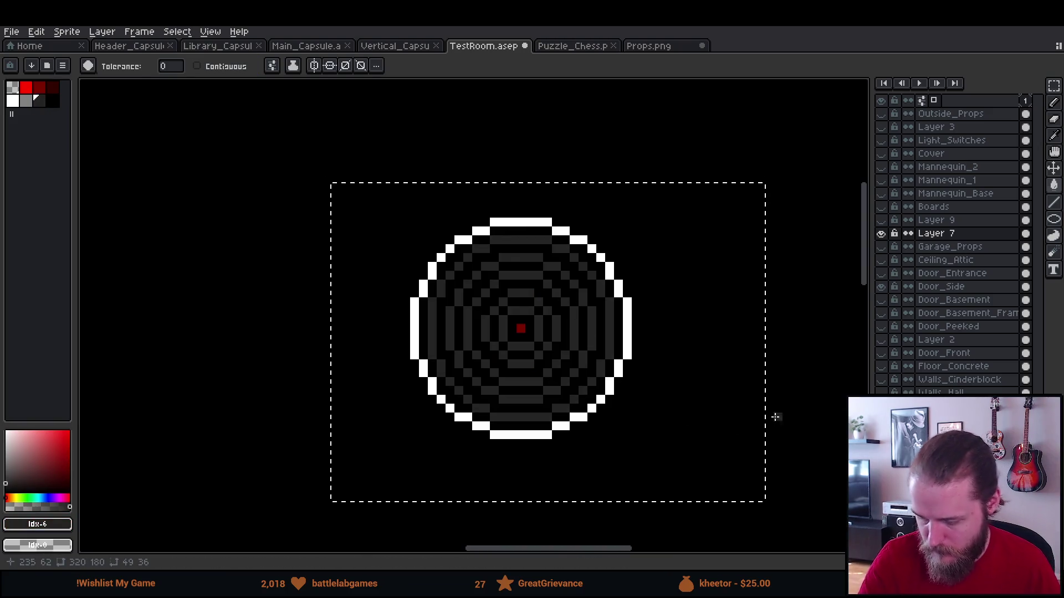
key("m")
key("ctrl+d")
Reselect the target, clear its outer ring, and refill that ring white.
scroll(776, 410, "down", 4)
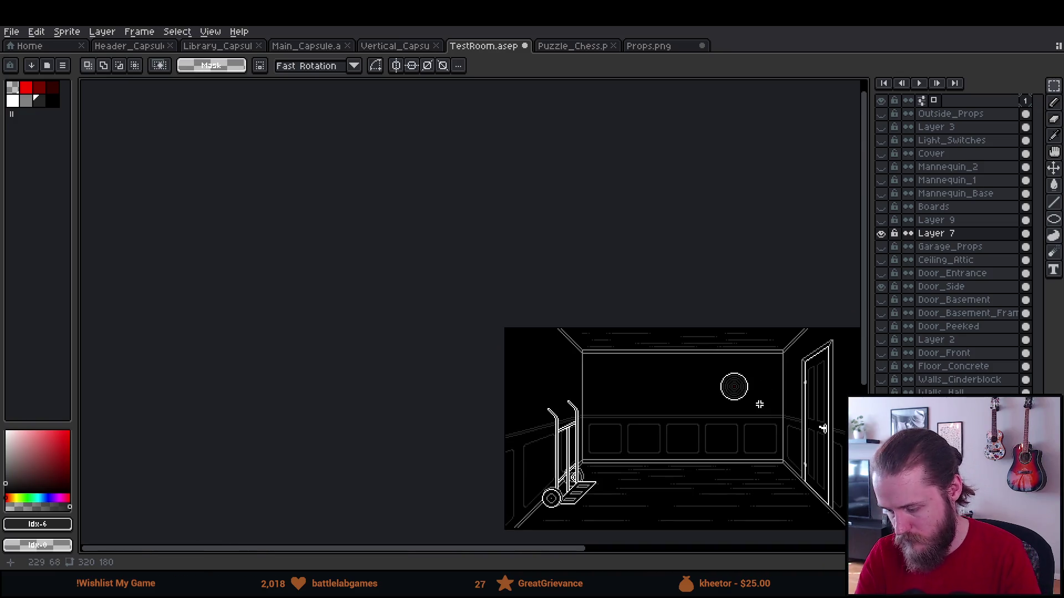
scroll(771, 432, "up", 5)
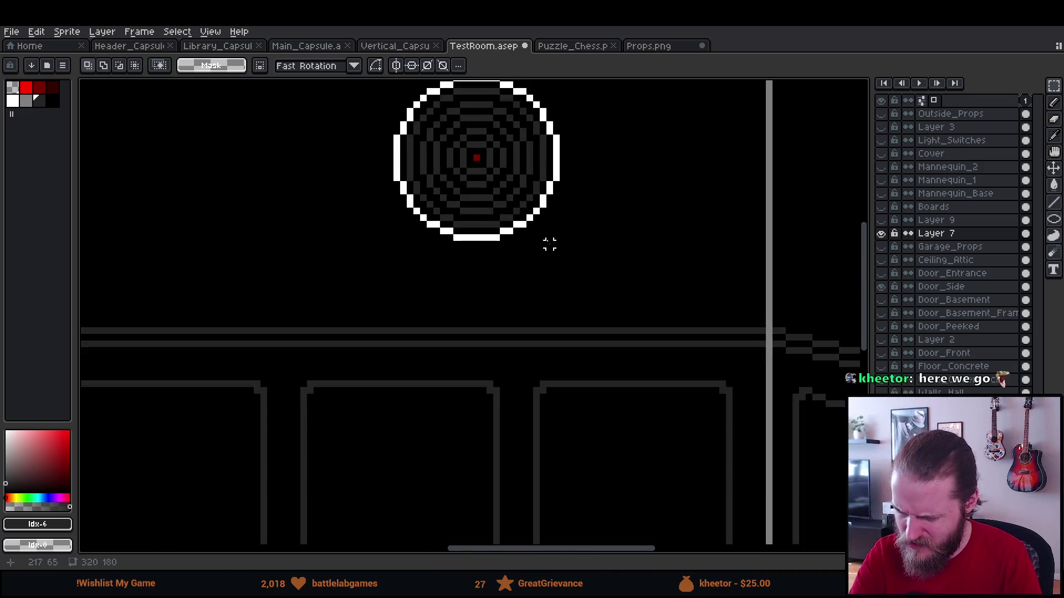
scroll(590, 436, "up", 1)
left_click_drag(304, 160, 746, 475)
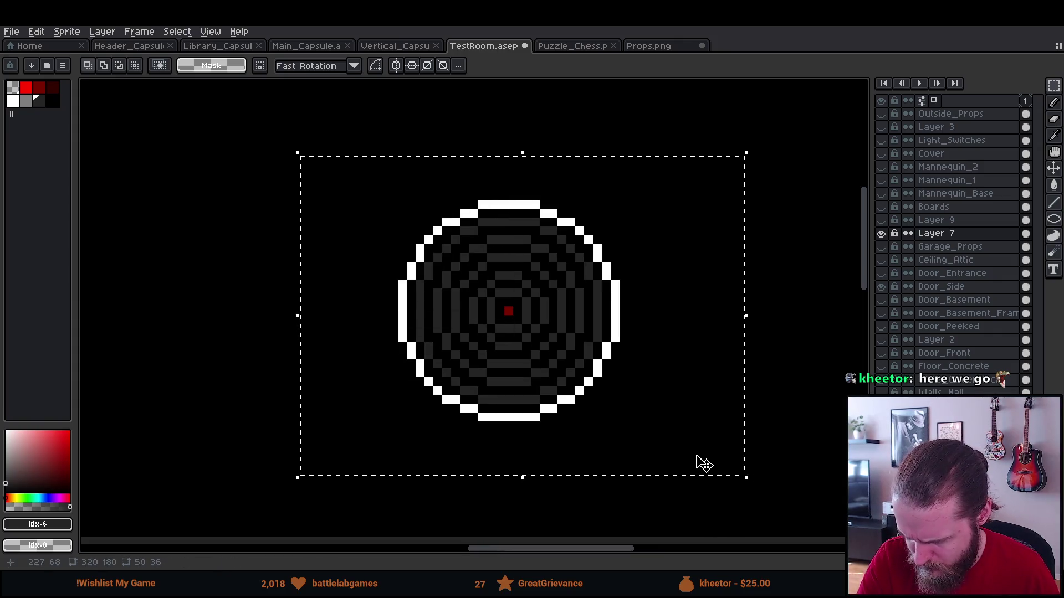
key("w")
left_click(272, 66)
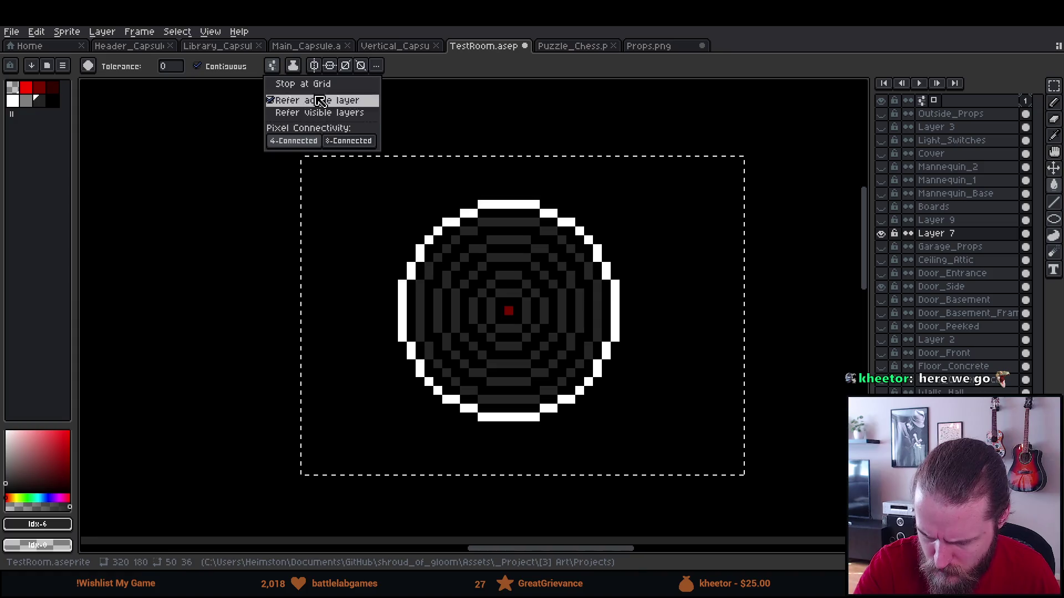
left_click(25, 93)
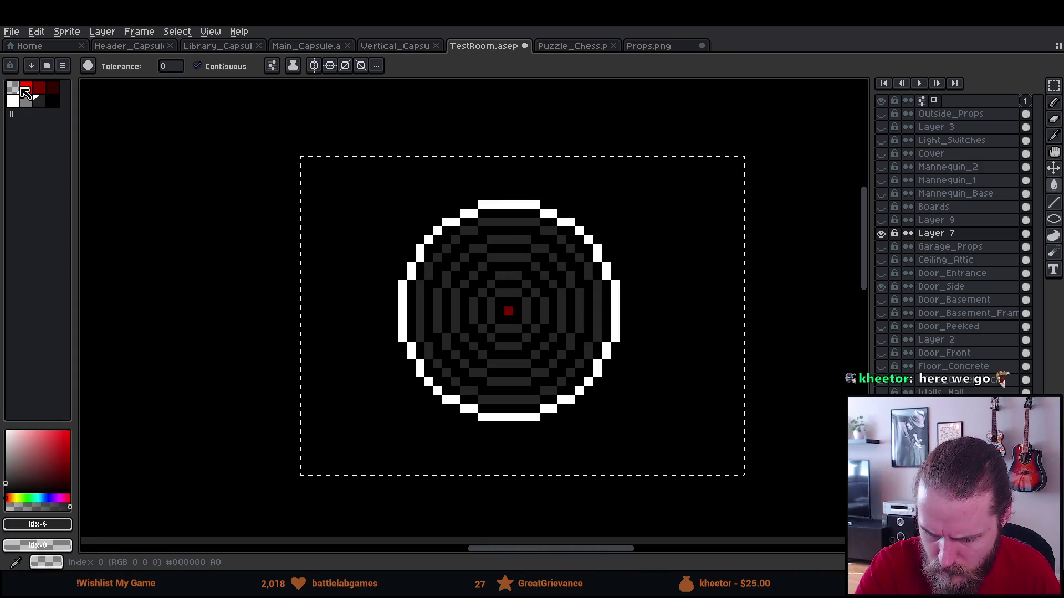
left_click(13, 87)
left_click(536, 213)
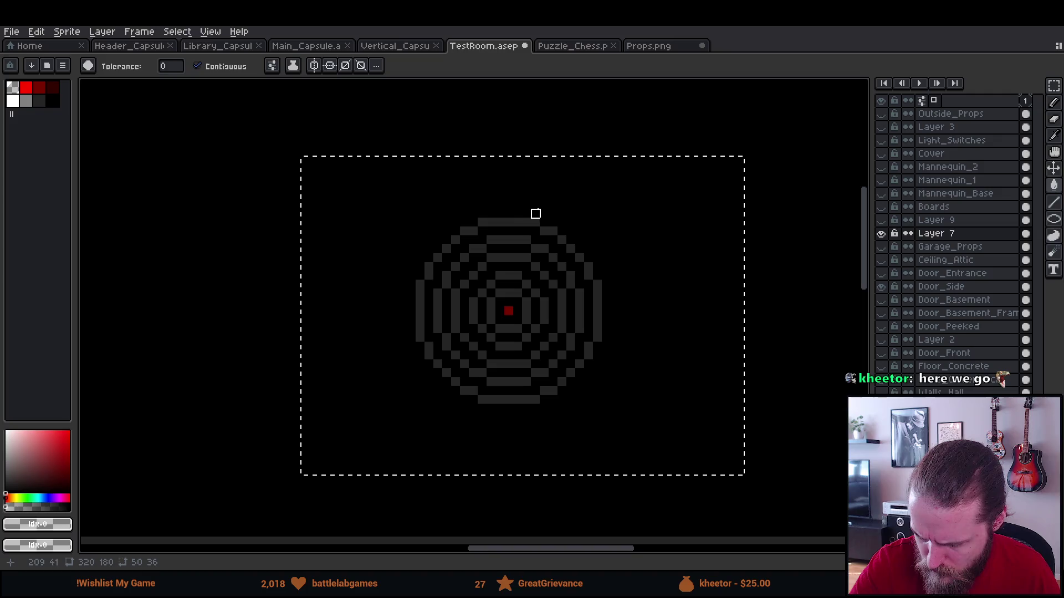
left_click(12, 101)
key("g")
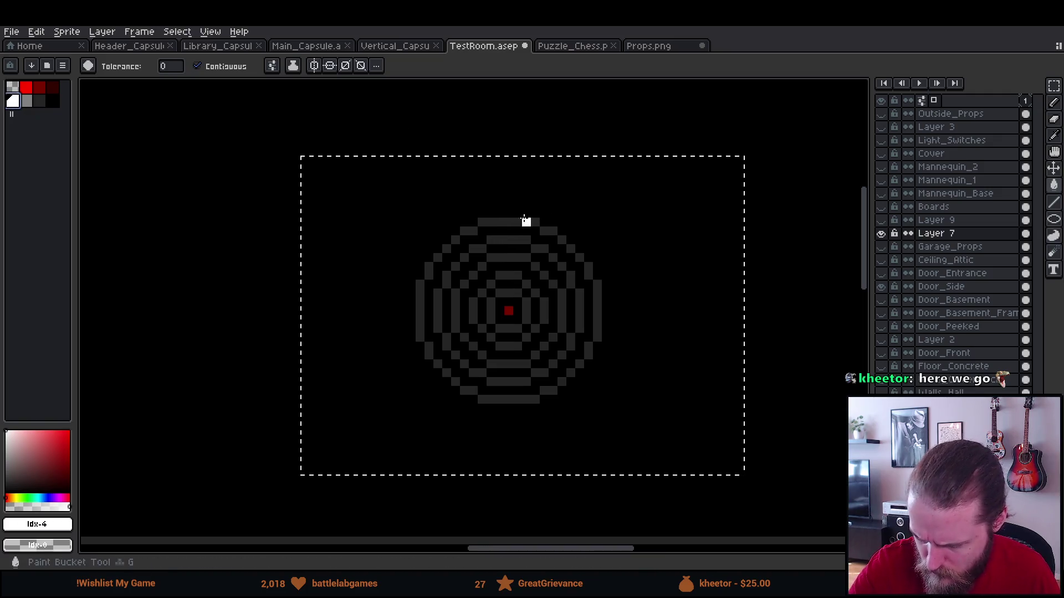
left_click(526, 220)
key("m")
key("ctrl+d")
Recentre on the enlarged target and hide the room scene layer.
scroll(757, 392, "down", 1)
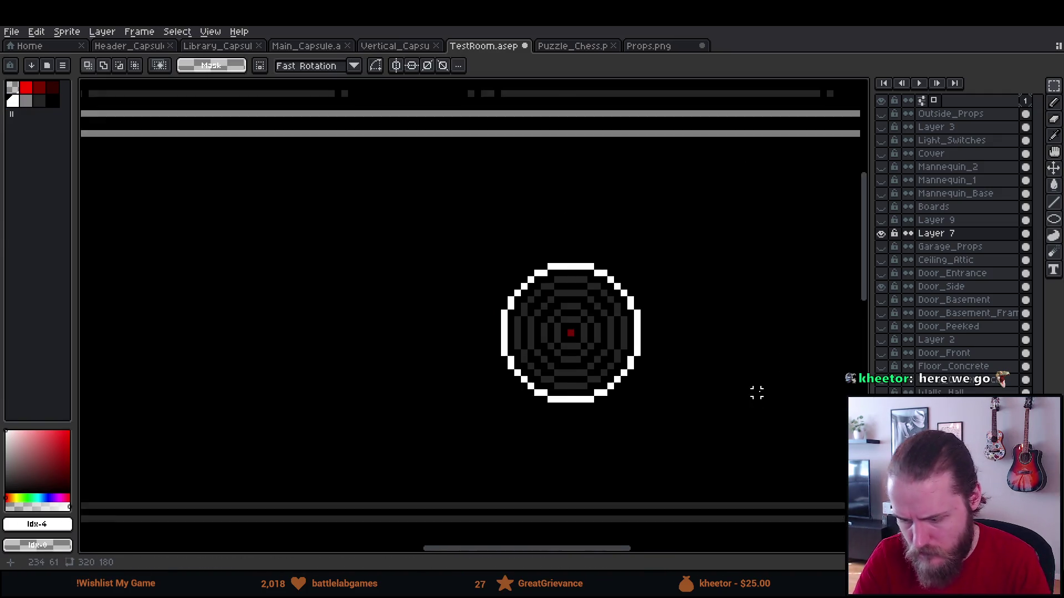
scroll(756, 393, "down", 2)
scroll(766, 442, "down", 1)
left_click_drag(771, 458, 681, 387)
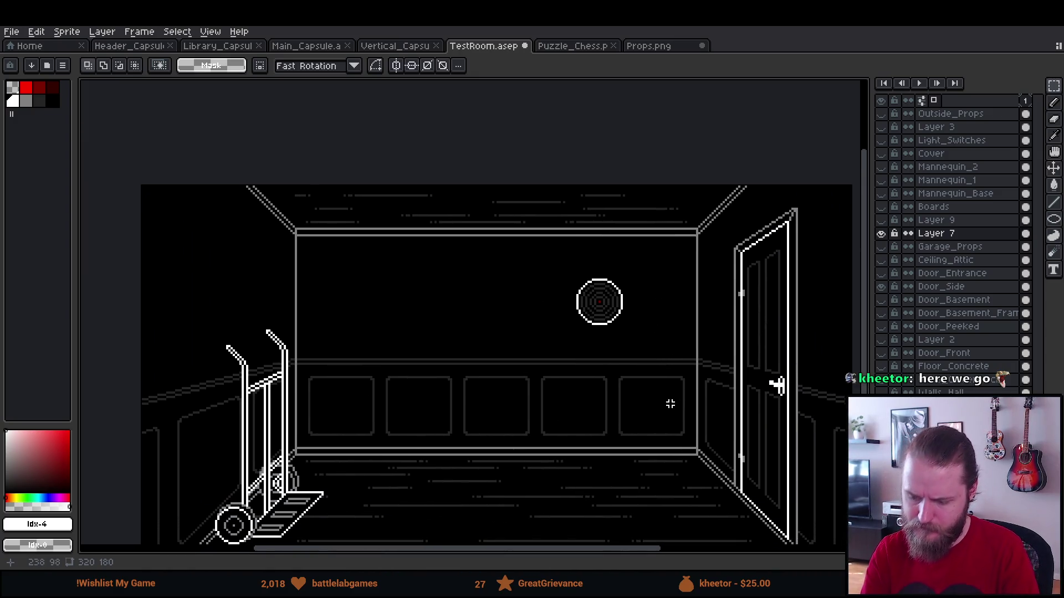
scroll(670, 404, "up", 2)
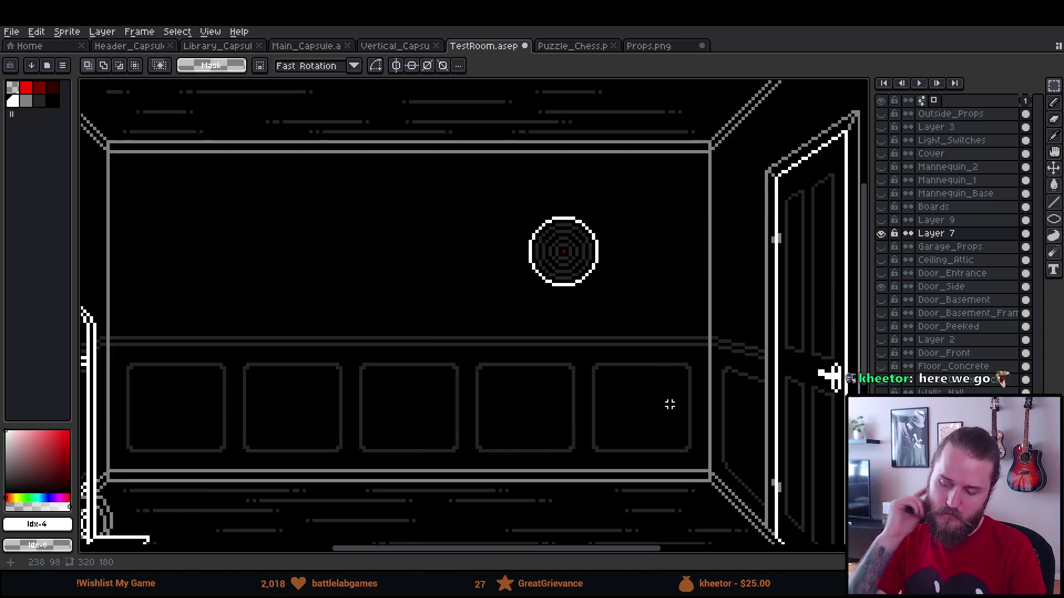
left_click_drag(547, 237, 594, 478)
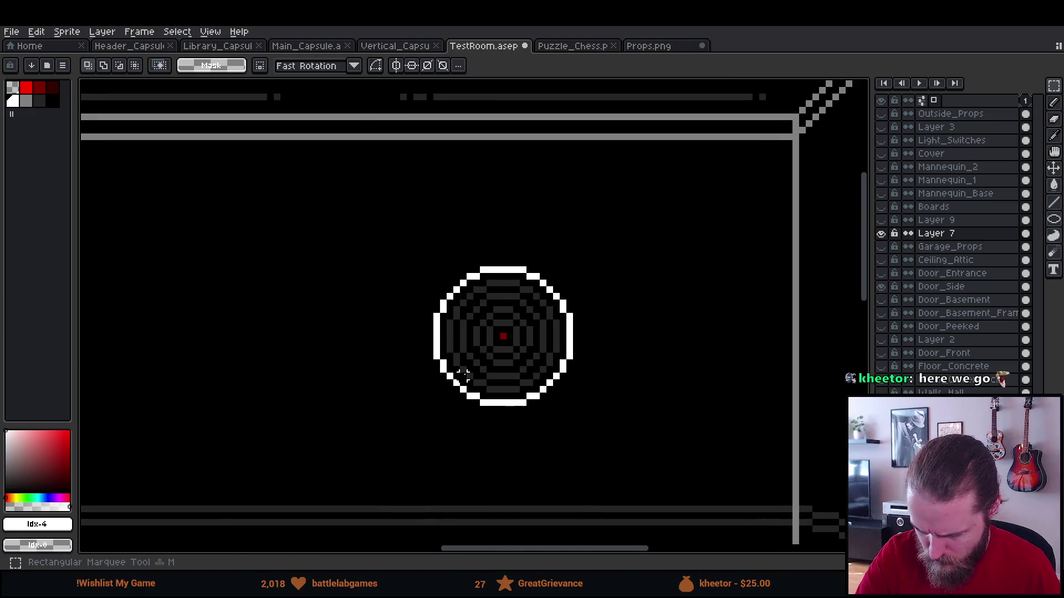
left_click(882, 420)
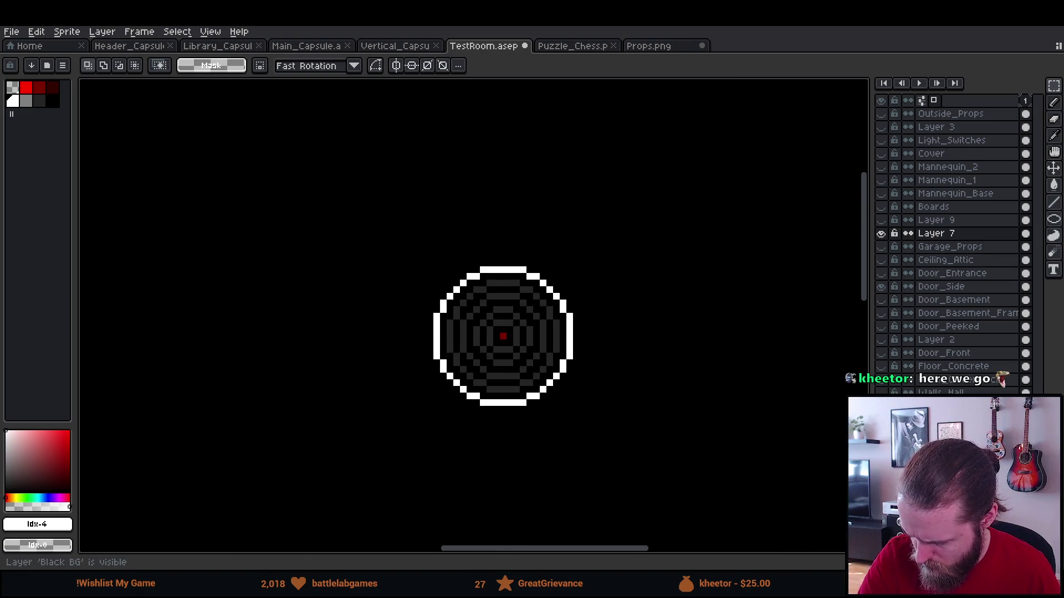
Show the room scene and purple background, make Layer 7 active, and select around the target.
left_click(881, 420)
left_click(881, 433)
left_click(948, 233)
mouse_move(355, 195)
left_mouse_down()
mouse_move(650, 443)
mouse_move(695, 461)
left_mouse_up()
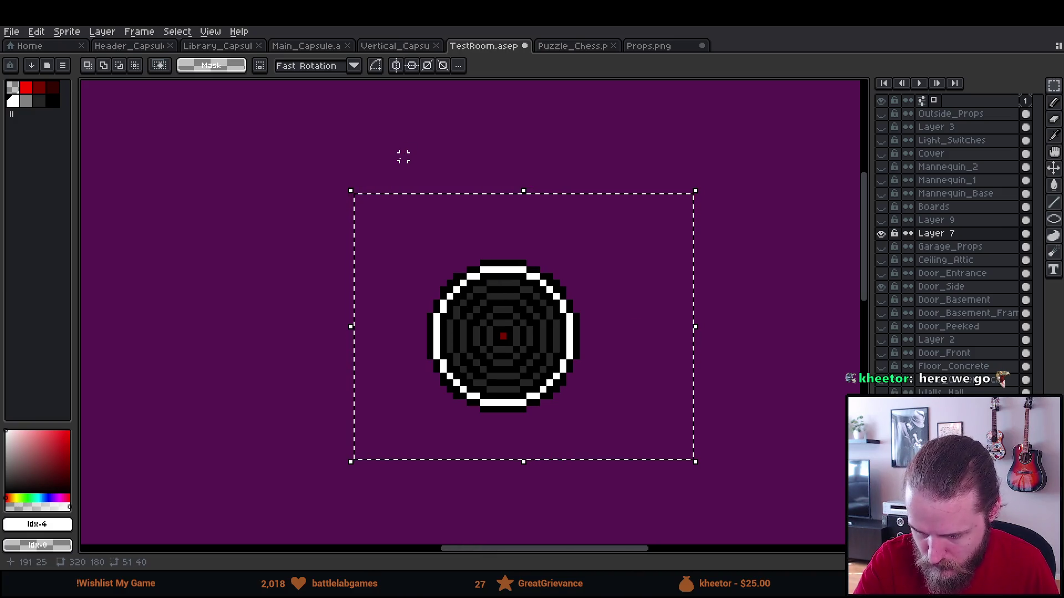
Clear the target's old black outline and surrounding background with contiguous transparent fills.
key("g")
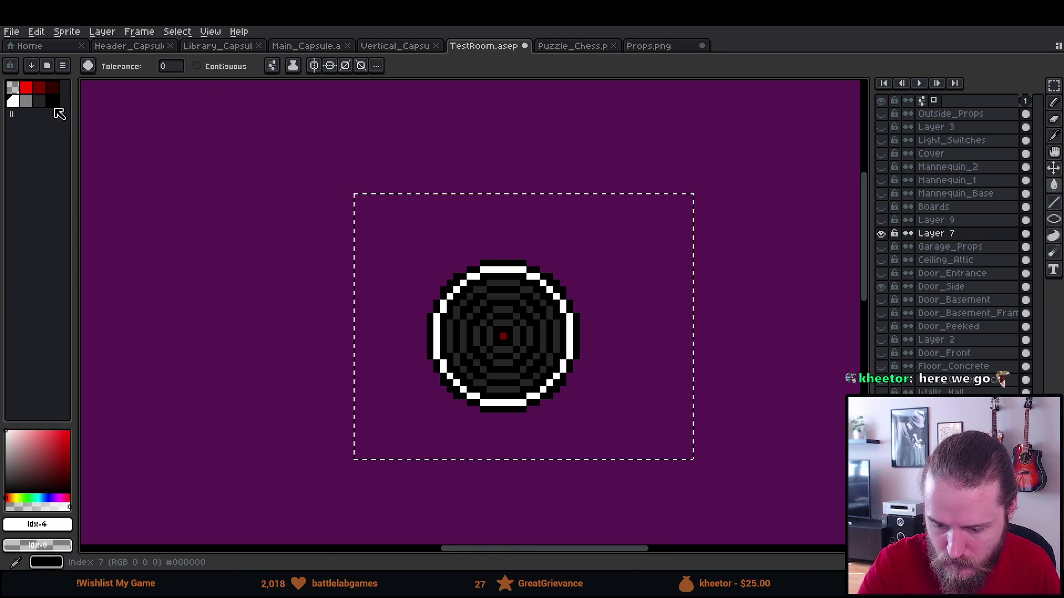
left_click(12, 88)
left_click(510, 264)
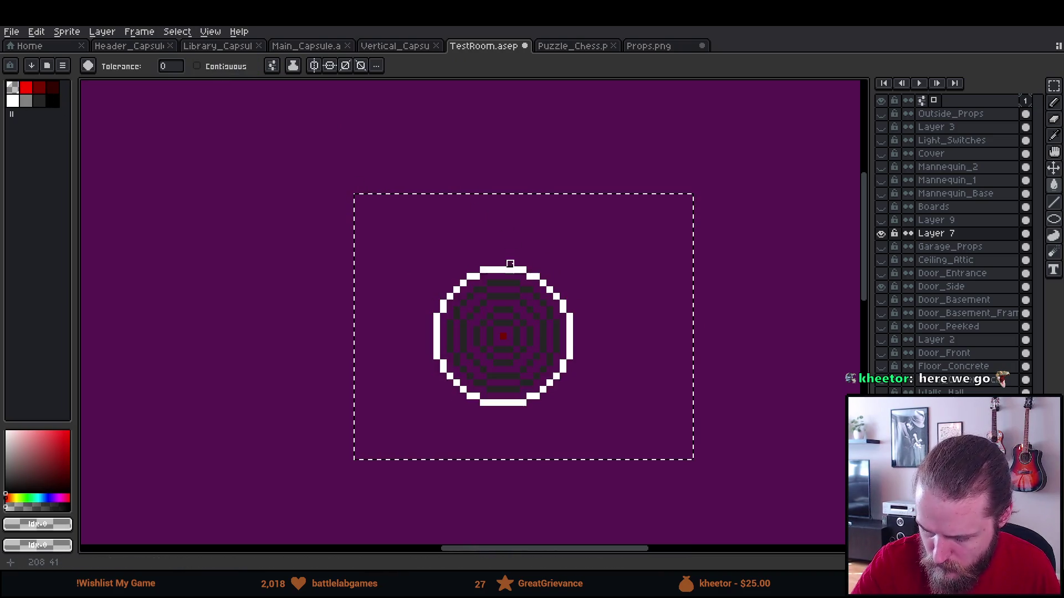
left_click(52, 101)
left_click(354, 104)
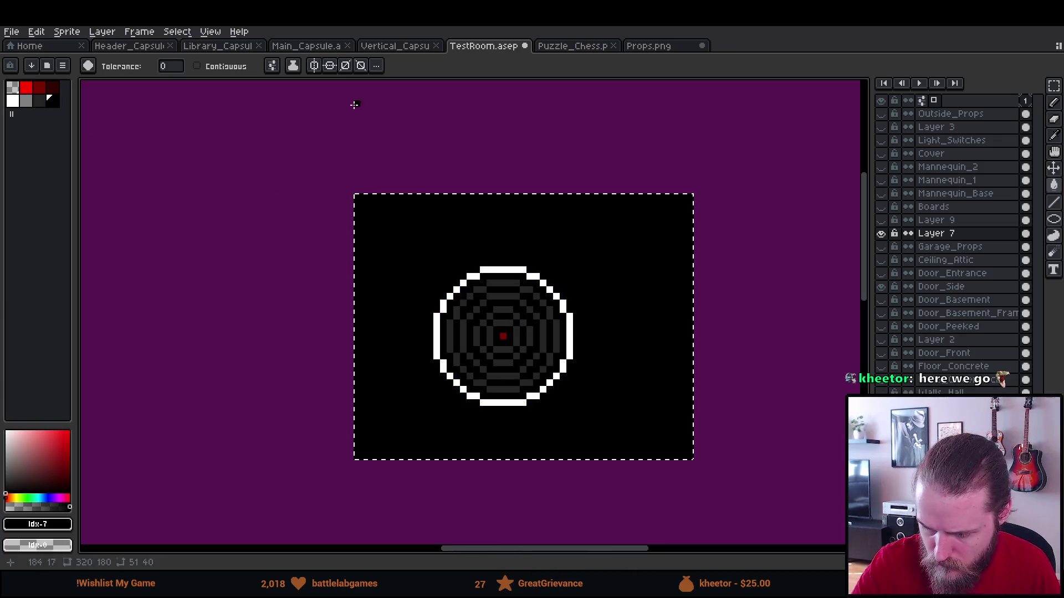
left_click(272, 65)
left_click(272, 66)
left_click(294, 143)
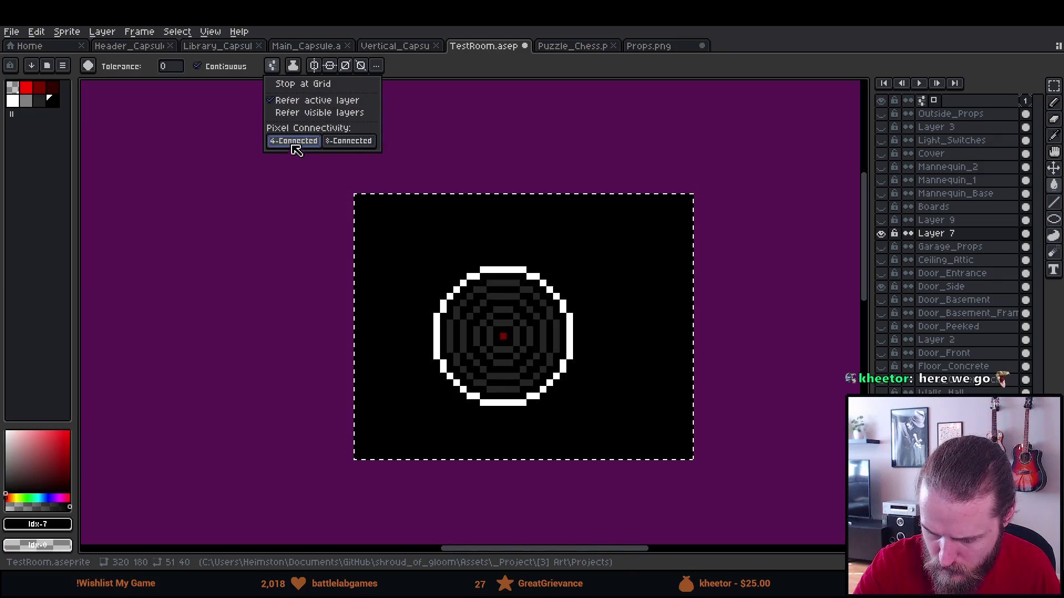
left_click(12, 87)
left_click(415, 235)
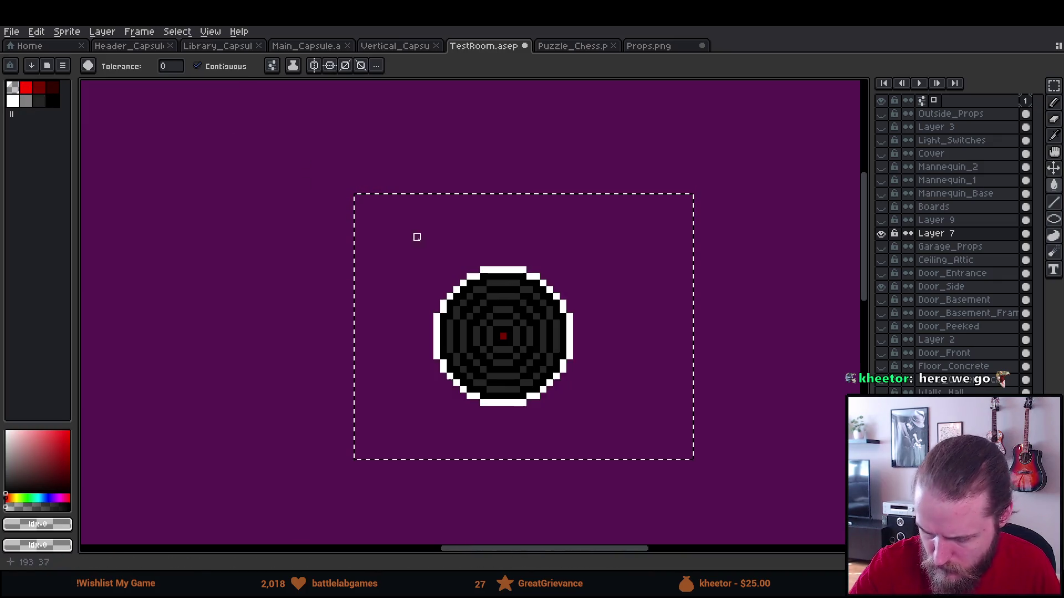
Reselect the target and apply a dark outline with the Outline effect, then zoom out.
key("m")
left_click(722, 376)
left_click_drag(364, 217, 708, 467)
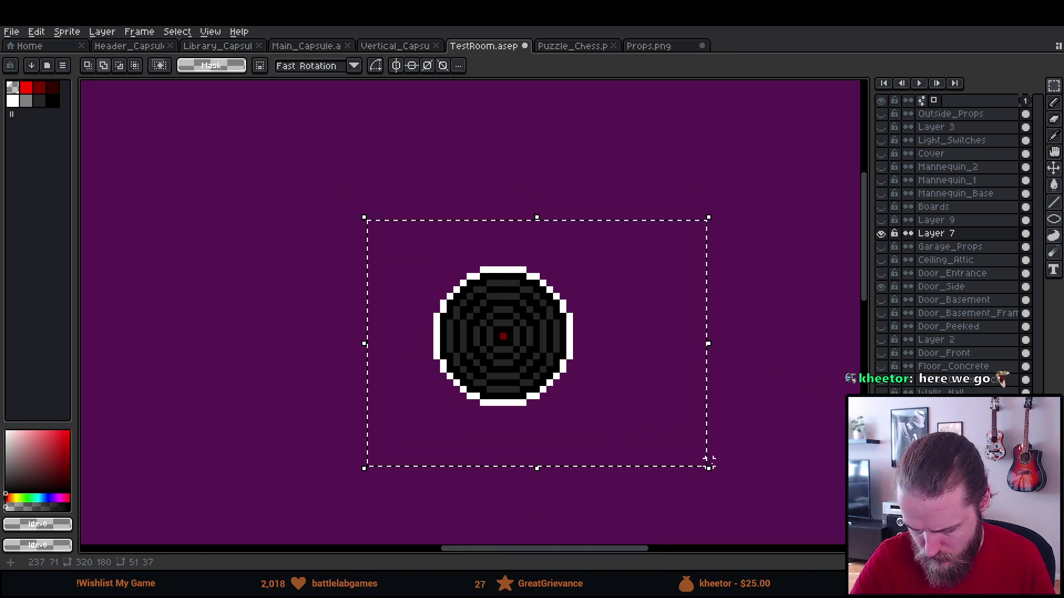
key("shift+o")
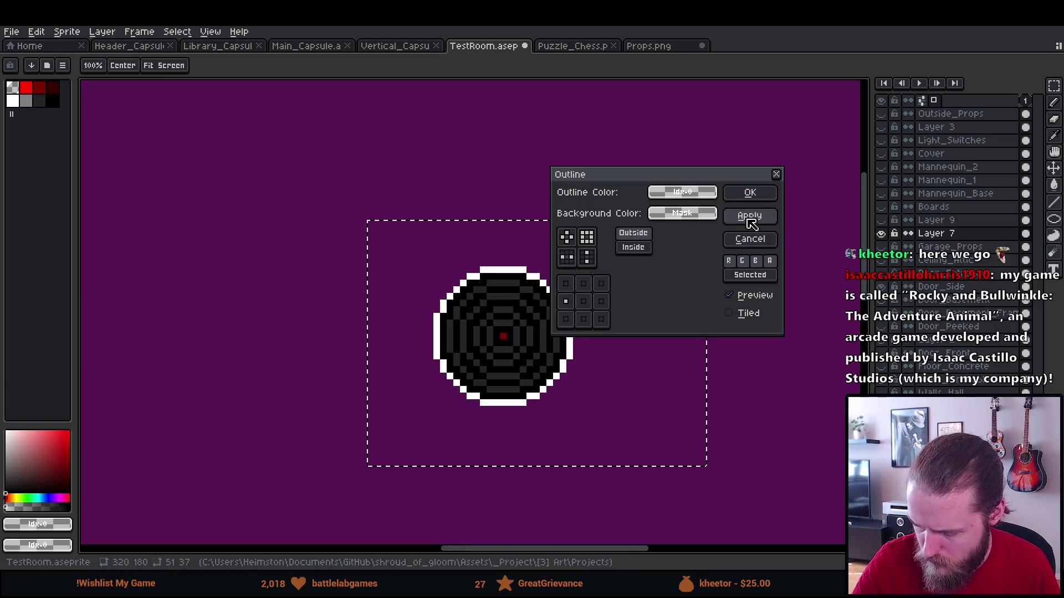
left_click(753, 238)
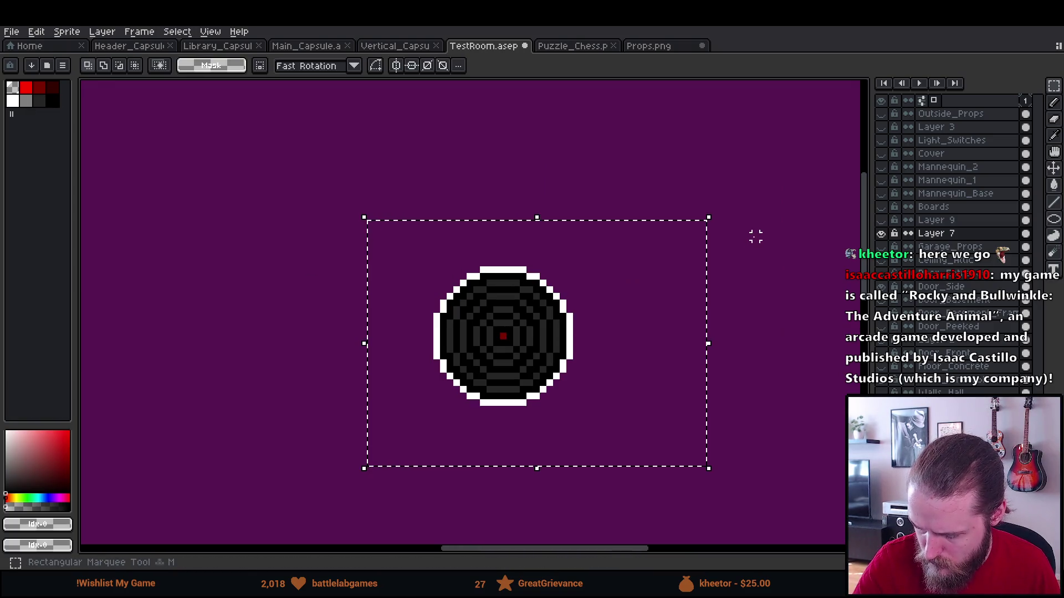
left_click(26, 101)
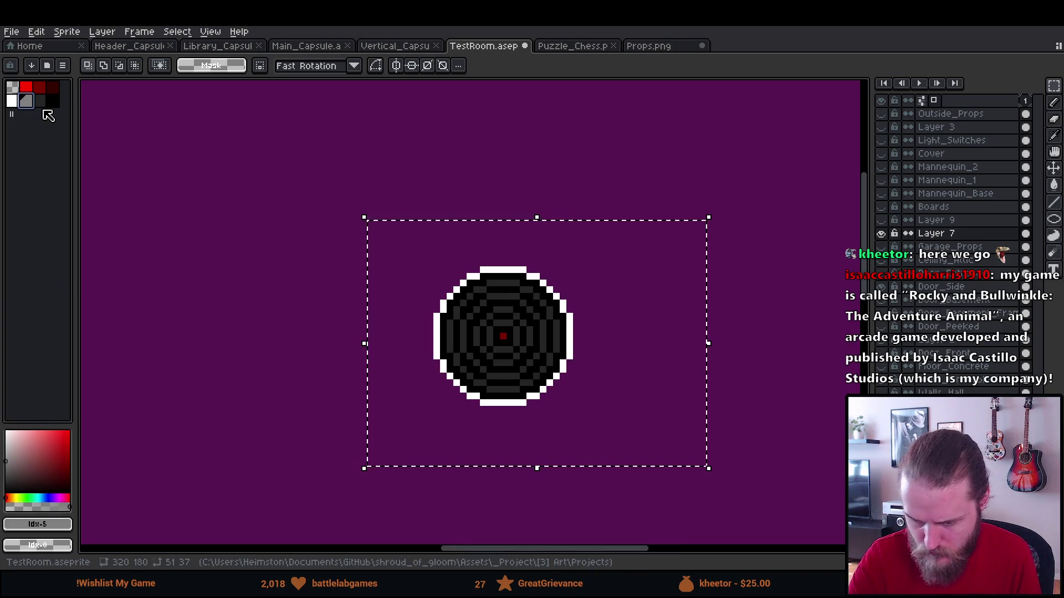
left_click(39, 101)
key("shift+o")
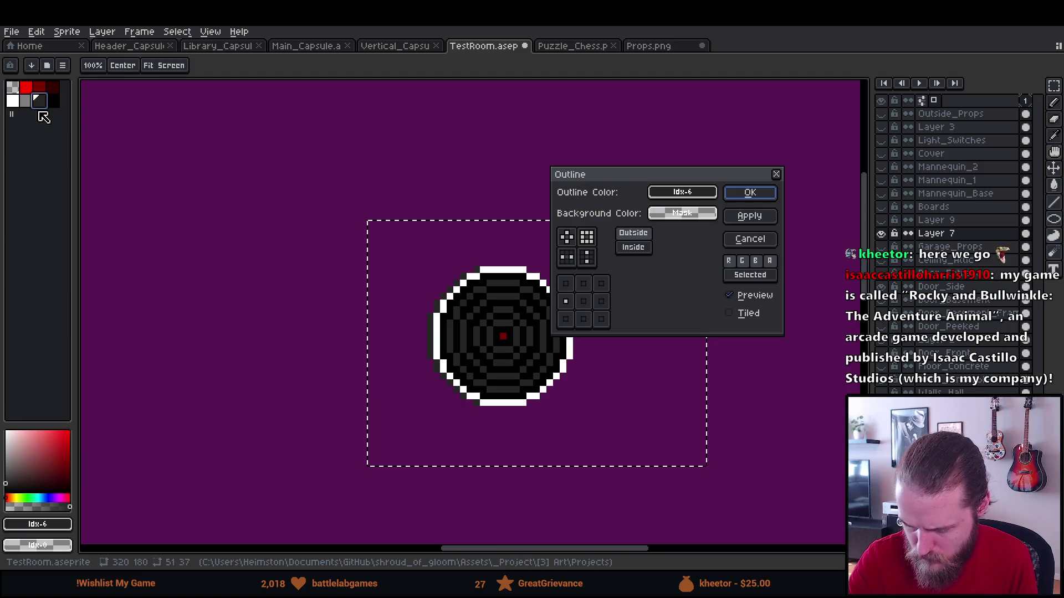
left_click(751, 193)
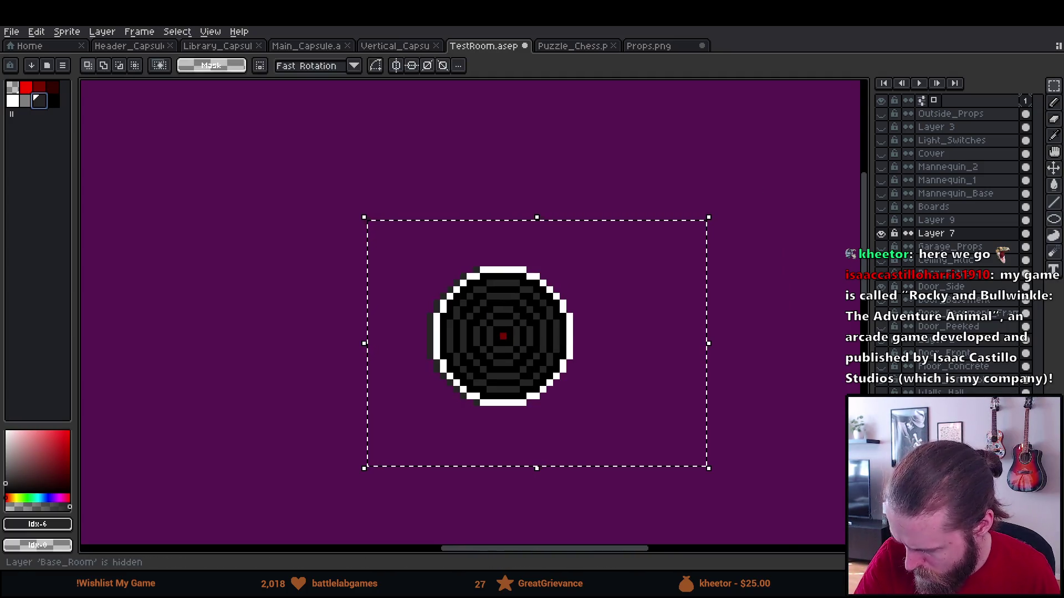
scroll(704, 391, "down", 3)
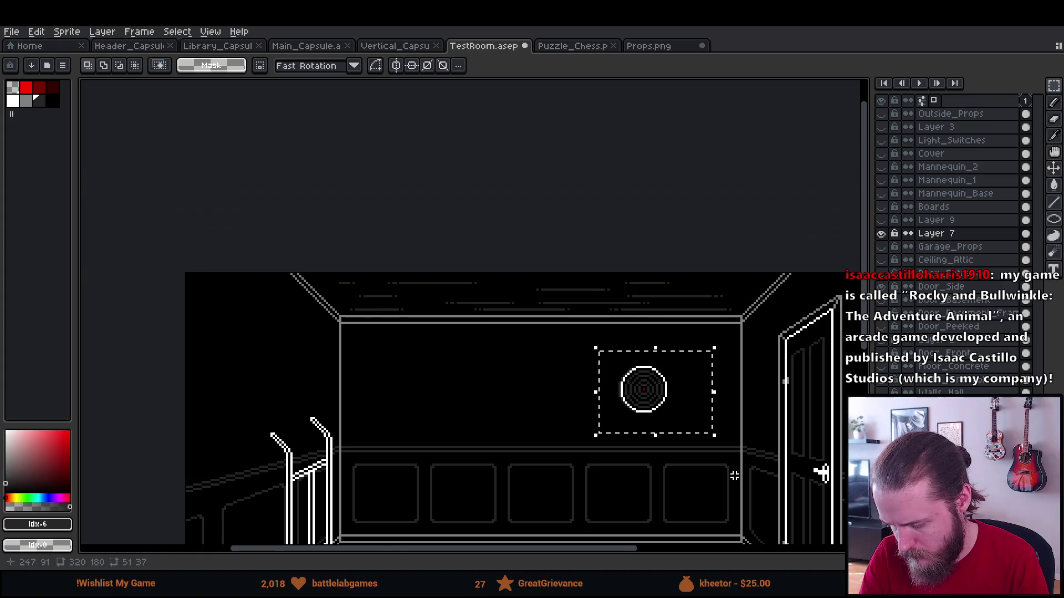
Deselect the target, recentre the room scene, and switch to the Props.png sheet.
key("ctrl+d")
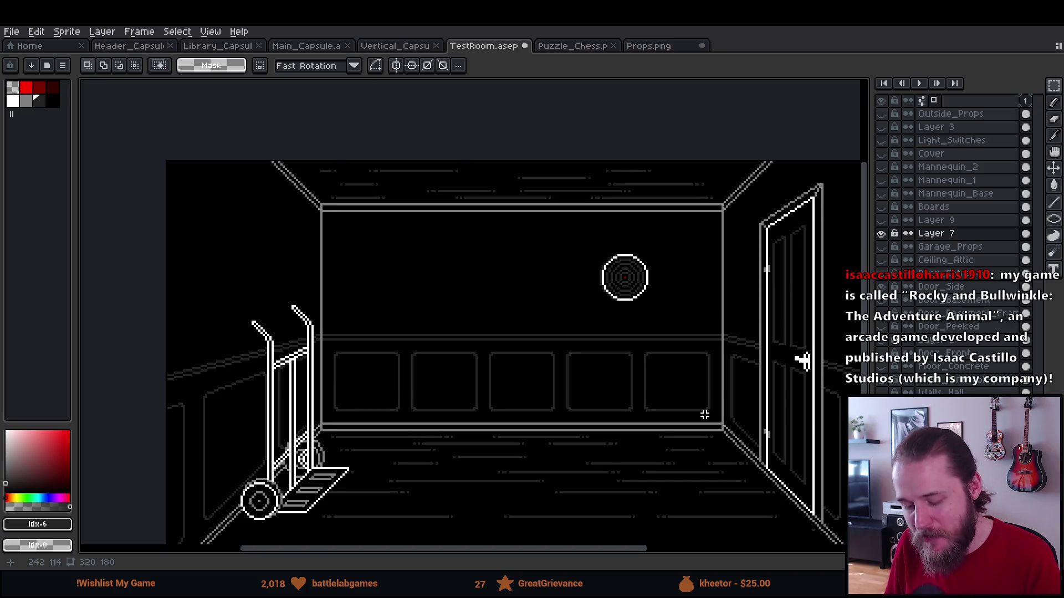
mouse_move(704, 415)
left_mouse_down()
mouse_move(570, 373)
mouse_move(642, 392)
left_mouse_up()
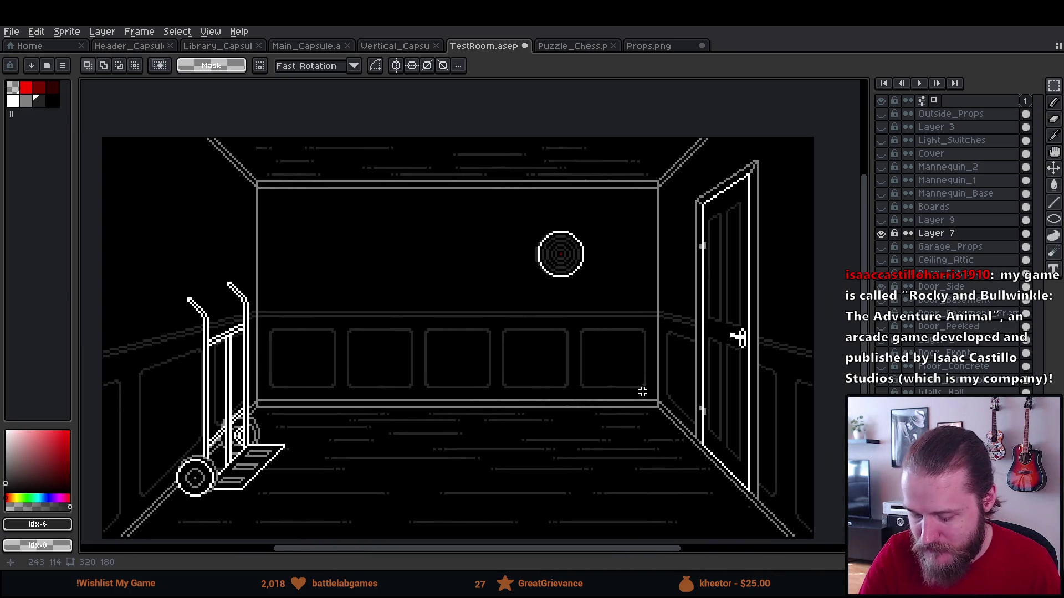
left_click(664, 47)
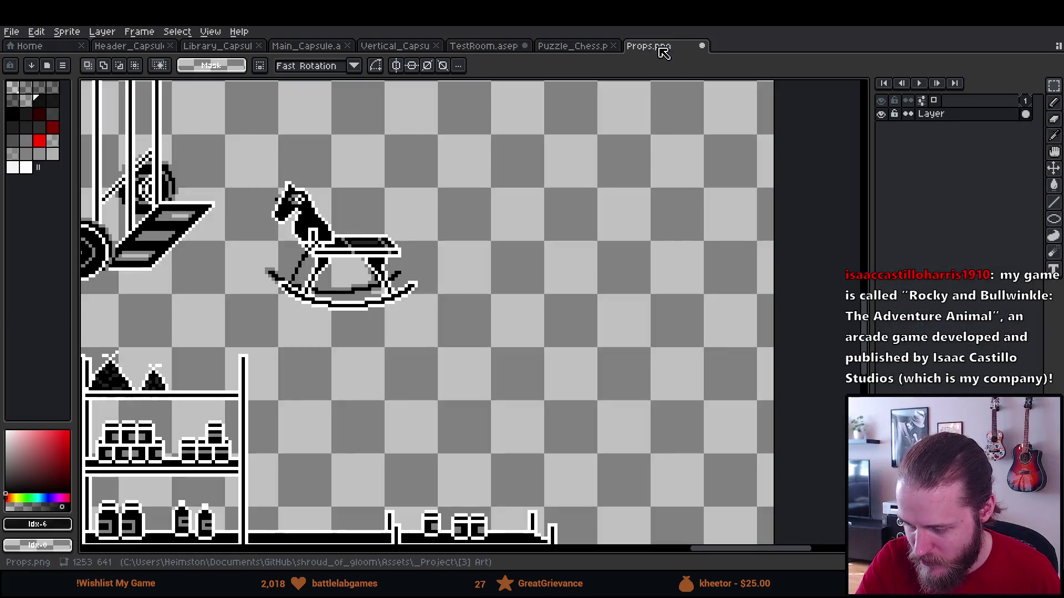
mouse_move(262, 161)
left_mouse_down()
mouse_move(379, 202)
mouse_move(602, 372)
left_mouse_up()
left_click_drag(550, 319, 641, 328)
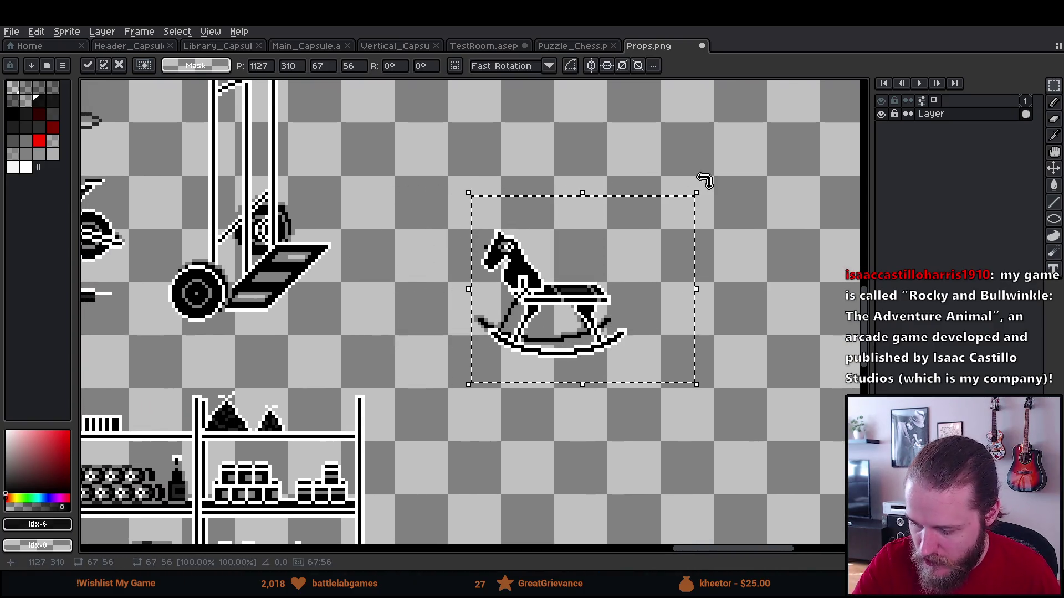
left_click_drag(707, 184, 695, 188)
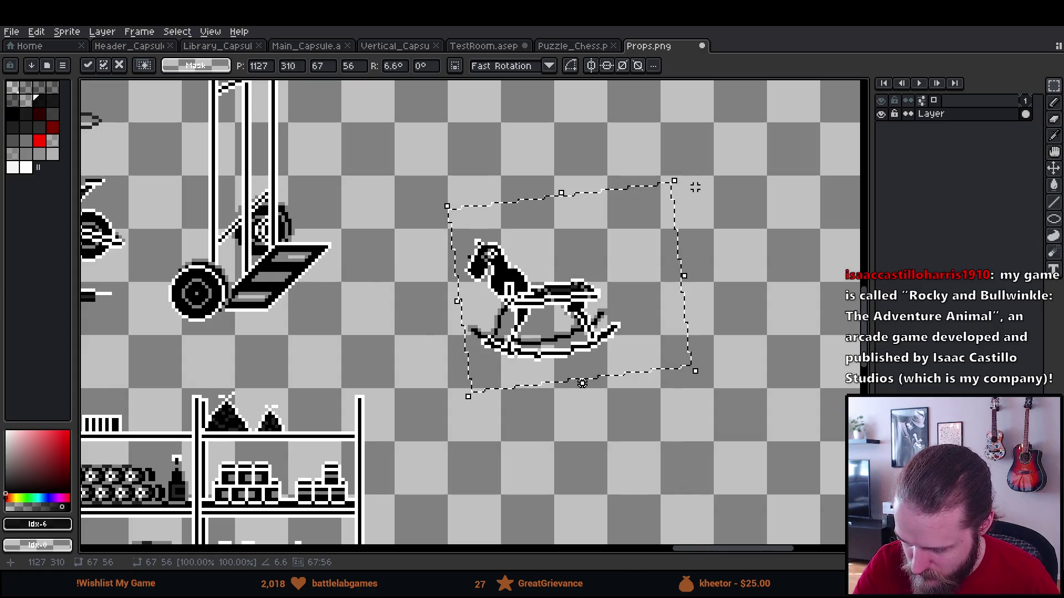
key("Escape")
left_click_drag(618, 174, 642, 200)
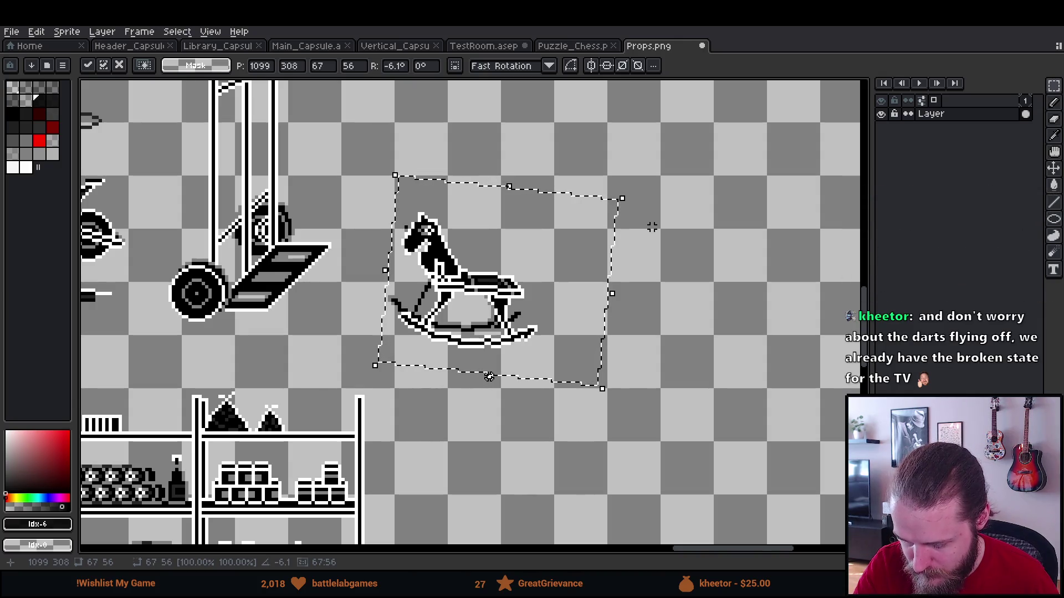
key("Escape")
key("ctrl+d")
mouse_move(646, 230)
left_mouse_down()
mouse_move(621, 244)
mouse_move(633, 256)
left_mouse_up()
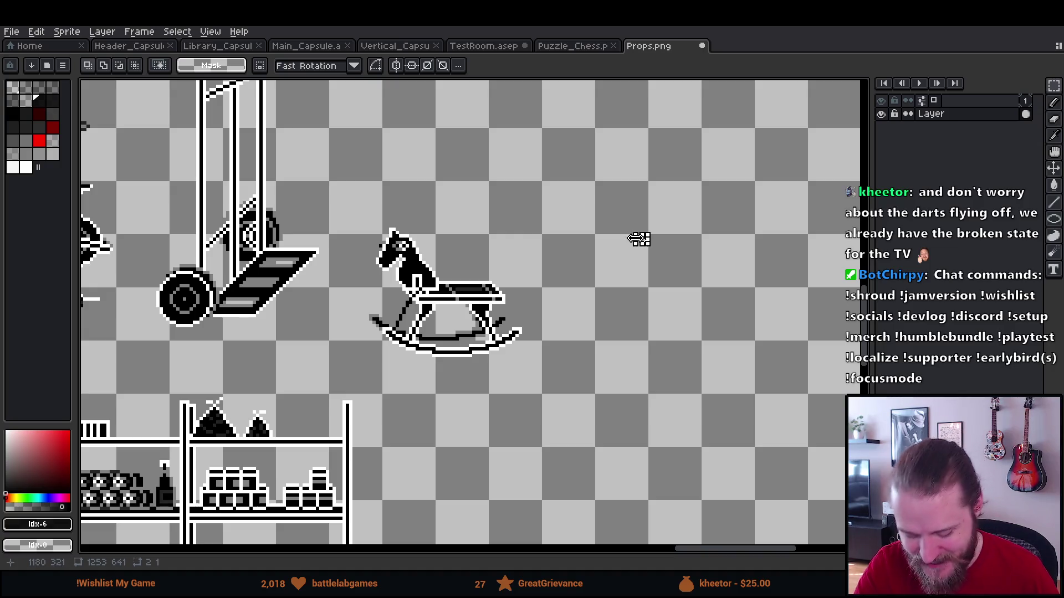
mouse_move(590, 251)
left_mouse_down()
mouse_move(609, 268)
mouse_move(603, 279)
left_mouse_up()
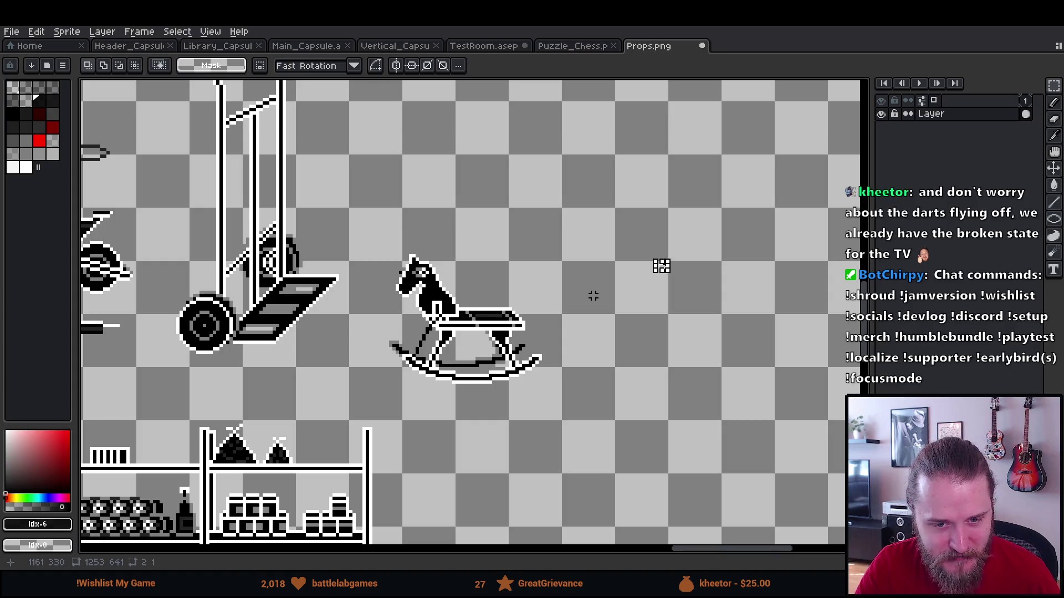
mouse_move(601, 302)
left_mouse_down()
mouse_move(617, 302)
mouse_move(606, 293)
mouse_move(608, 265)
left_mouse_up()
left_click_drag(389, 188, 656, 350)
mouse_move(589, 311)
left_mouse_down()
mouse_move(711, 333)
mouse_move(764, 317)
left_mouse_up()
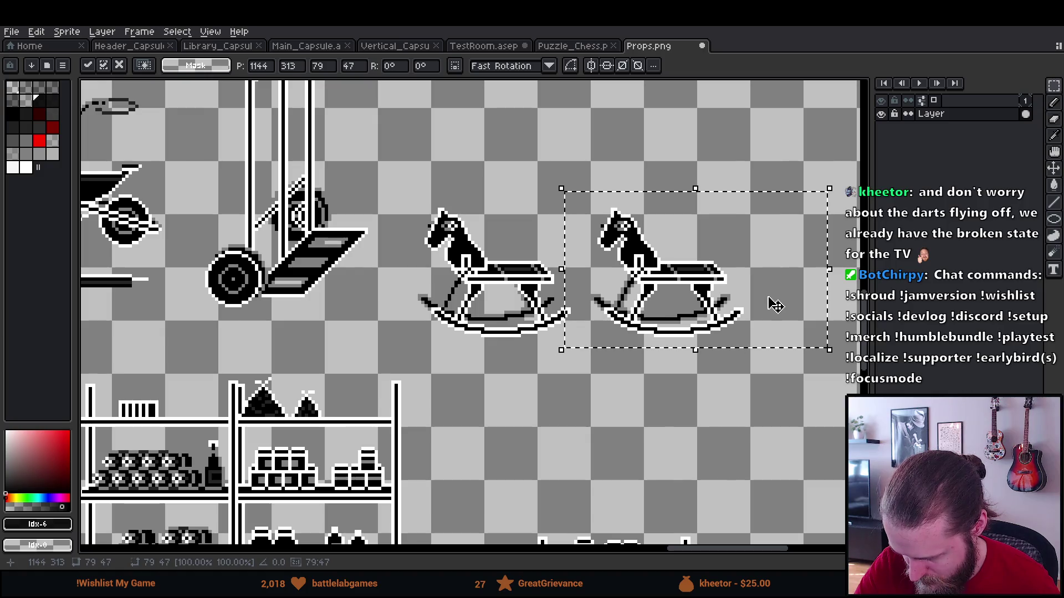
mouse_move(836, 178)
left_mouse_down()
mouse_move(860, 205)
mouse_move(852, 201)
left_mouse_up()
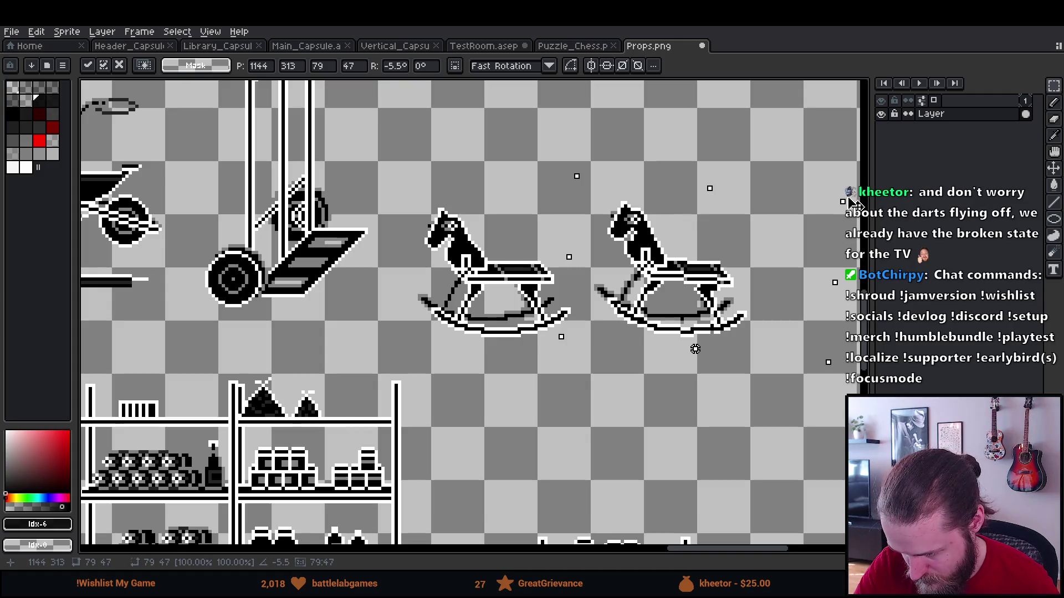
left_click_drag(843, 201, 791, 223)
key("Escape")
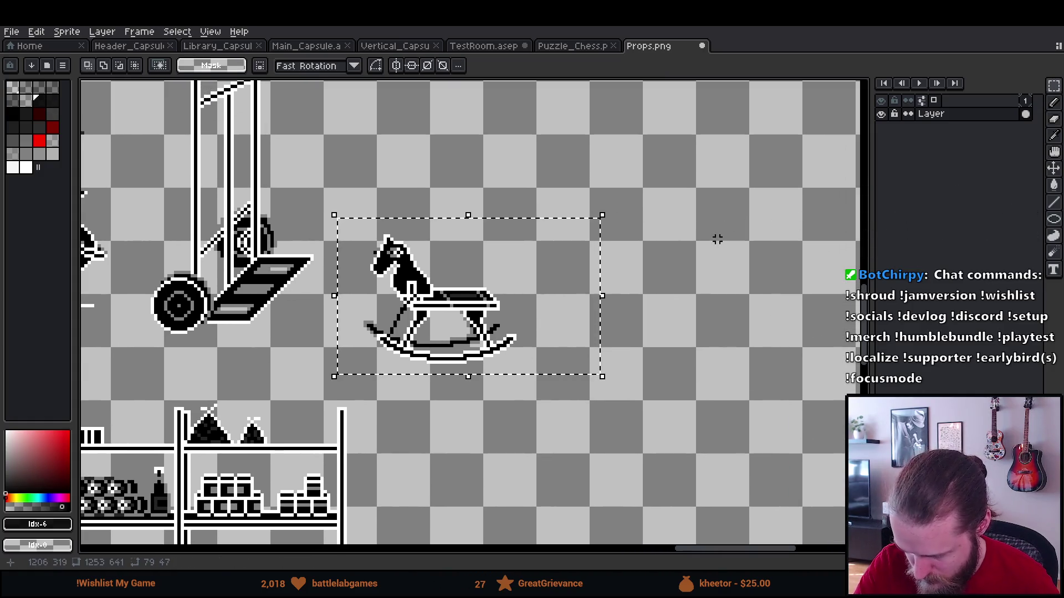
Paste a horse copy right beside the original and rotate it to -5.5°.
key("ctrl+v")
mouse_move(513, 315)
left_mouse_down()
mouse_move(541, 336)
mouse_move(680, 311)
left_mouse_up()
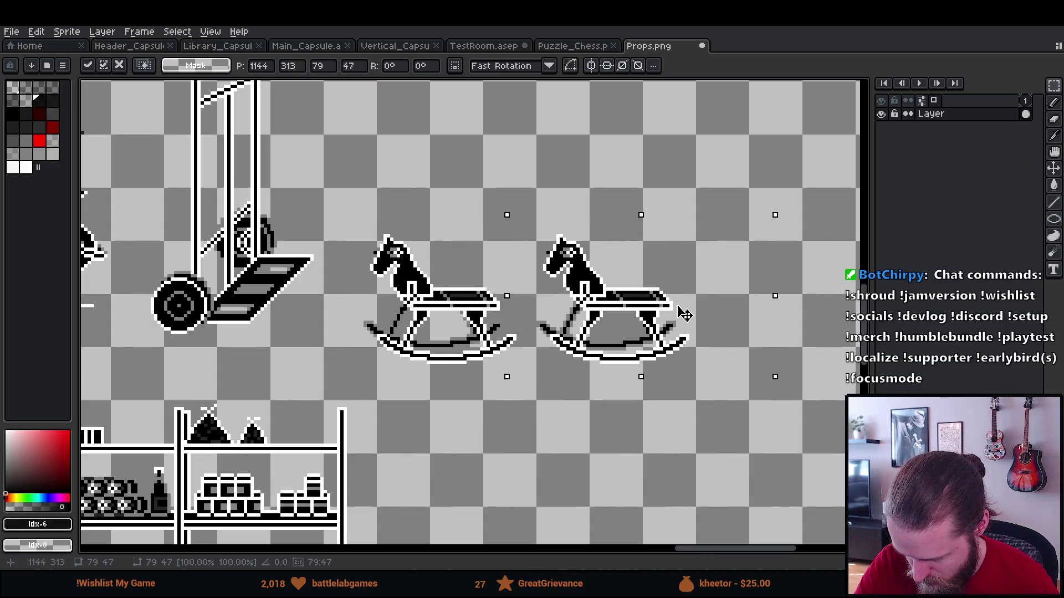
left_click_drag(797, 210, 812, 213)
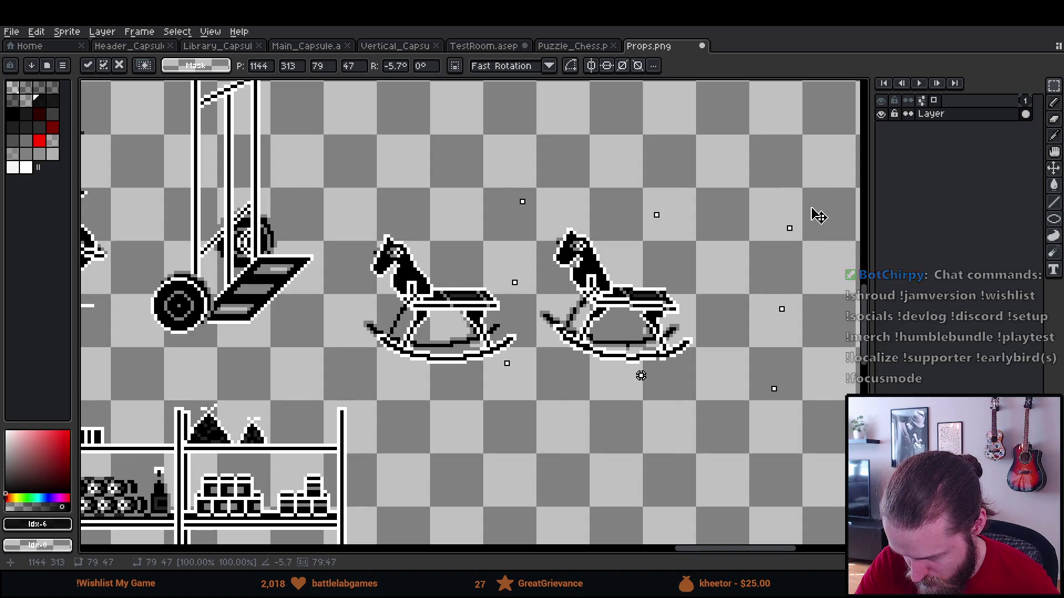
key("ctrl+z")
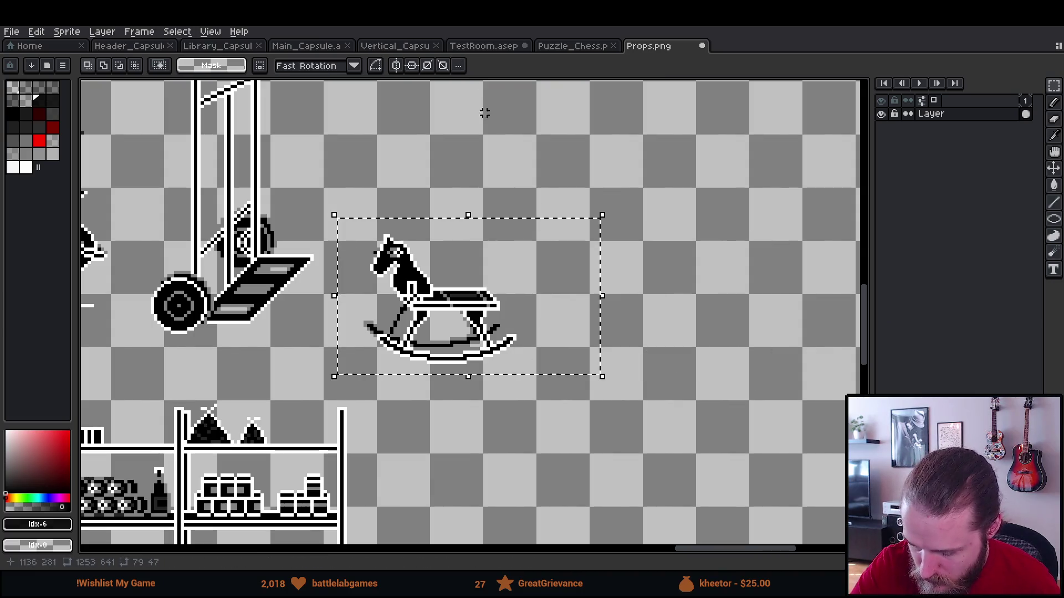
mouse_move(532, 312)
left_mouse_down()
mouse_move(672, 351)
mouse_move(715, 329)
left_mouse_up()
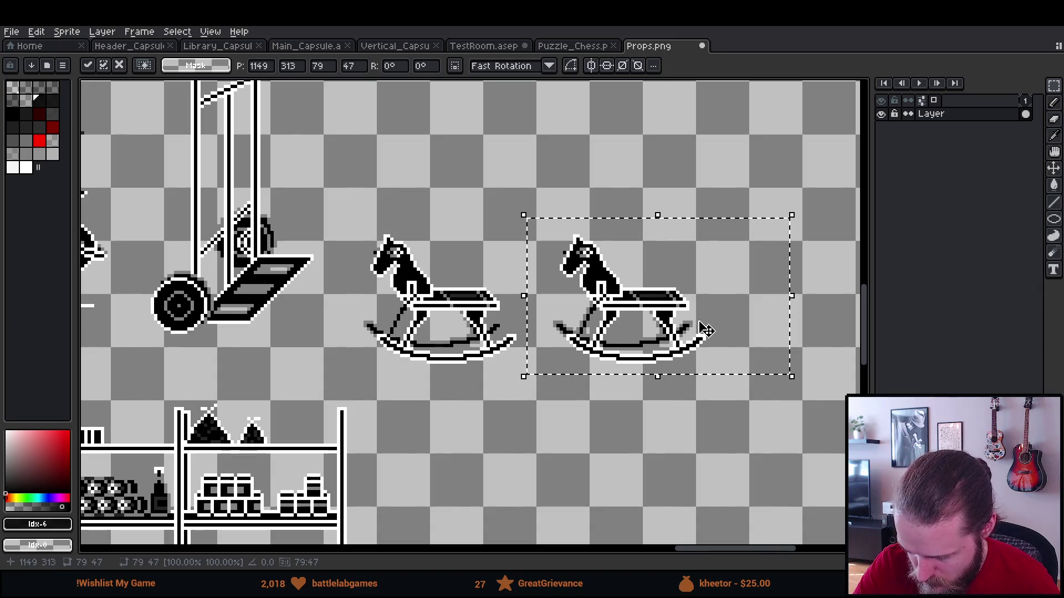
key("BackSpace")
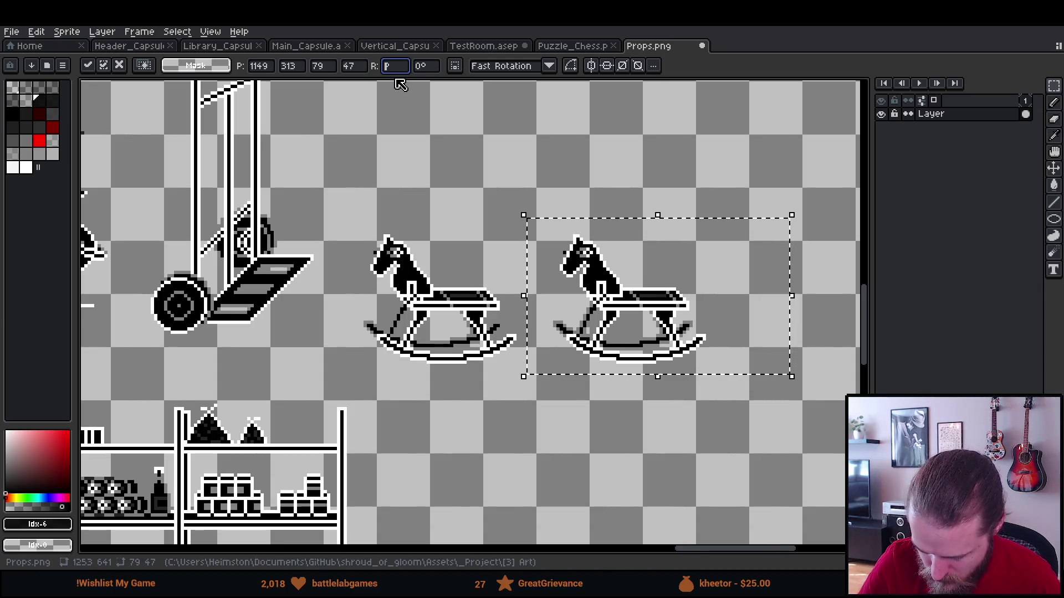
type("-5.5")
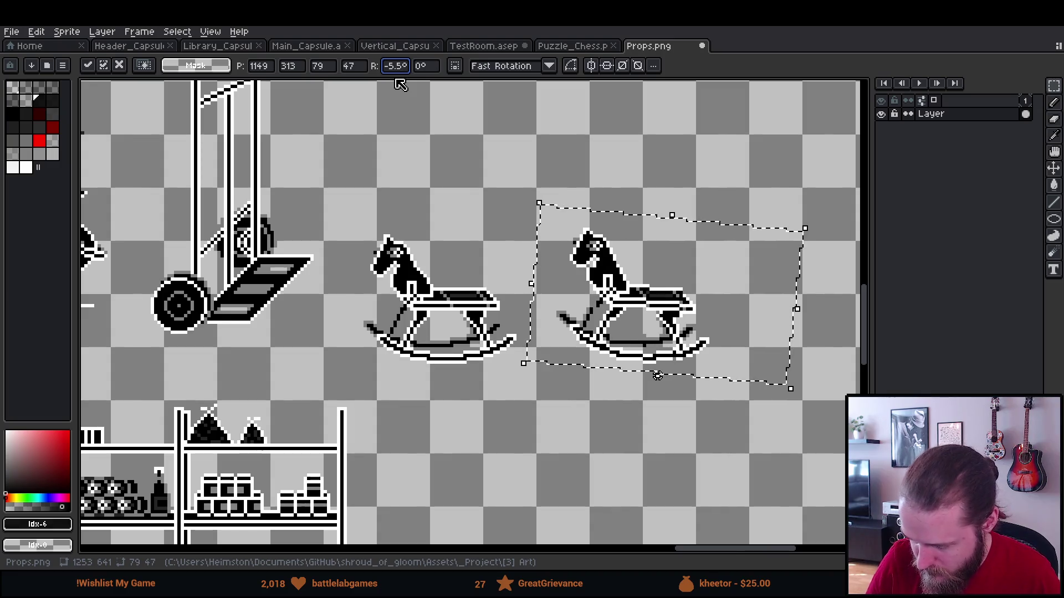
key("Return")
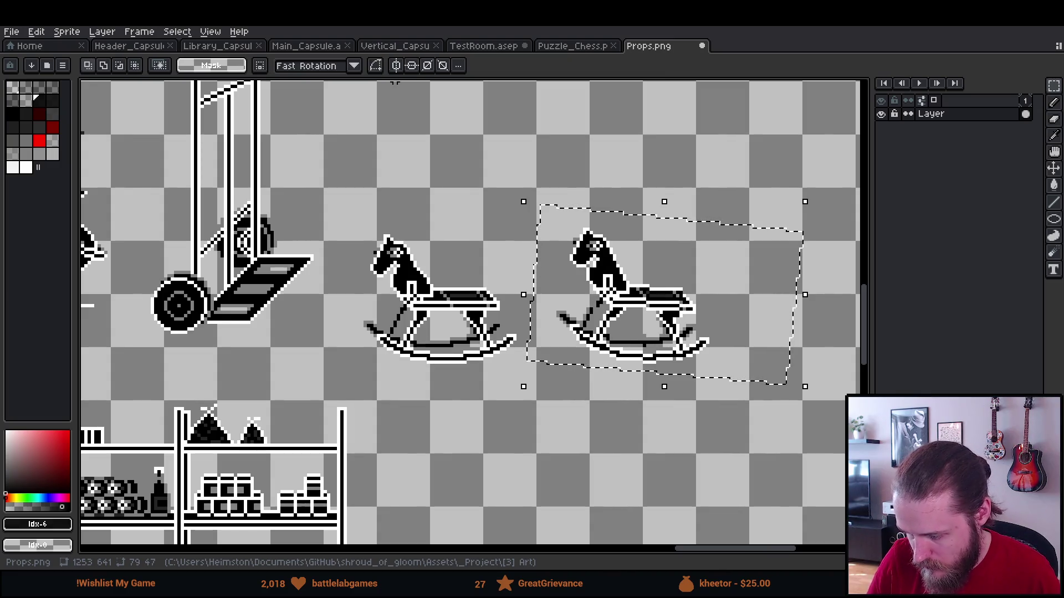
Select the left rocking horse and bring the space above the horses into view.
scroll(354, 181, "down", 1)
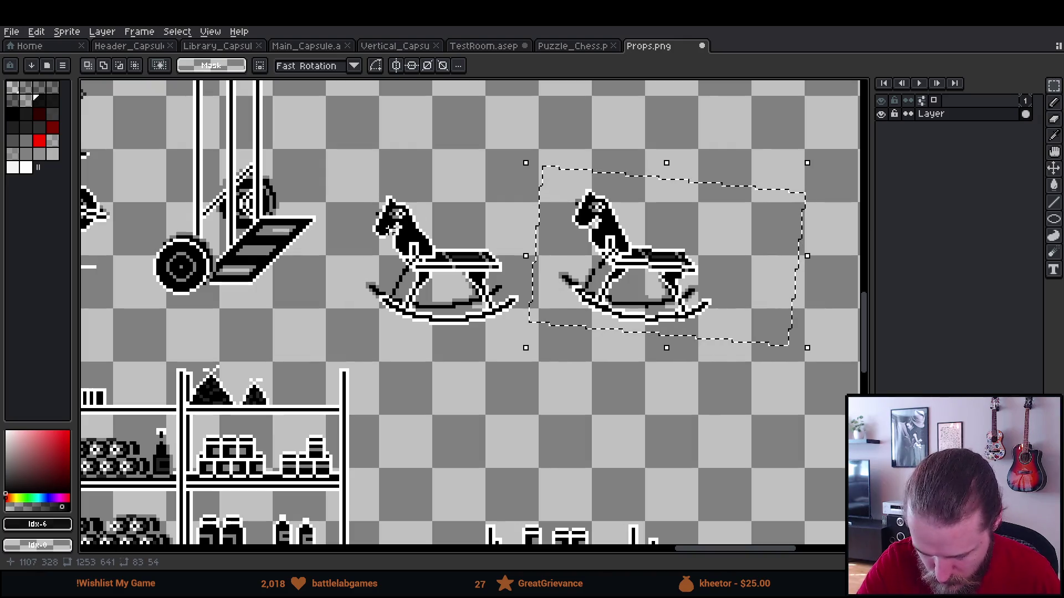
mouse_move(357, 171)
left_mouse_down()
mouse_move(404, 244)
mouse_move(525, 341)
left_mouse_up()
mouse_move(509, 288)
left_mouse_down()
mouse_move(482, 369)
mouse_move(526, 222)
mouse_move(509, 222)
mouse_move(519, 294)
left_mouse_up()
scroll(482, 368, "up", 1)
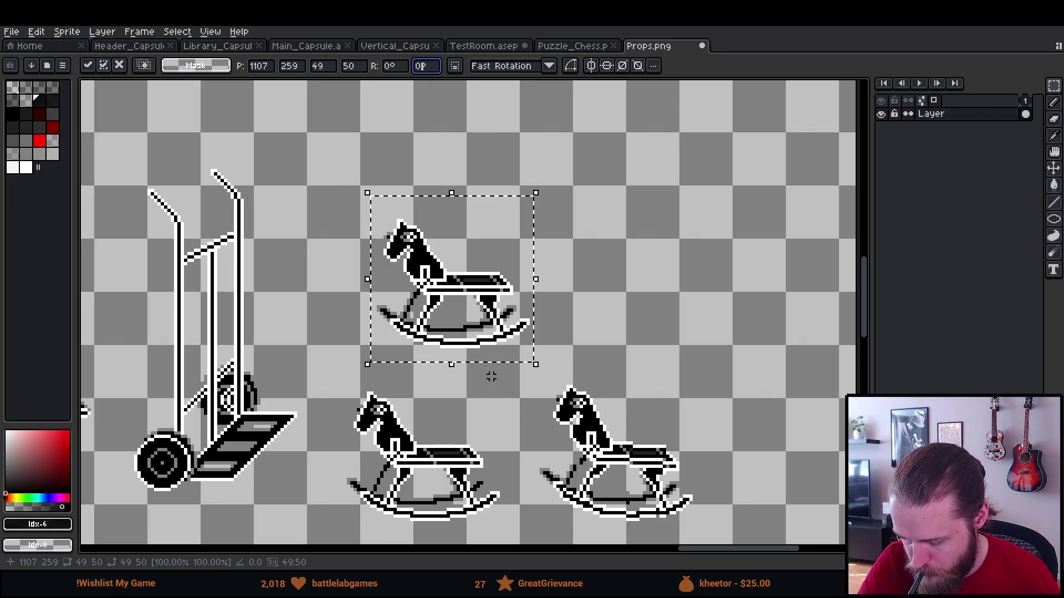
Undo the extra horses, then paste a fresh upright copy right of the original.
key("ctrl+z")
key("ctrl+z")
key("ctrl+z")
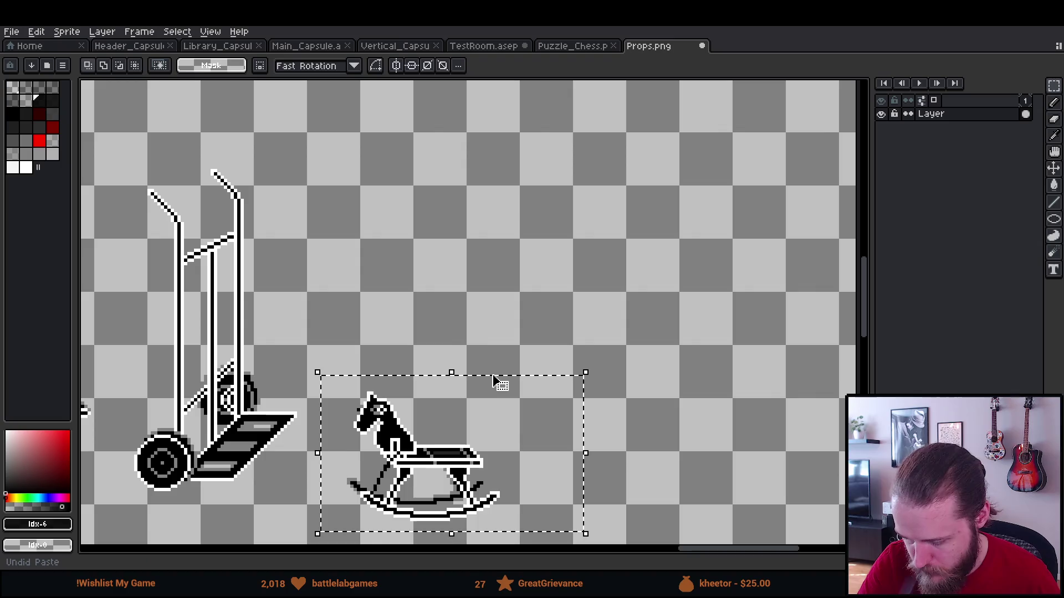
left_click_drag(495, 381, 451, 235)
key("ctrl+v")
left_click_drag(410, 299, 695, 336)
mouse_move(824, 385)
left_mouse_down()
mouse_move(792, 475)
mouse_move(802, 297)
mouse_move(791, 285)
left_mouse_up()
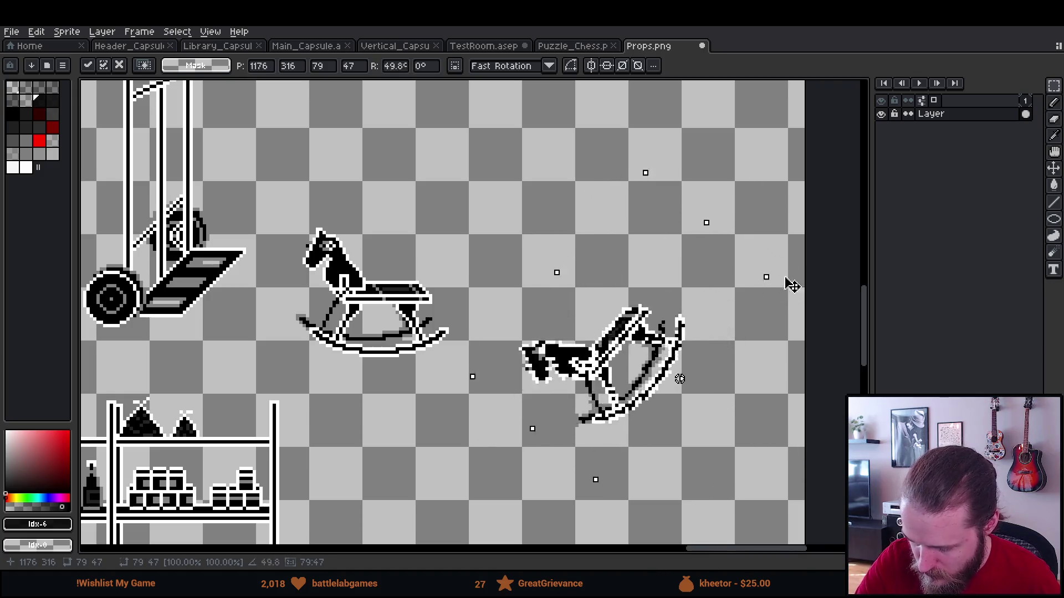
key("Escape")
key("ctrl+v")
mouse_move(443, 321)
left_mouse_down()
mouse_move(648, 344)
mouse_move(637, 325)
left_mouse_up()
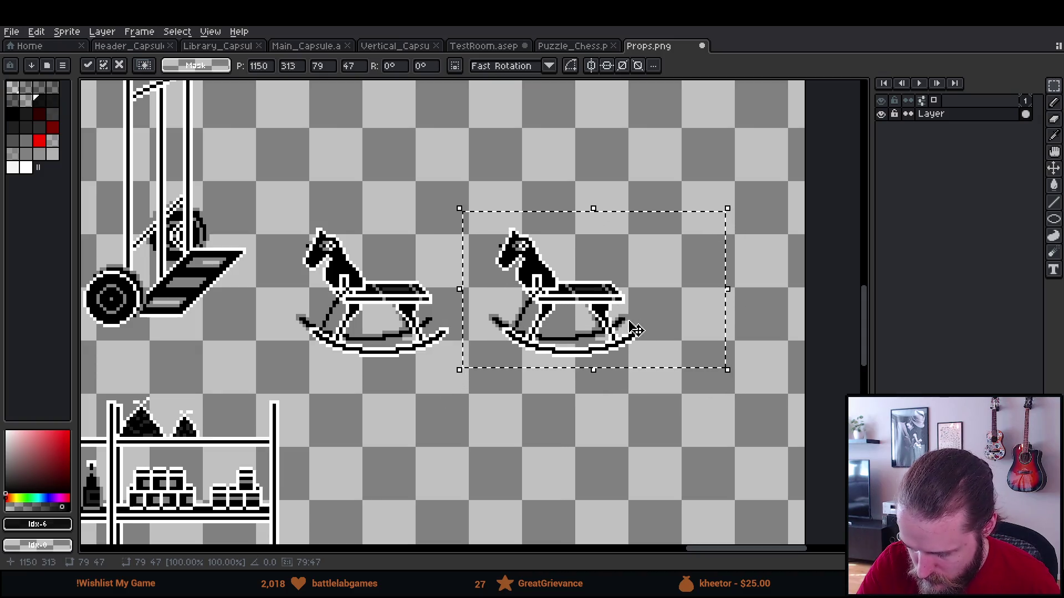
left_click(603, 399)
left_click_drag(603, 399, 570, 425)
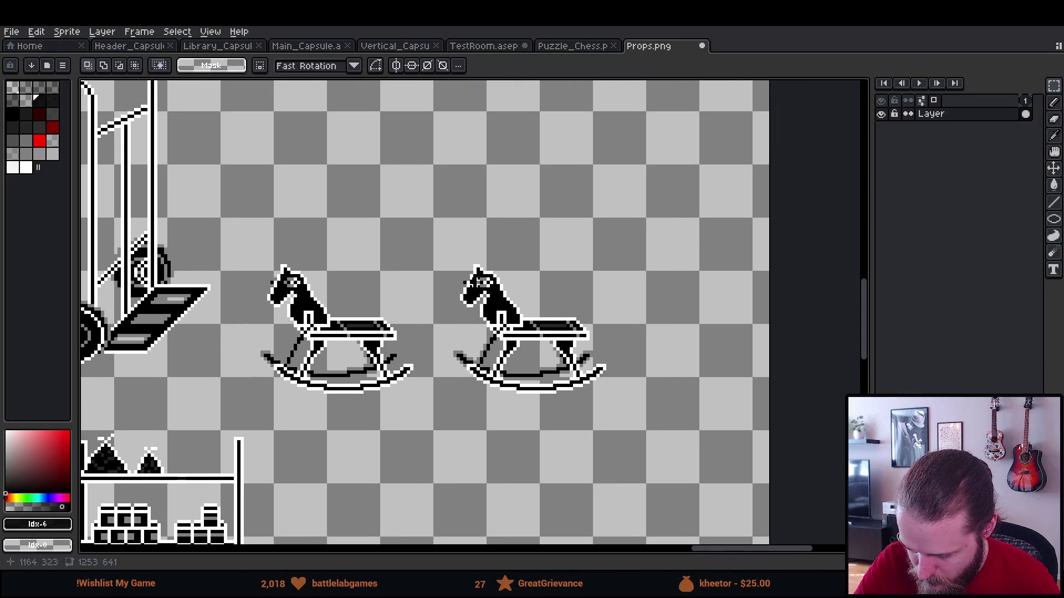
Draw a tight rectangular selection around the right-hand rocking horse.
mouse_move(430, 255)
left_mouse_down()
mouse_move(556, 380)
mouse_move(649, 416)
left_mouse_up()
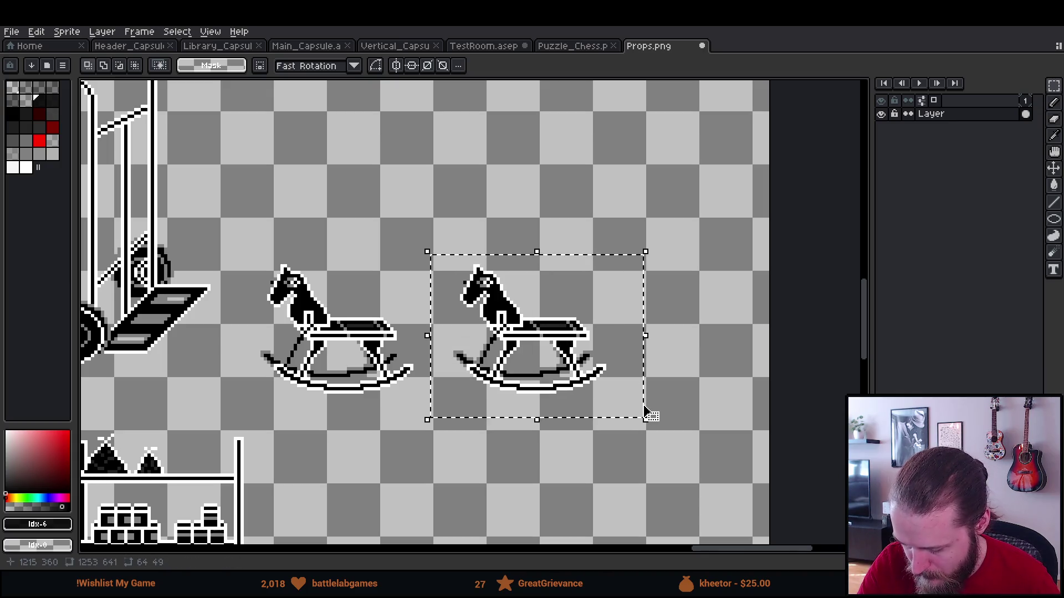
key("ctrl+d")
left_click_drag(656, 351, 652, 370)
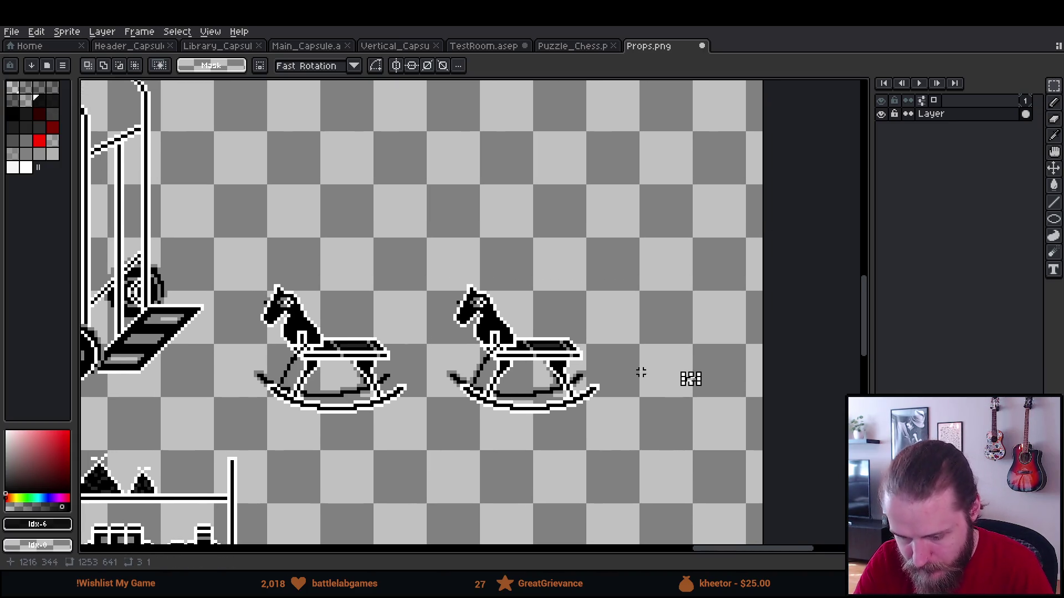
scroll(636, 371, "up", 3)
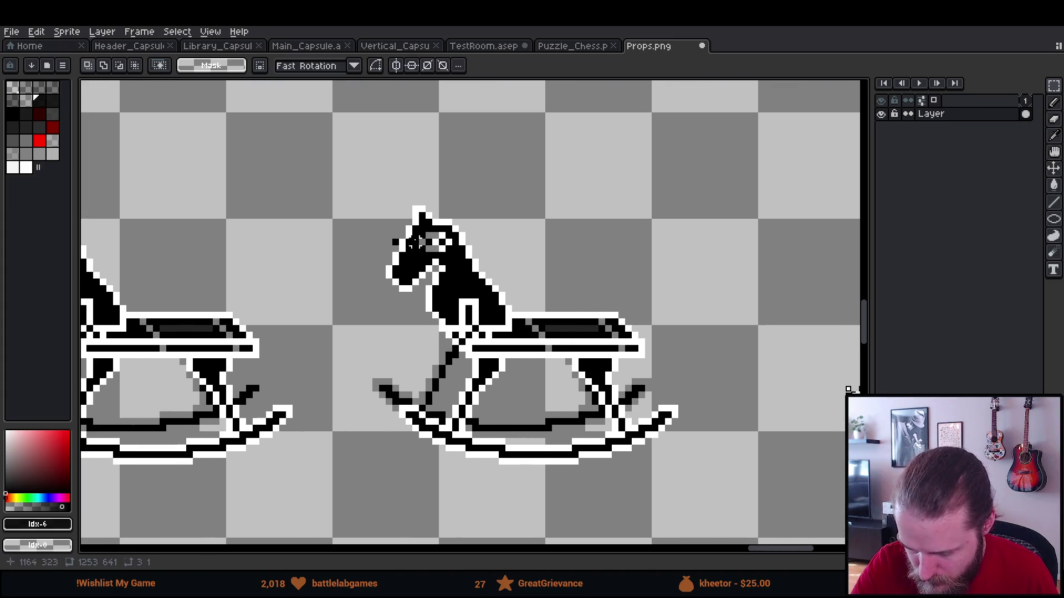
mouse_move(674, 454)
left_mouse_down()
mouse_move(506, 313)
mouse_move(492, 275)
mouse_move(375, 208)
left_mouse_up()
key("ctrl+d")
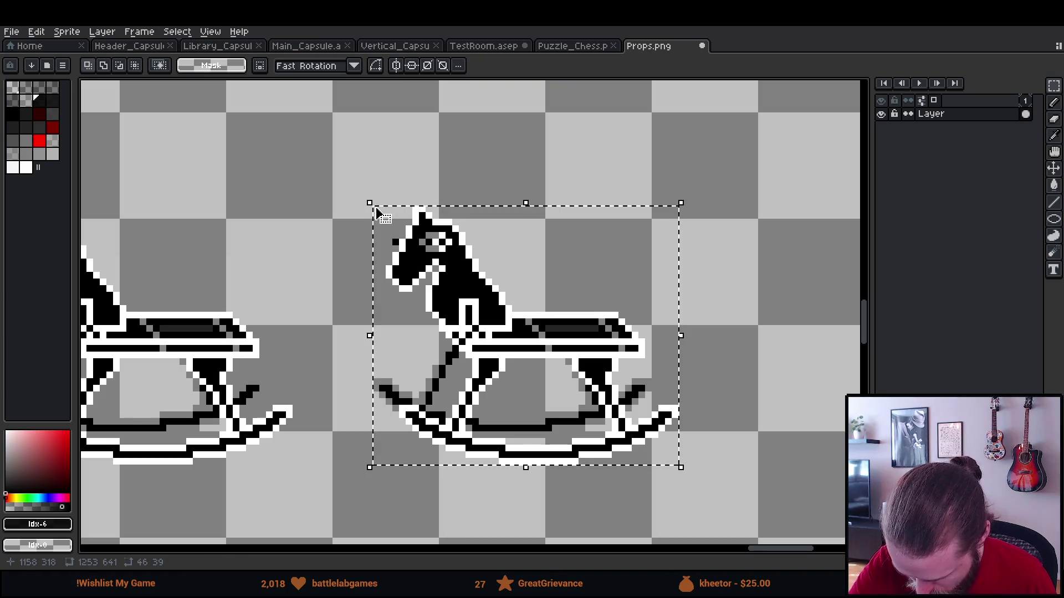
left_click_drag(694, 328, 672, 357)
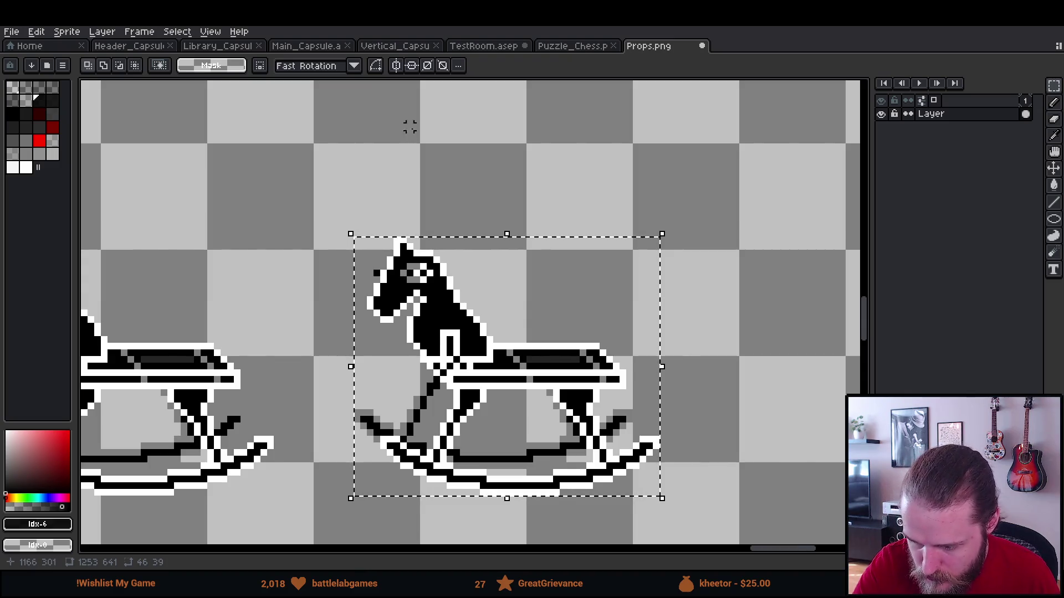
Compare RotSprite and Fast Rotation with trial rotations, then settle on Fast Rotation.
left_click(353, 66)
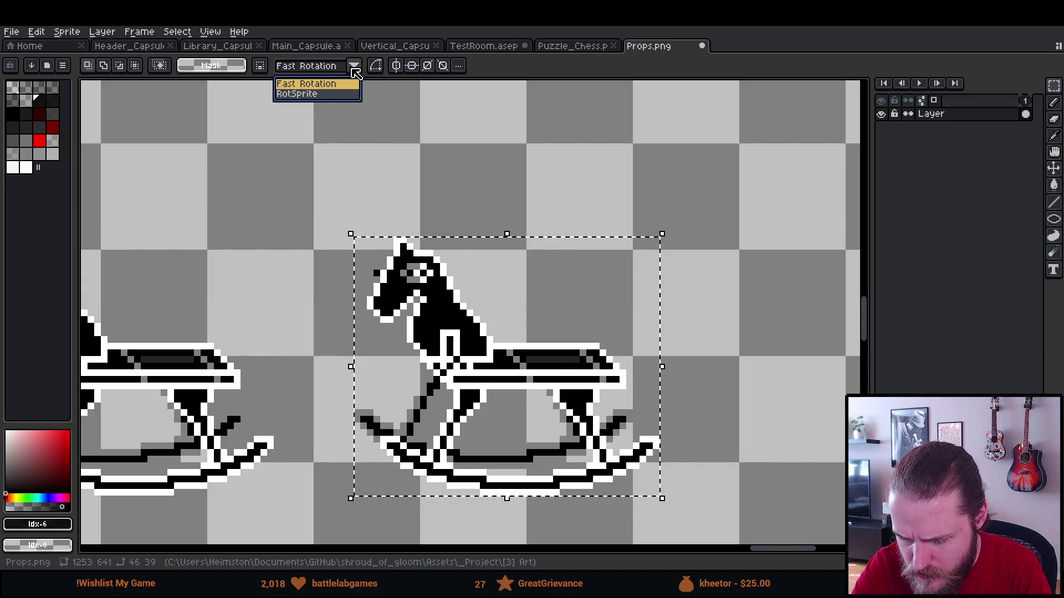
left_click(353, 80)
scroll(350, 83, "down", 1)
scroll(463, 173, "down", 3)
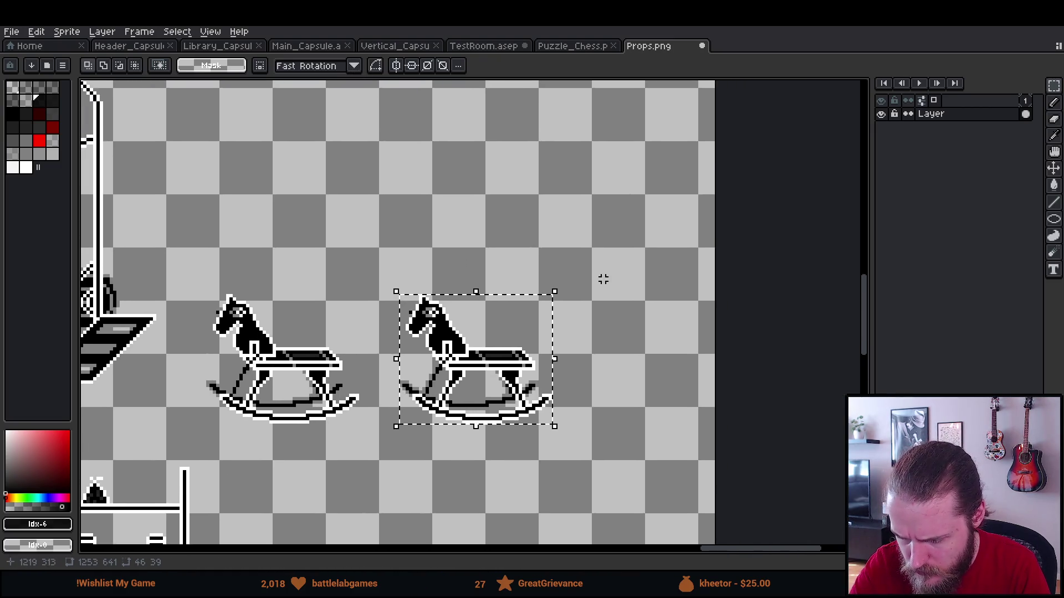
left_click(353, 65)
left_click(340, 89)
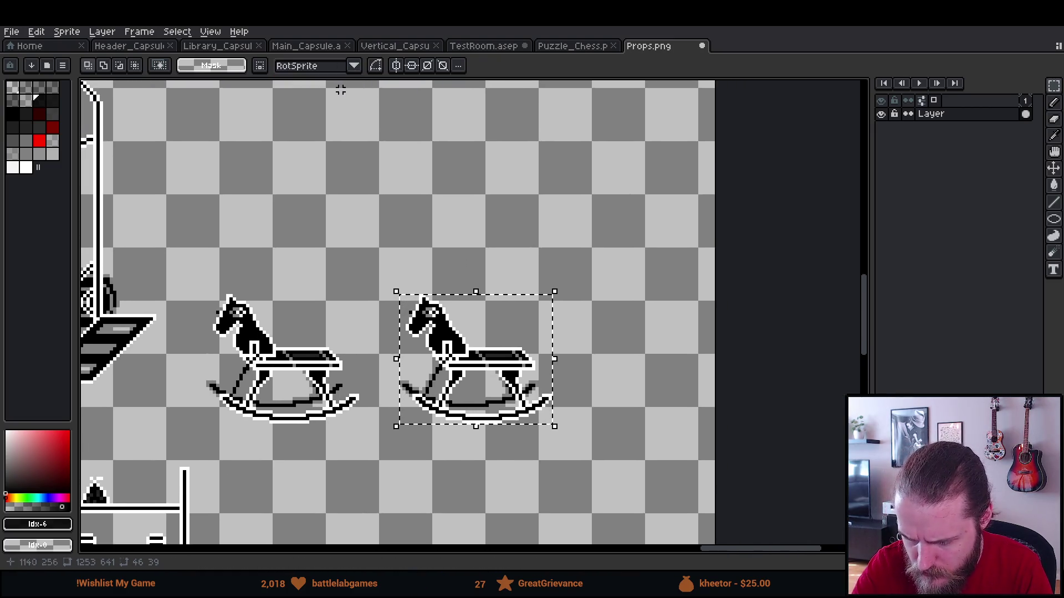
left_click_drag(562, 283, 584, 304)
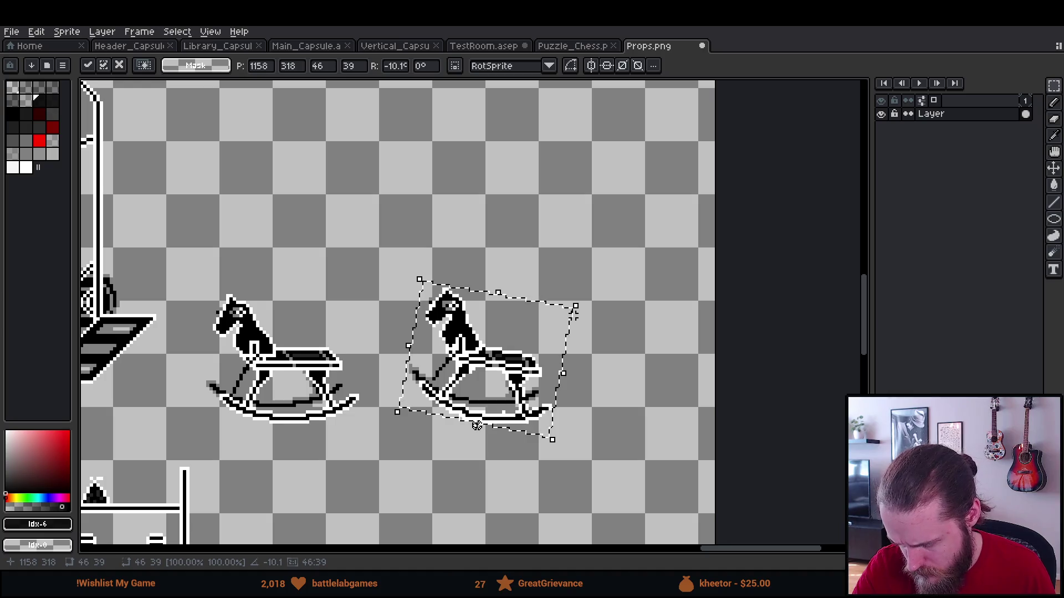
key("Escape")
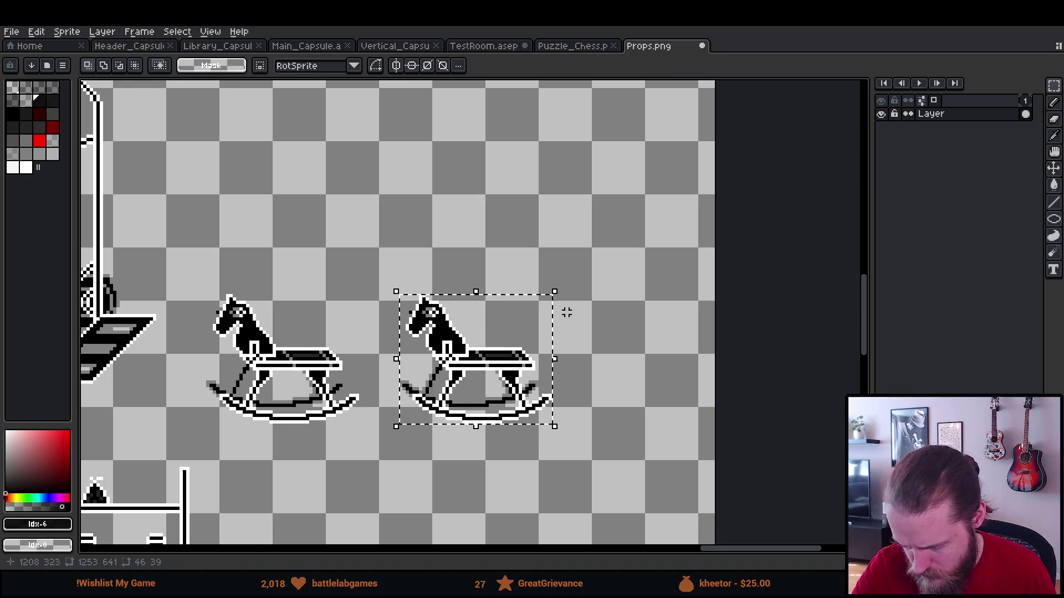
left_click(354, 66)
left_click(310, 85)
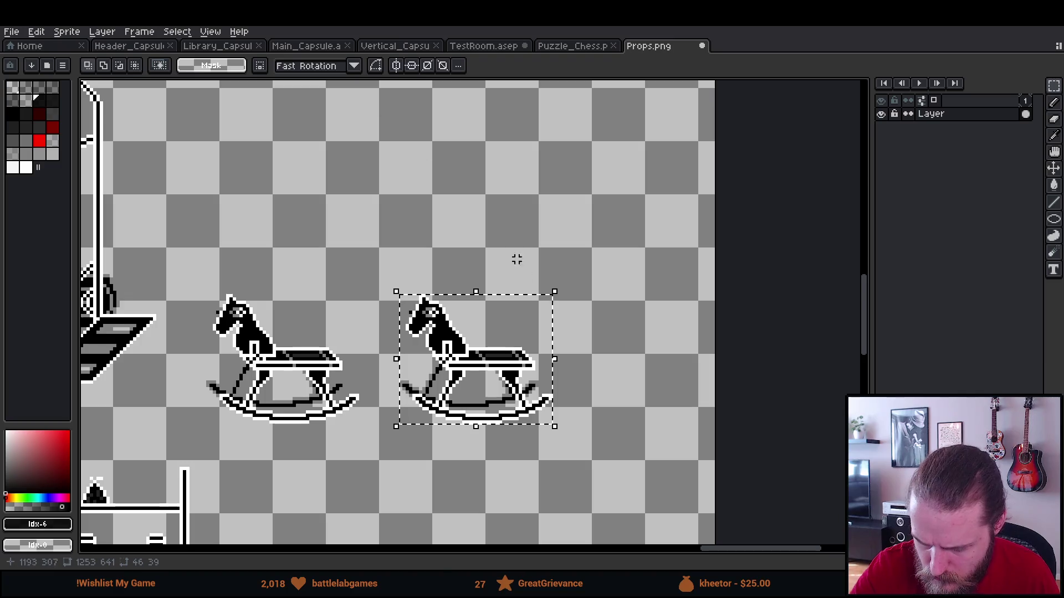
left_click_drag(561, 287, 587, 300)
key("Escape")
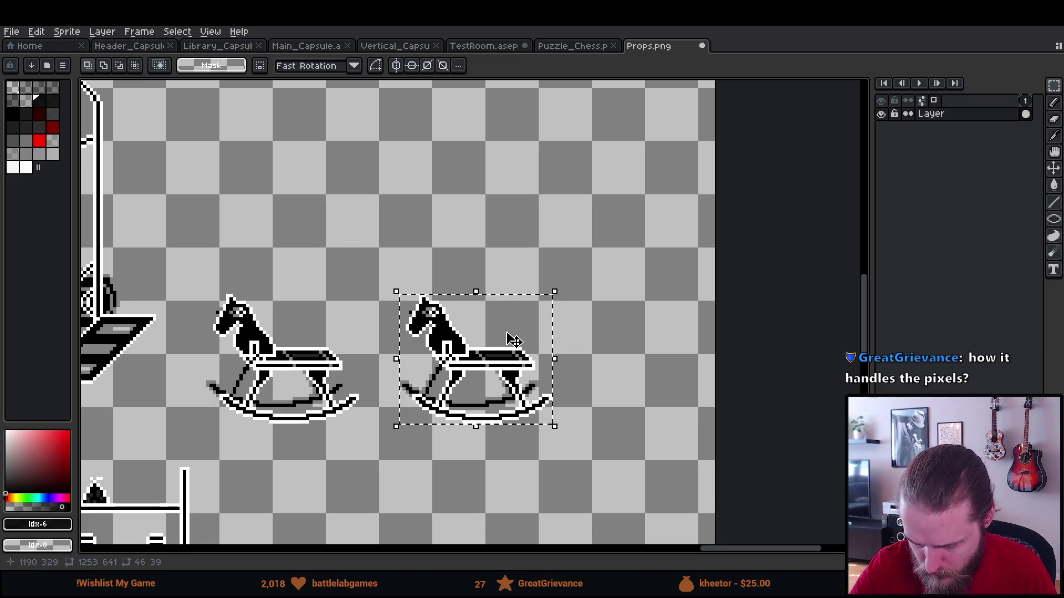
Restore the selection around the whole horse and nudge it down one pixel.
left_click_drag(483, 351, 542, 410)
key("ctrl+z")
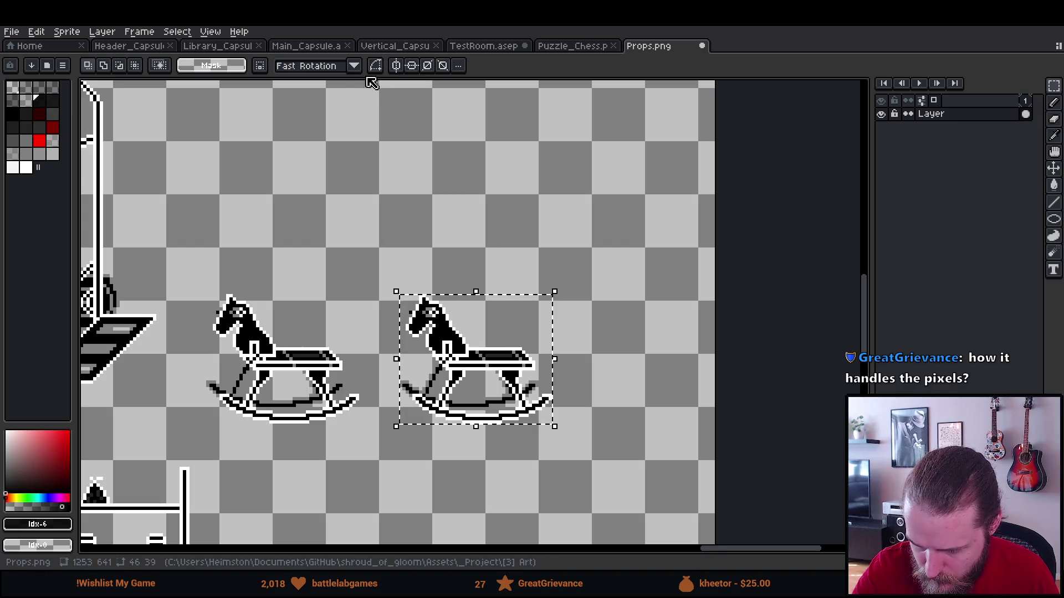
mouse_move(1058, 92)
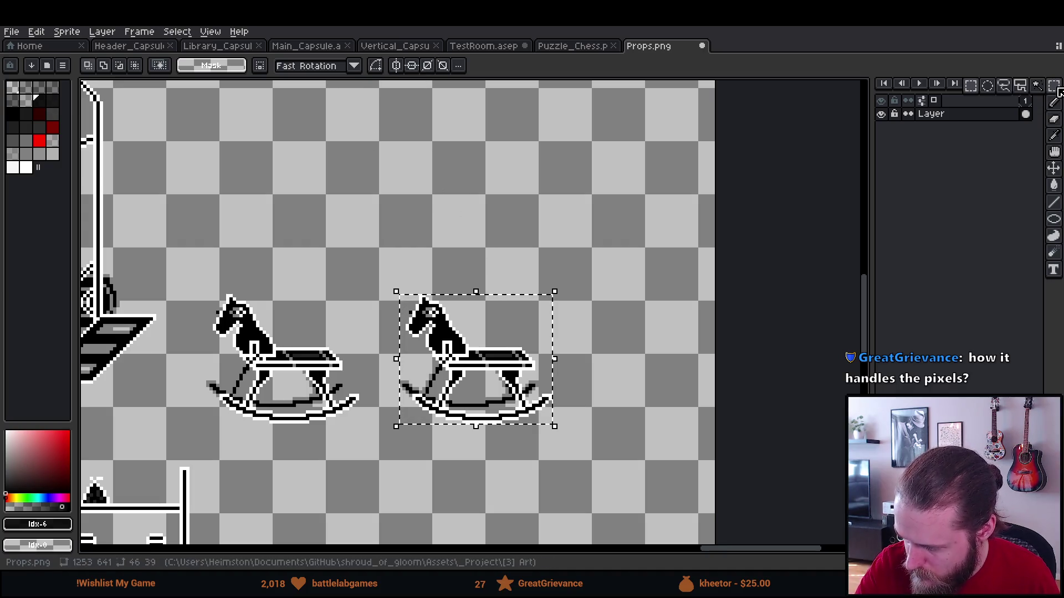
left_click(1054, 168)
key("m")
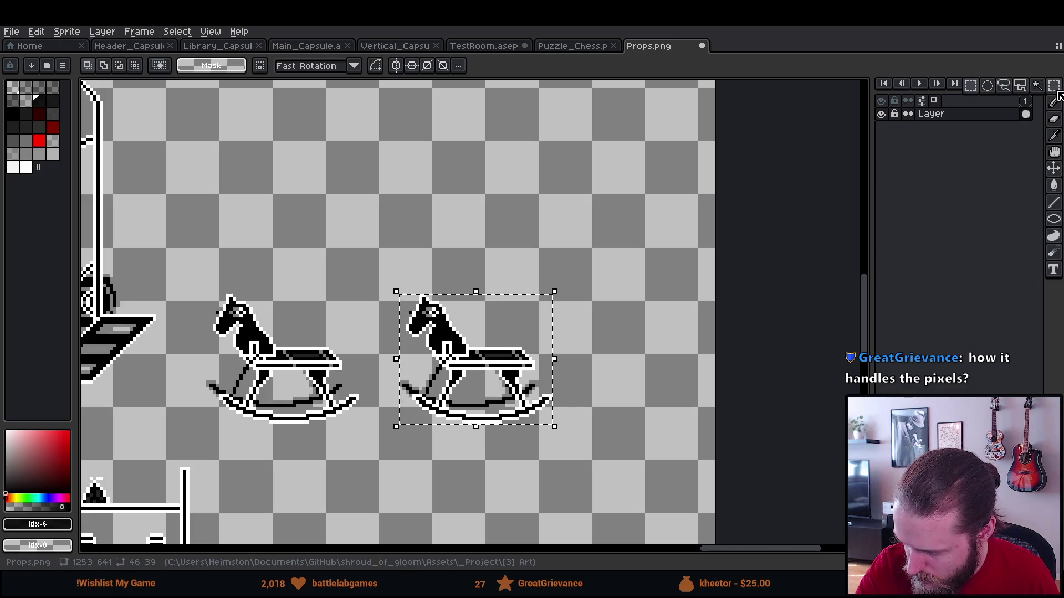
scroll(560, 291, "right", 1)
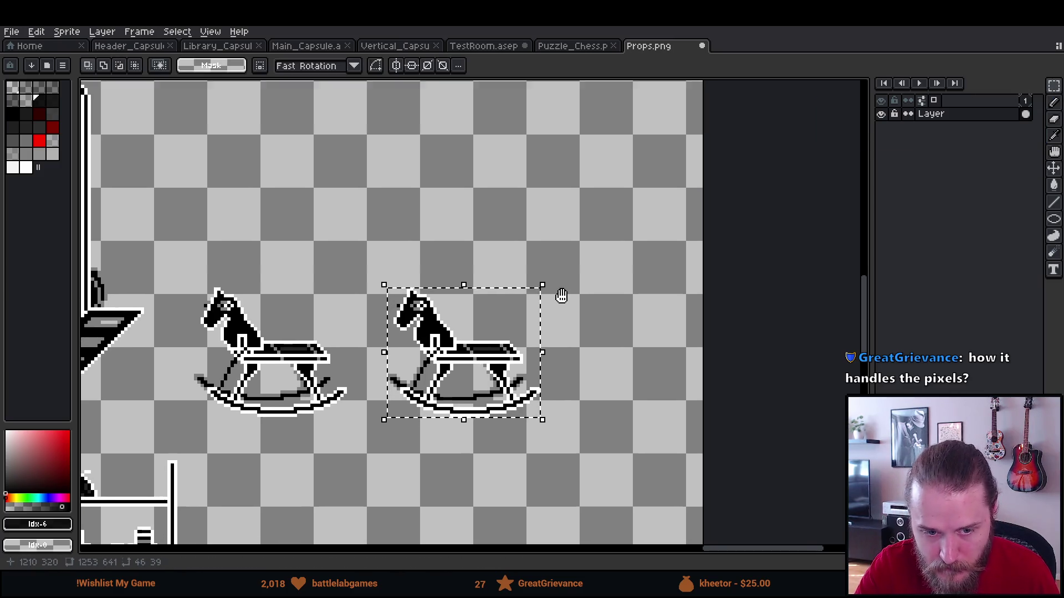
scroll(541, 360, "up", 2)
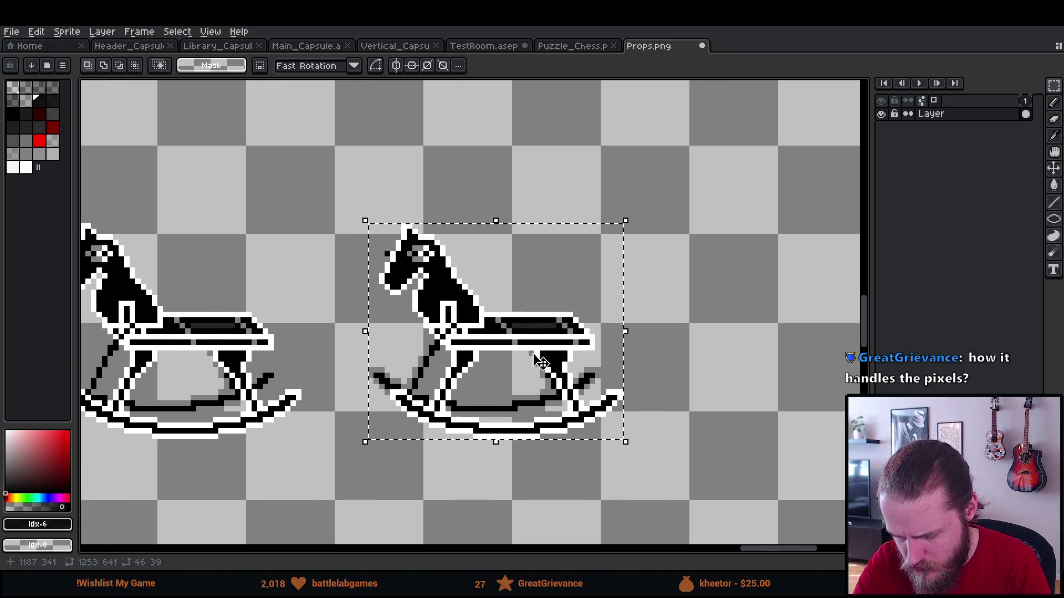
left_click(540, 360)
left_click_drag(537, 346, 536, 354)
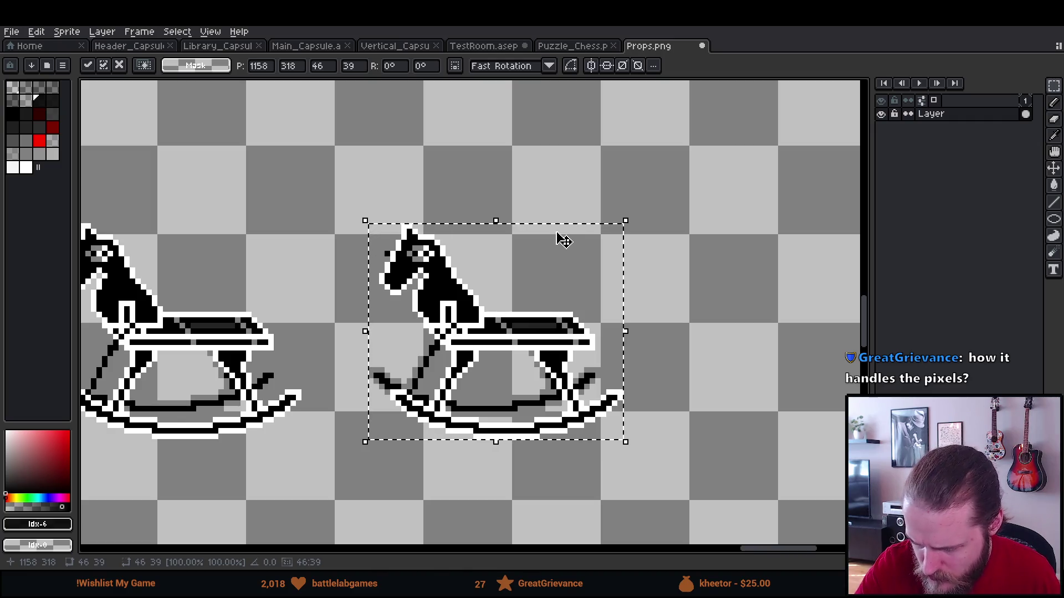
Try a 5.5° rotation on the horse, then undo it and lower the horse slightly.
left_click(394, 69)
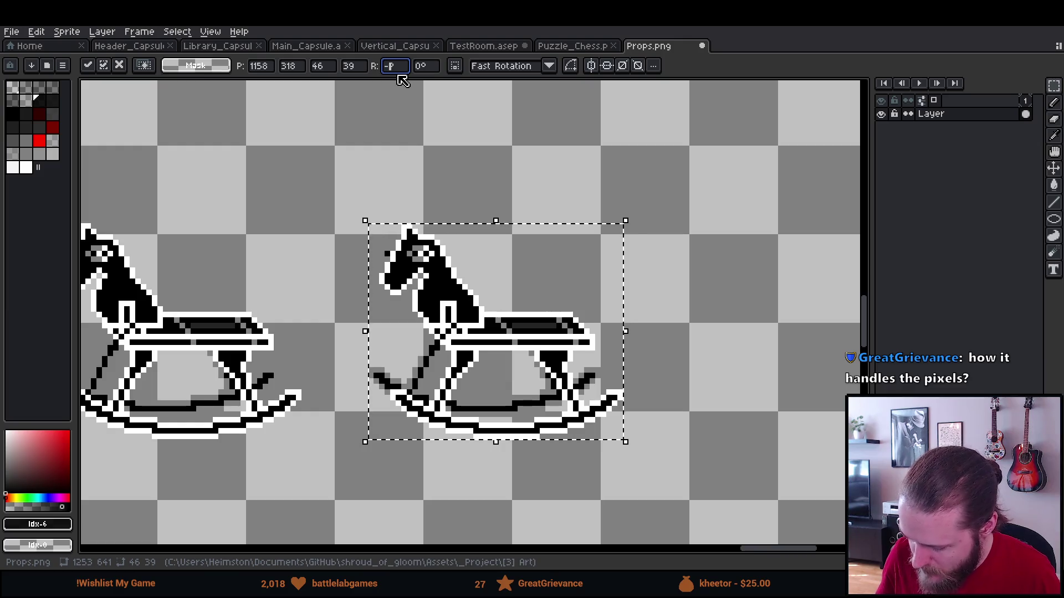
type("5,5")
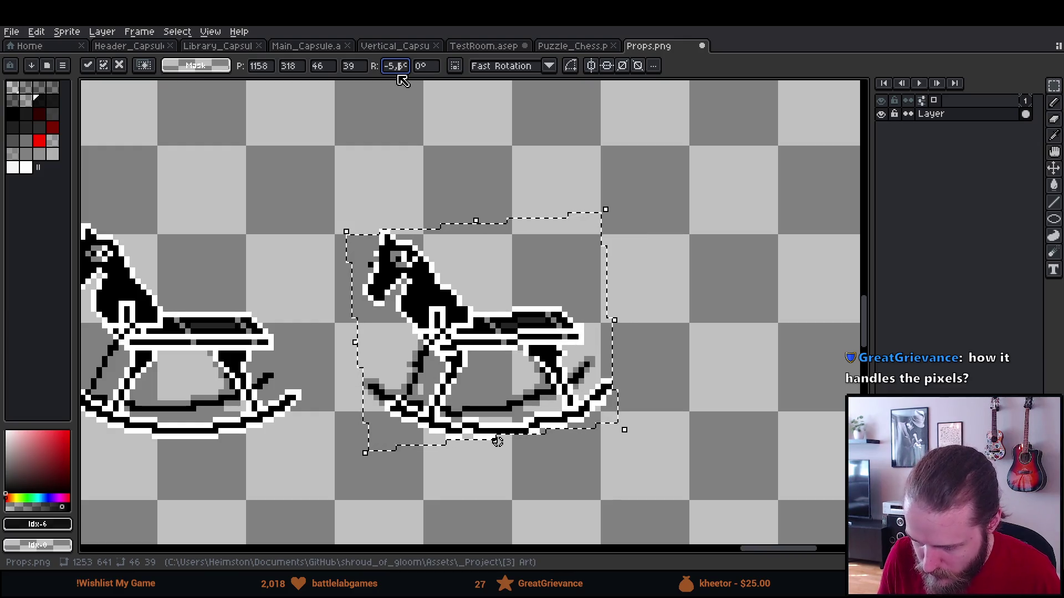
key("Return")
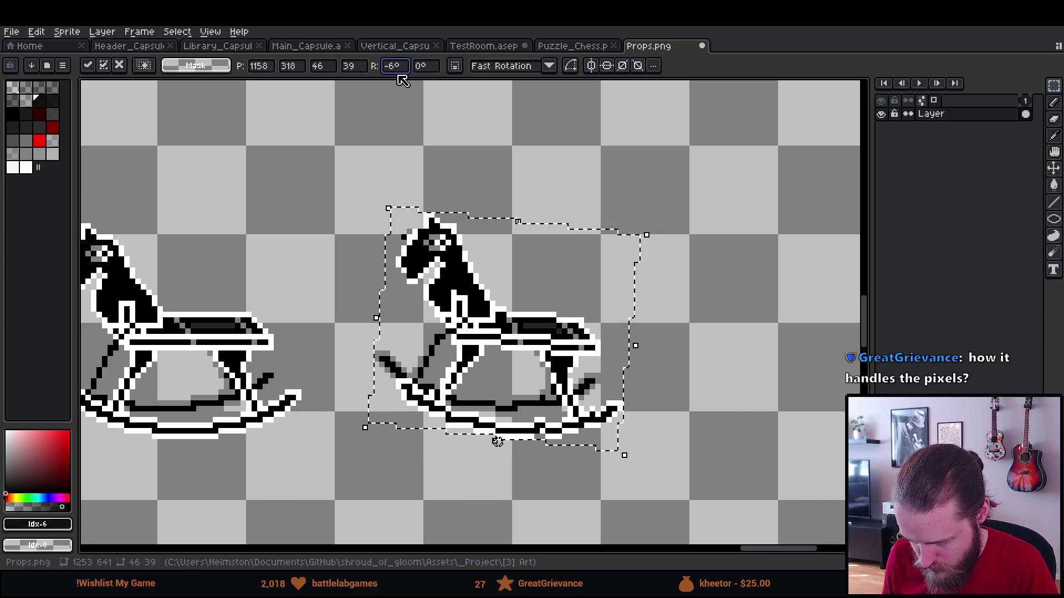
key("Return")
scroll(371, 171, "down", 1)
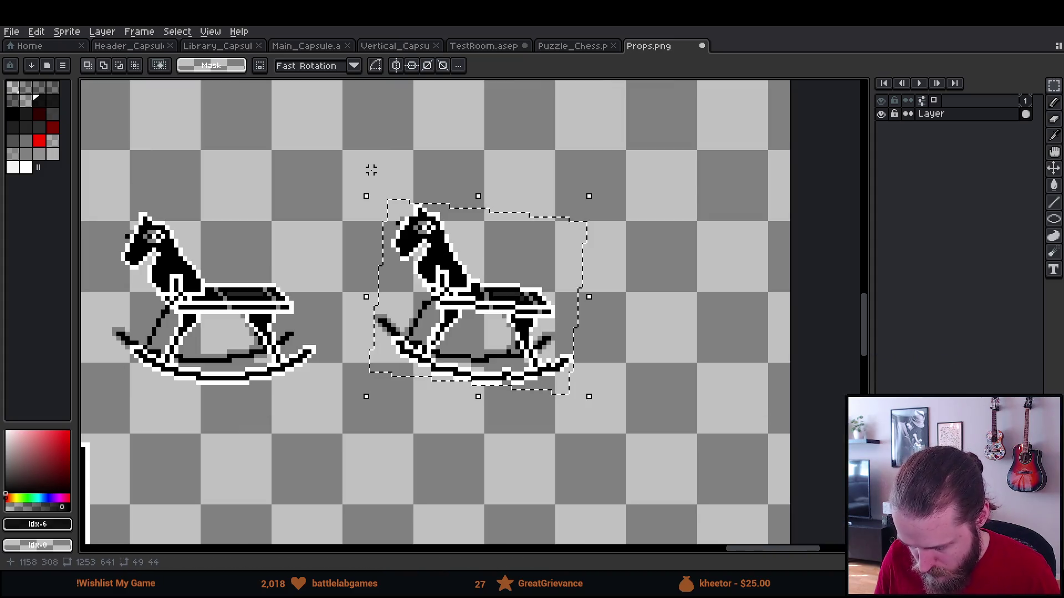
key("ctrl+z")
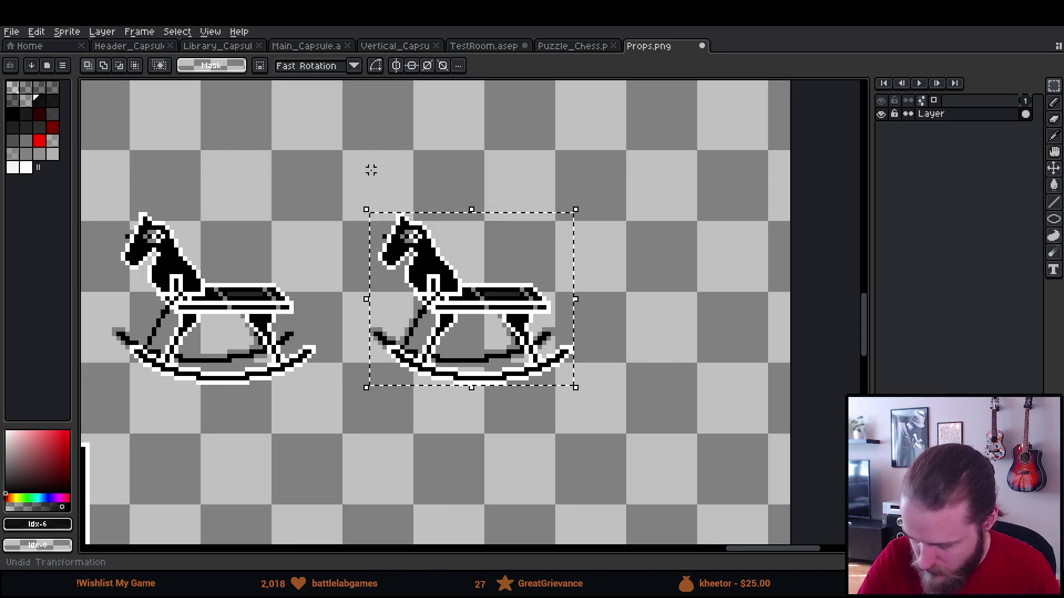
left_click_drag(487, 322, 487, 326)
Rotate the second horse by 6° and drag a copy of it upward.
left_click(401, 65)
type("6")
key("Return")
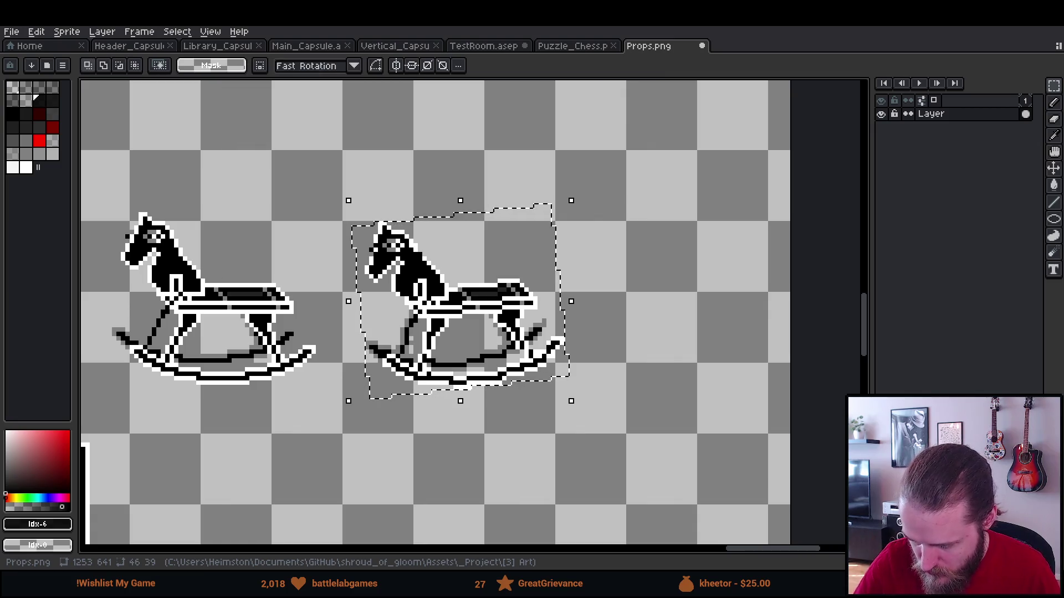
scroll(466, 310, "up", 3)
mouse_move(483, 411)
left_mouse_down()
mouse_move(509, 300)
mouse_move(501, 224)
mouse_move(492, 224)
left_mouse_up()
Rotate the upper copy by 6°, deselect, and frame all three horses.
left_click(392, 66)
type("6")
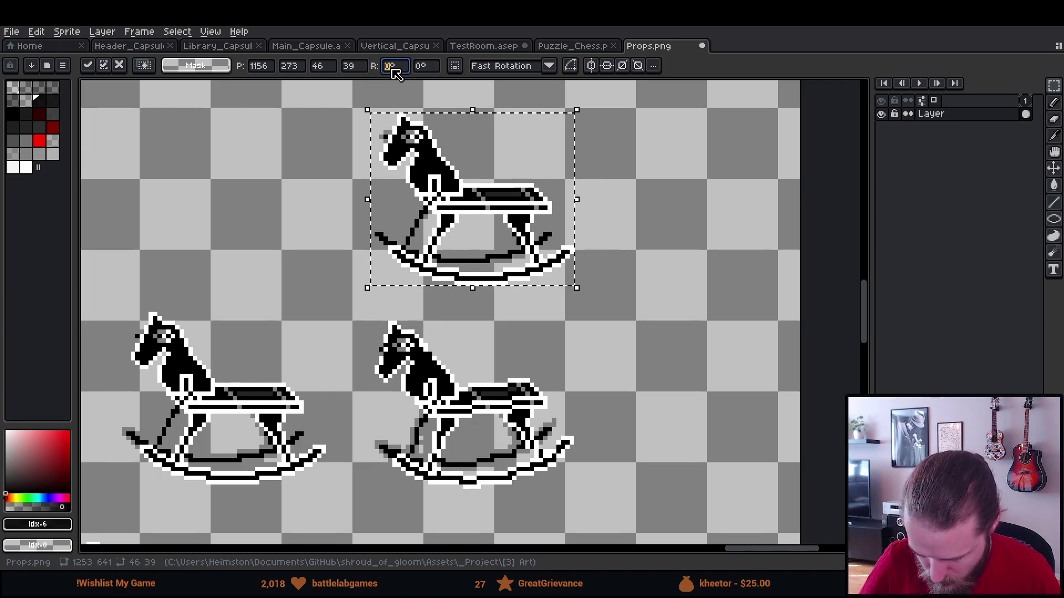
key("Return")
left_click_drag(585, 343, 639, 365)
key("ctrl+d")
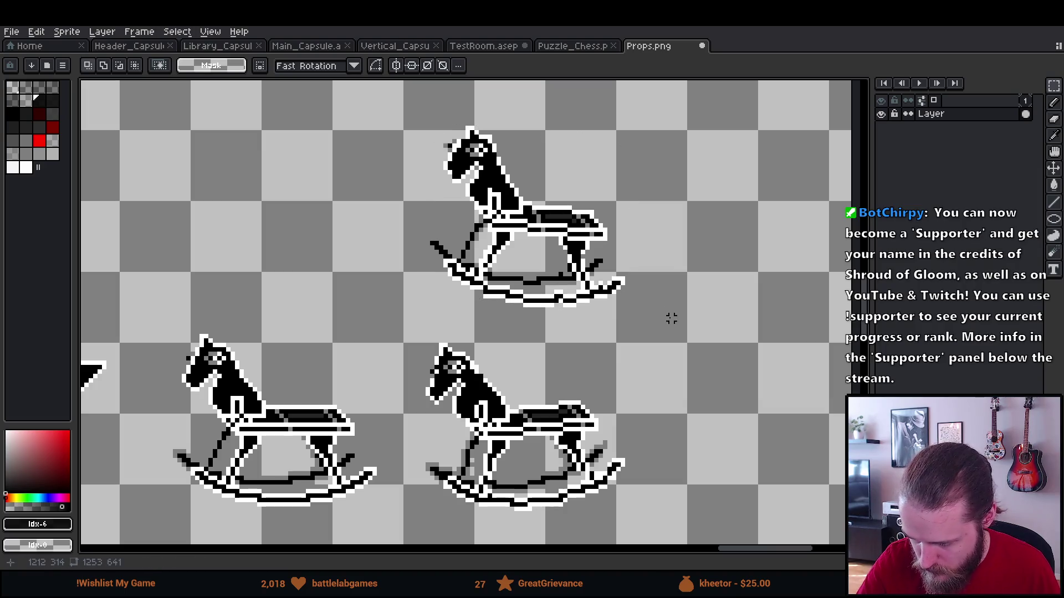
mouse_move(662, 327)
left_mouse_down()
mouse_move(667, 308)
mouse_move(648, 340)
left_mouse_up()
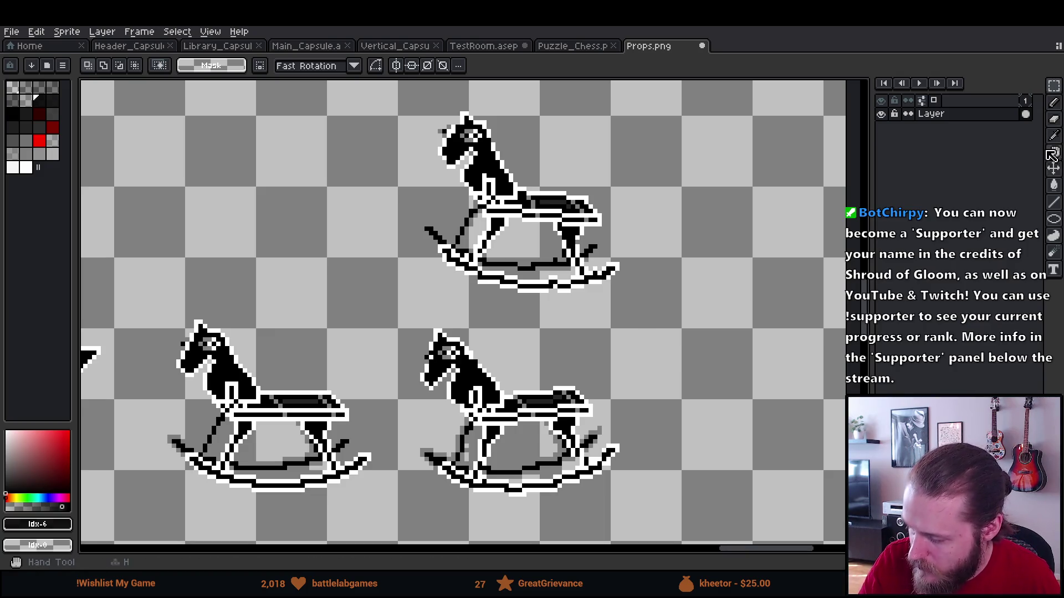
Add a new layer below the horses and fill it with fully opaque purple.
key("shift+n")
left_click_drag(973, 116, 977, 145)
key("g")
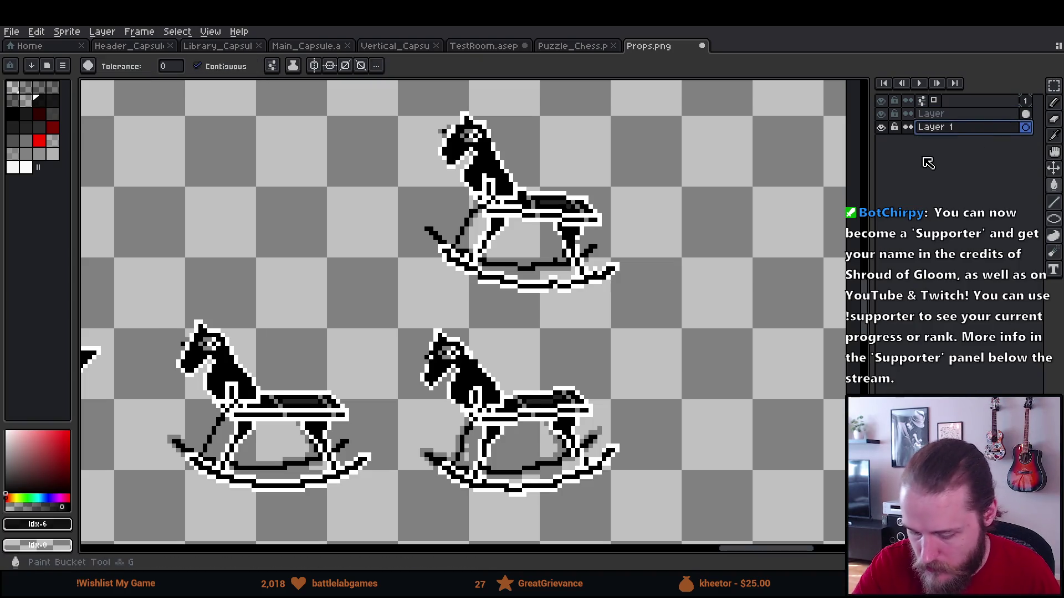
left_click(51, 498)
left_click(42, 466)
left_click(270, 292)
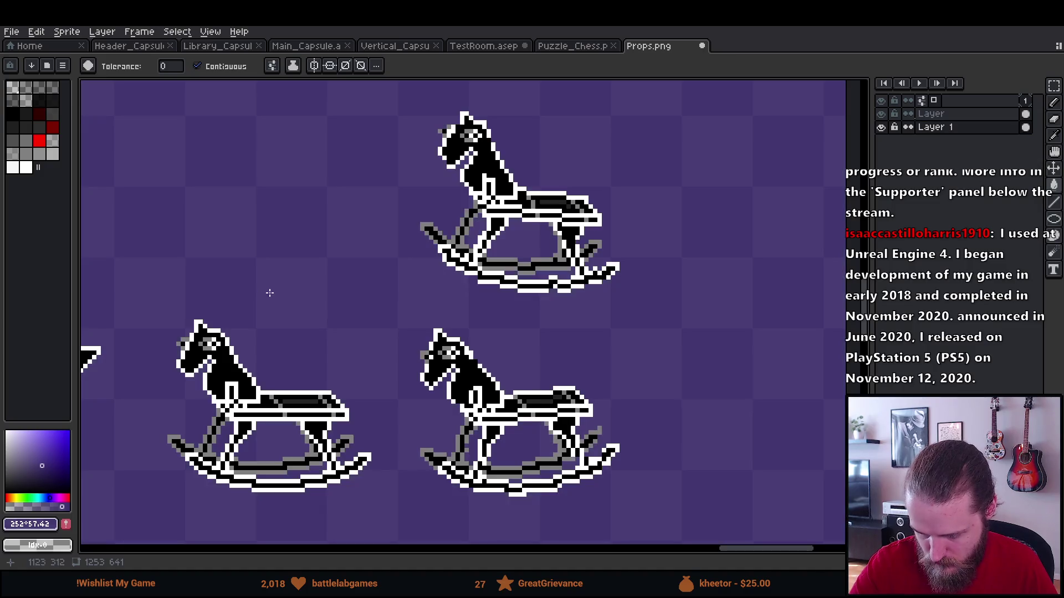
left_click(69, 507)
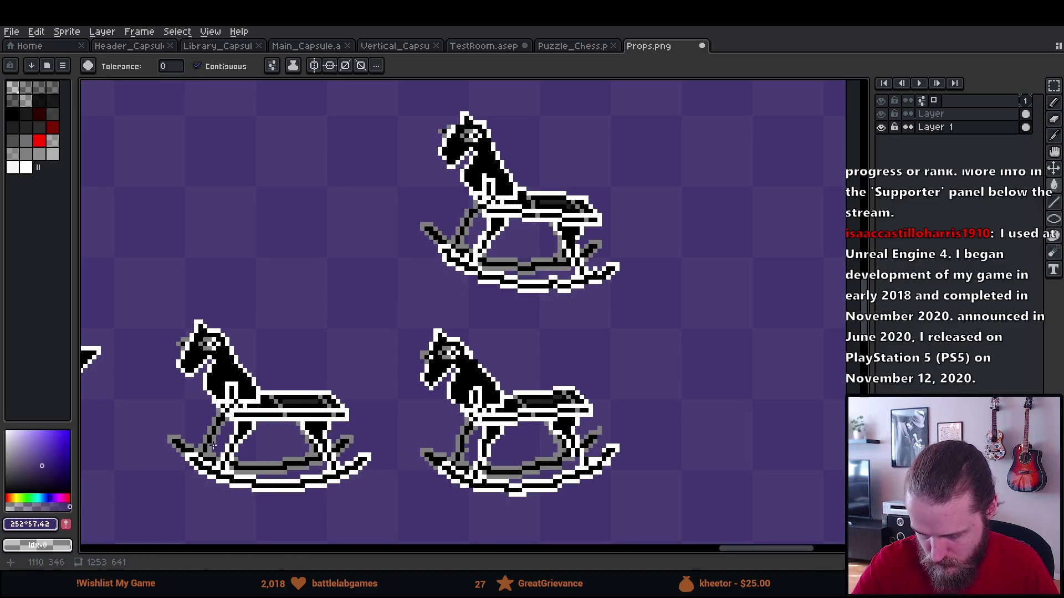
left_click(327, 242)
Make the layer named Layer active and centre the upper rocking horse in view.
left_click(944, 114)
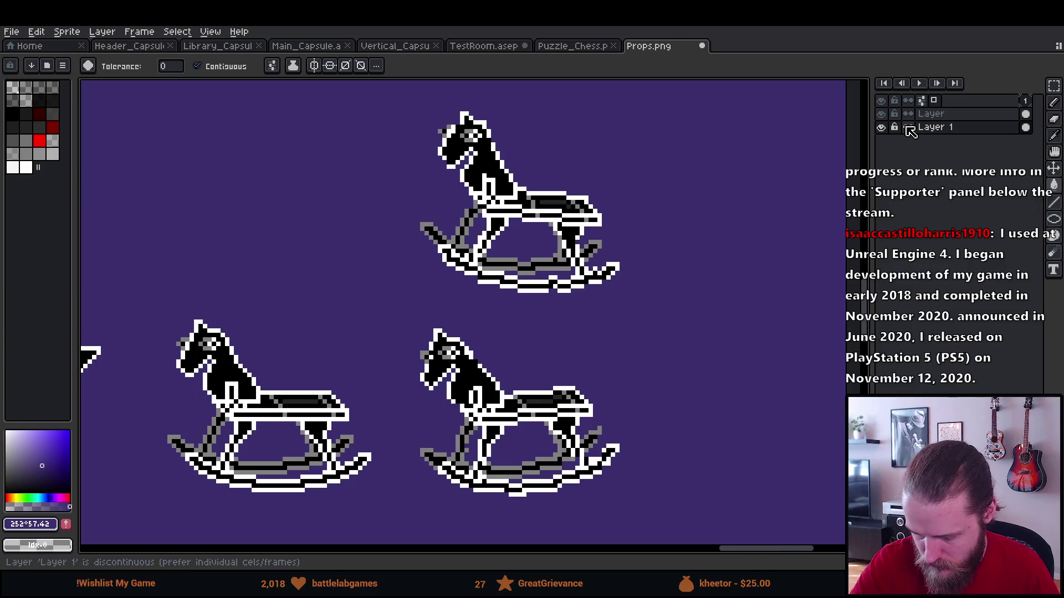
mouse_move(654, 391)
left_mouse_down()
mouse_move(607, 363)
mouse_move(593, 309)
mouse_move(625, 345)
mouse_move(631, 388)
left_mouse_up()
left_click_drag(606, 290, 616, 354)
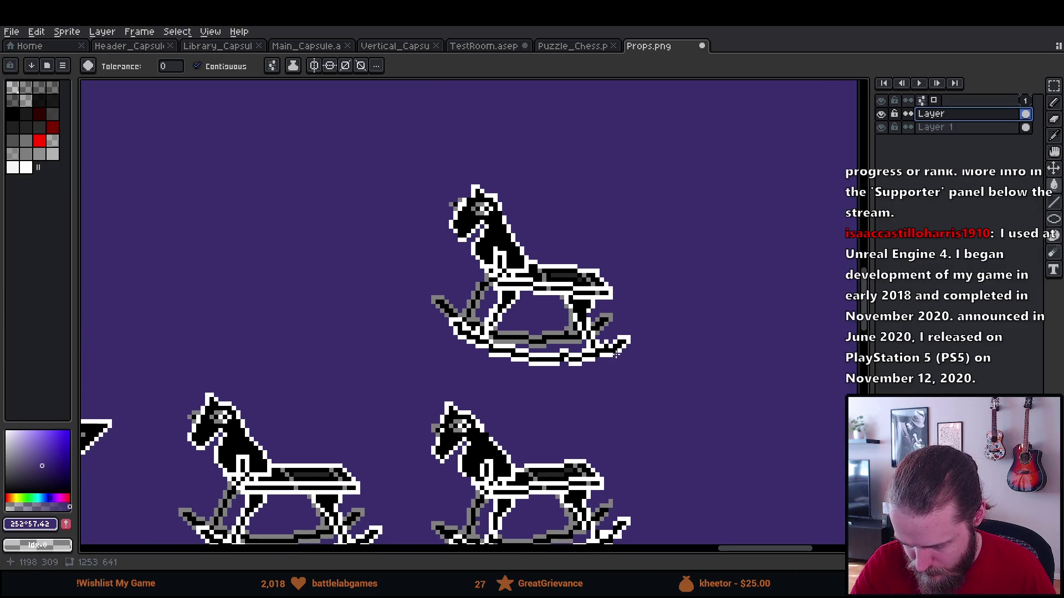
scroll(542, 256, "up", 8)
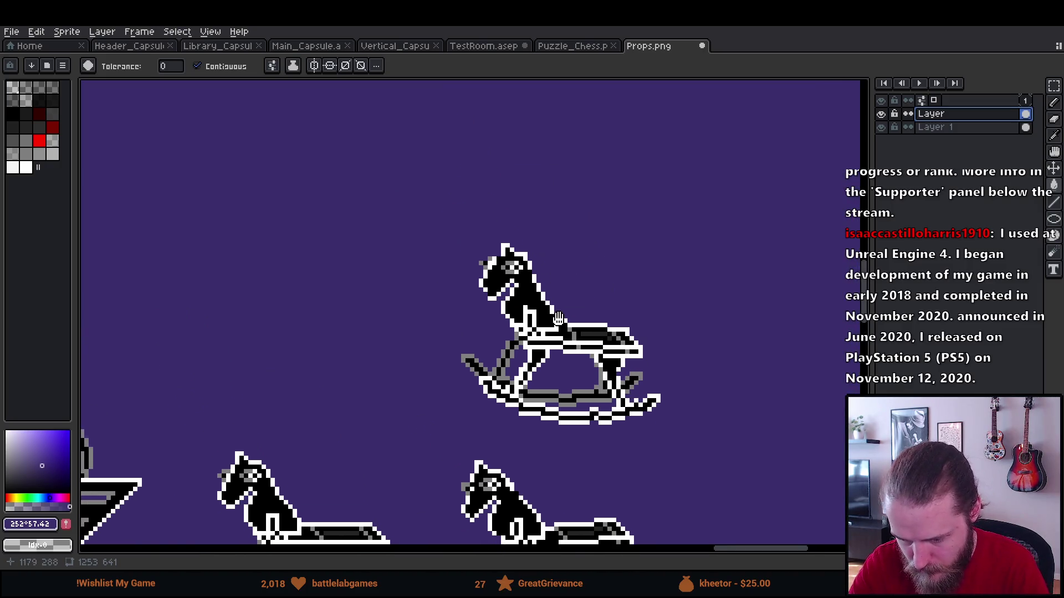
Sample grey and white from the horse and whiten black pixels along the head outline.
left_click_drag(471, 277, 461, 269)
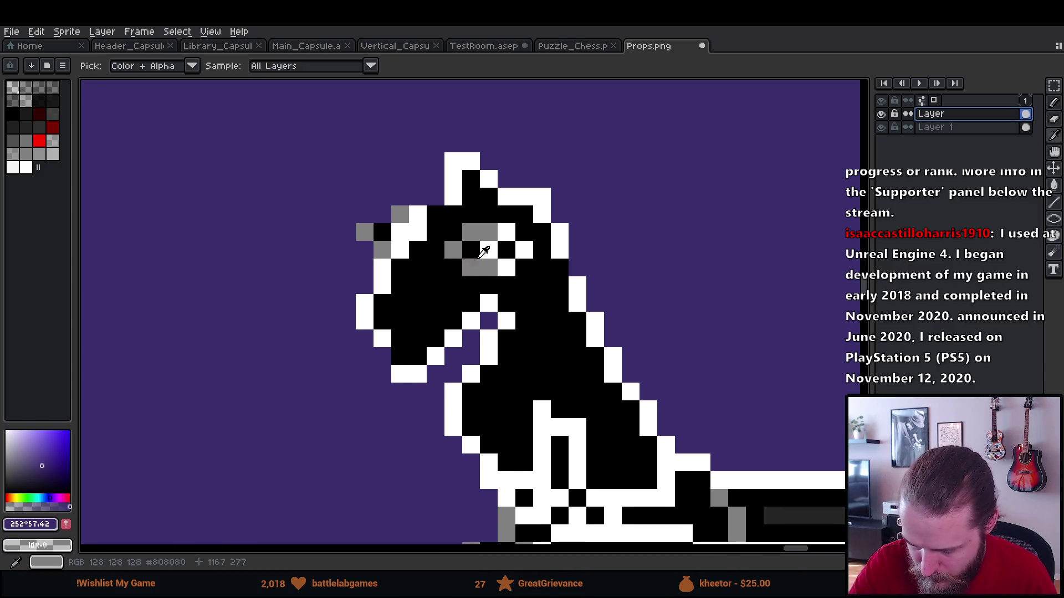
left_click(477, 233, "alt")
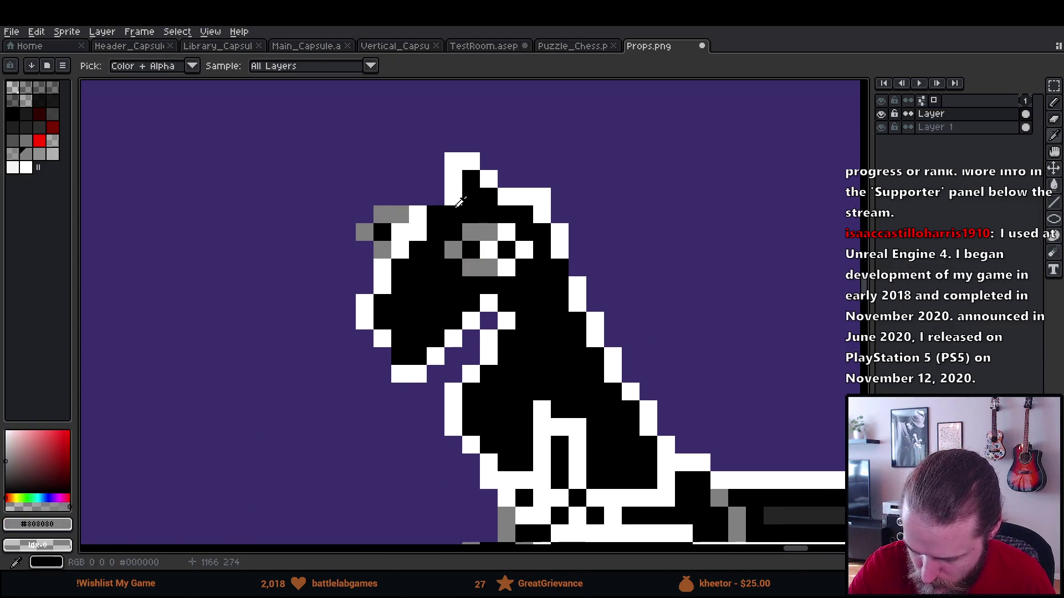
left_click_drag(435, 213, 467, 156)
left_click(467, 157, "alt")
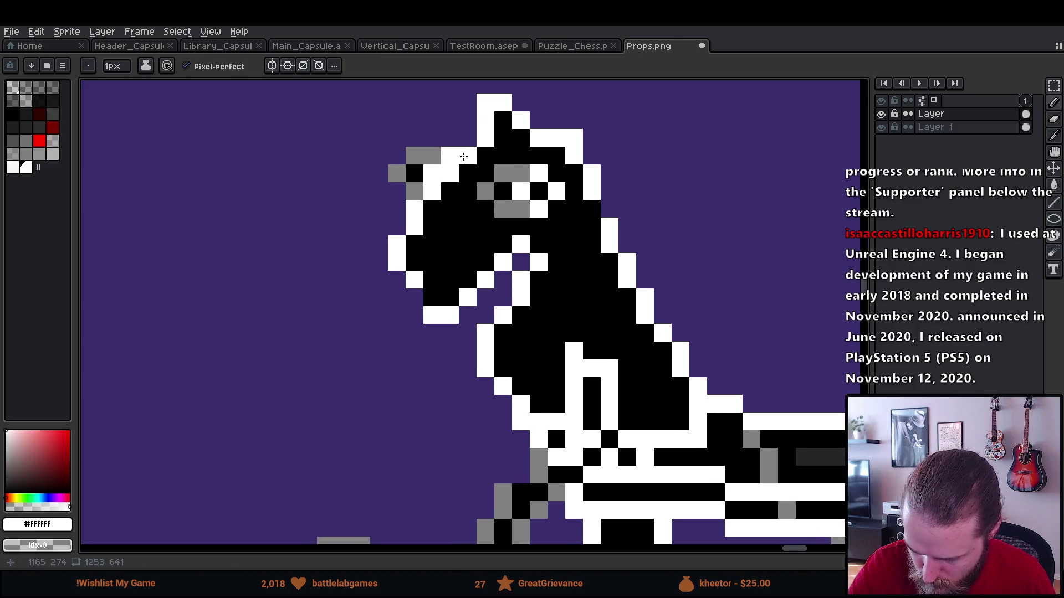
key("alt")
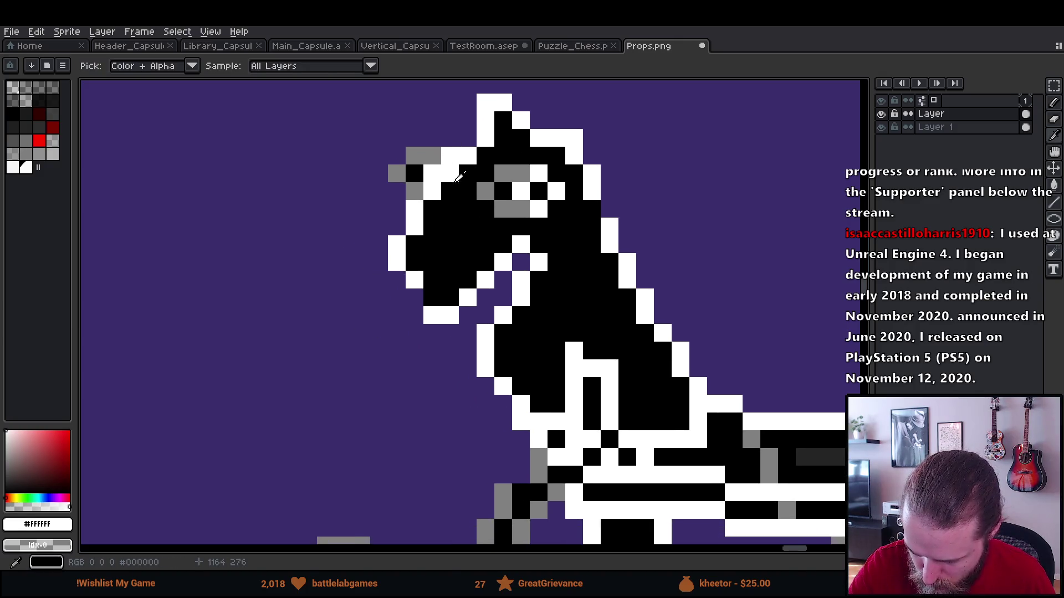
left_click(468, 173)
left_click(448, 189)
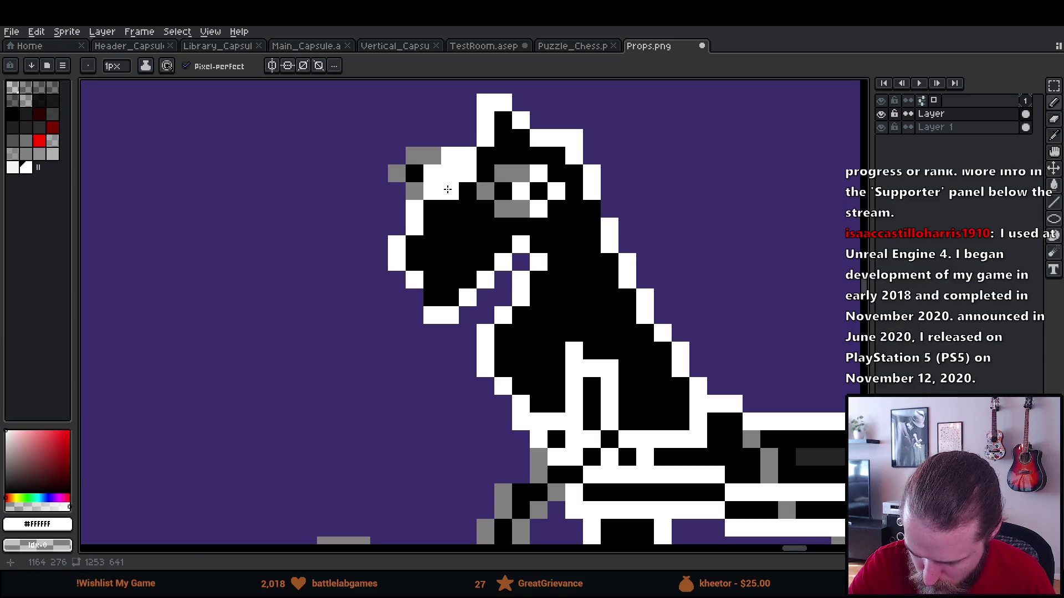
mouse_move(447, 190)
left_mouse_down()
mouse_move(400, 283)
mouse_move(413, 298)
left_mouse_up()
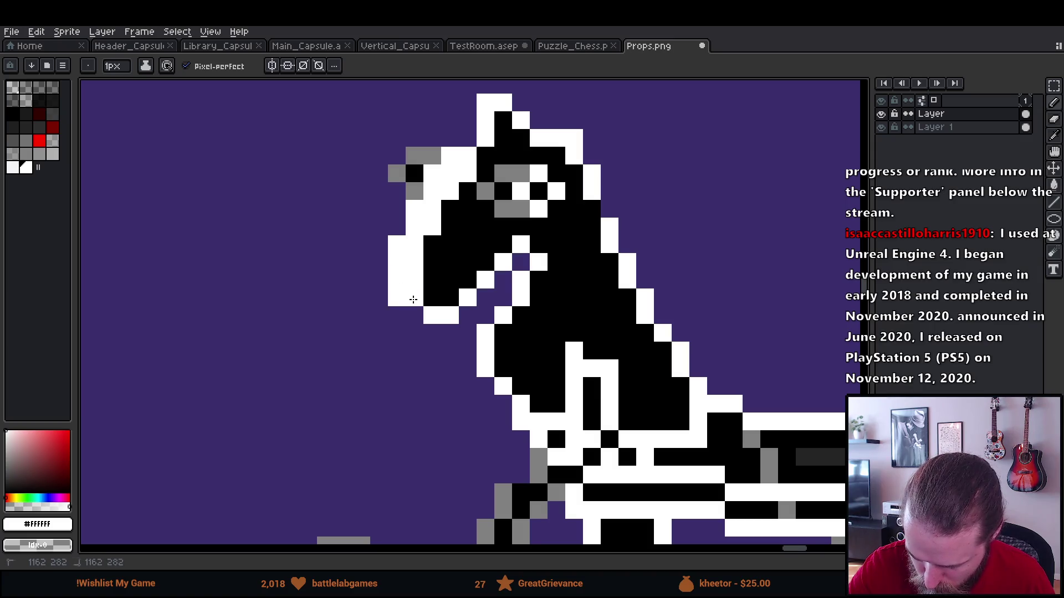
key("ctrl+z")
Repaint black over stray white head pixels and turn one white pixel grey.
left_click(425, 299, "alt")
left_click_drag(413, 281, 464, 172)
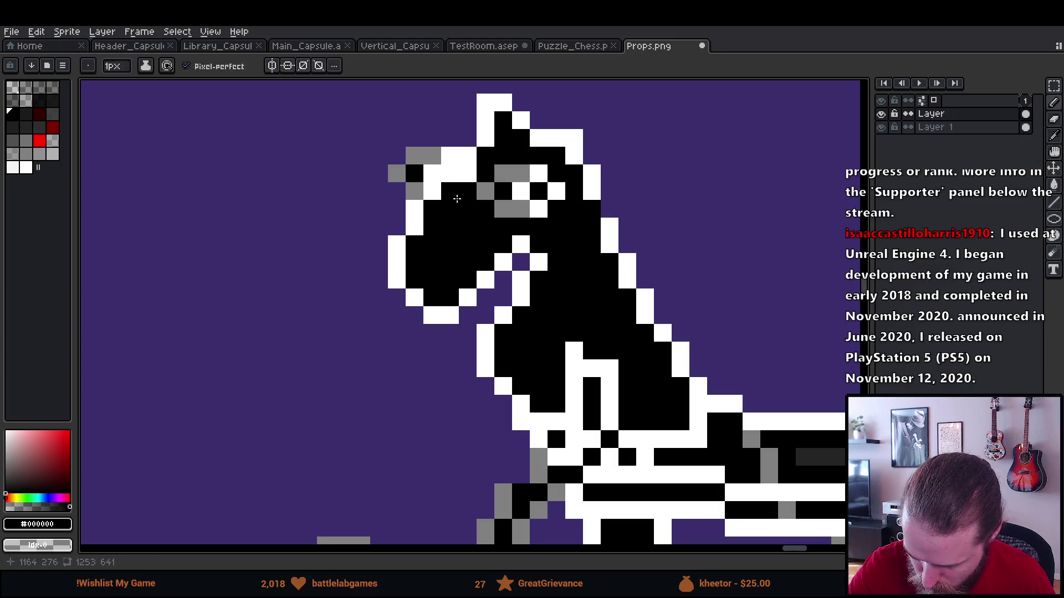
left_click(421, 189, "alt")
left_click(447, 157)
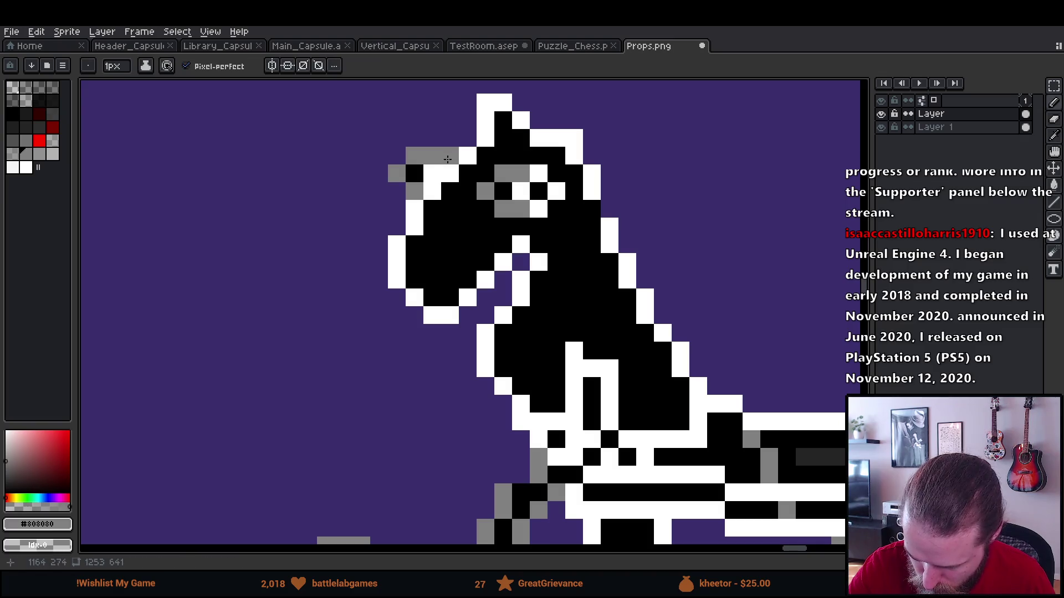
left_click(421, 174, "alt")
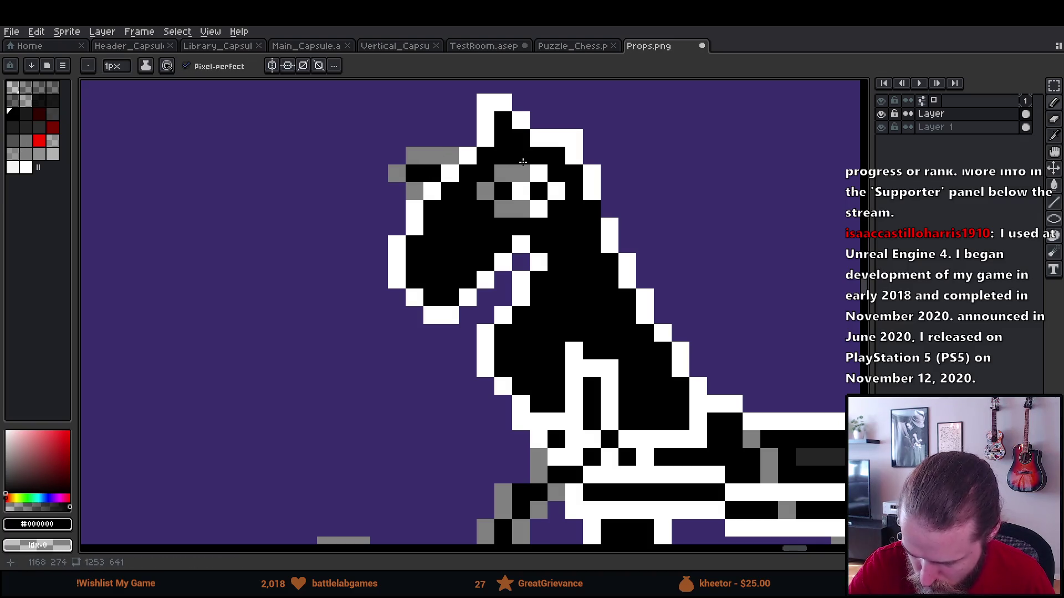
left_click_drag(525, 121, 491, 180)
Shift the grey pixels left of the head one cell right and erase a stray grey pixel.
key("ctrl+z")
key("m")
mouse_move(351, 204)
left_mouse_down()
mouse_move(410, 243)
mouse_move(399, 231)
mouse_move(421, 231)
left_mouse_up()
key("ctrl+d")
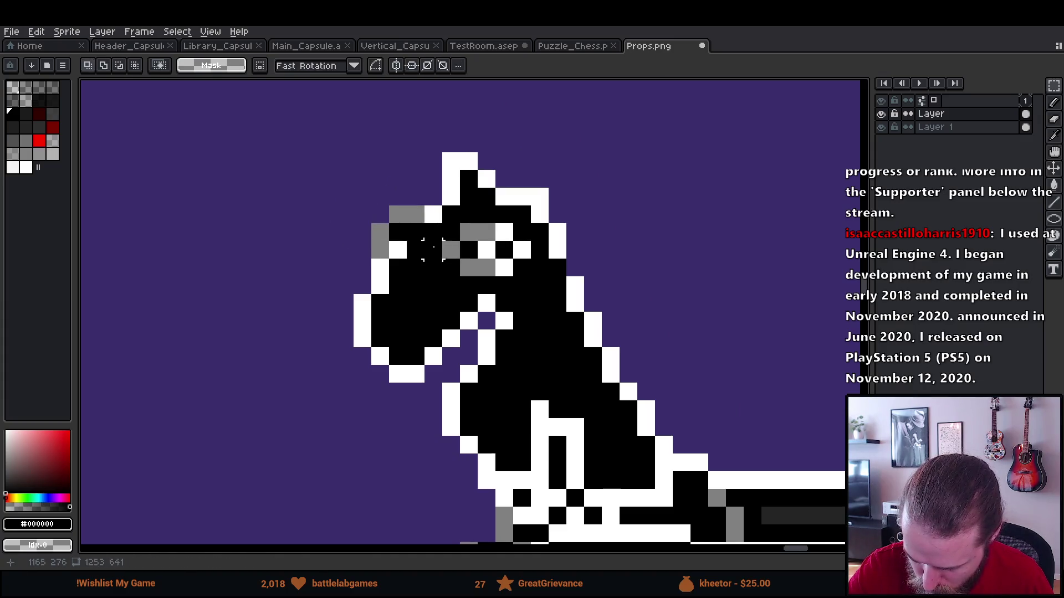
key("b")
left_click(415, 239, "alt")
right_click(380, 251)
Fix the pixels at the head's top-right and neck outline, then zoom out to all three horses.
left_click_drag(554, 329, 530, 314)
right_click(518, 178)
left_click(540, 252)
right_click(540, 253)
left_click(550, 253)
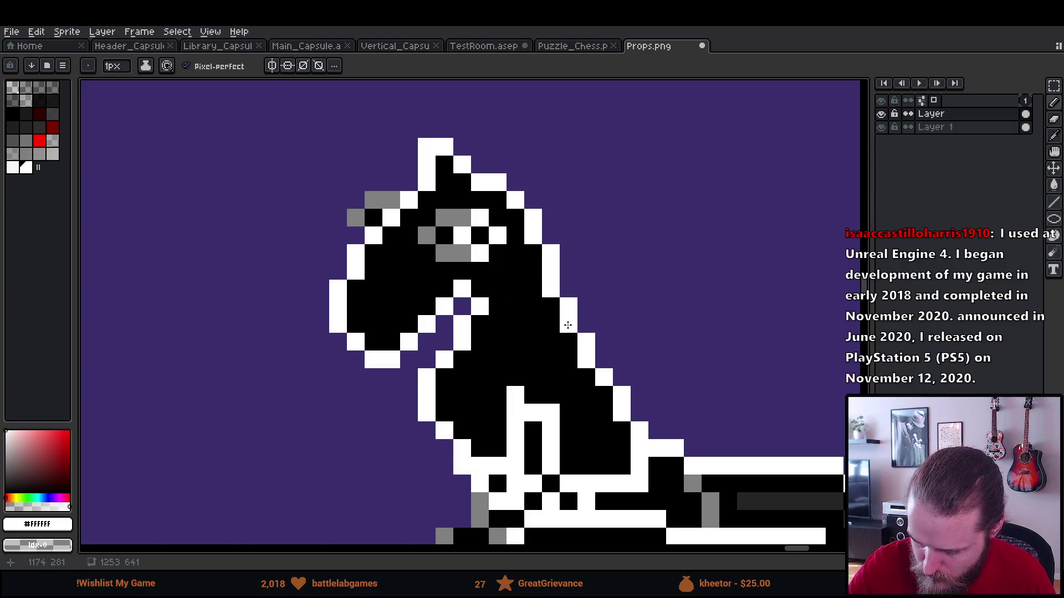
scroll(568, 325, "down", 5)
left_click(458, 271, "alt")
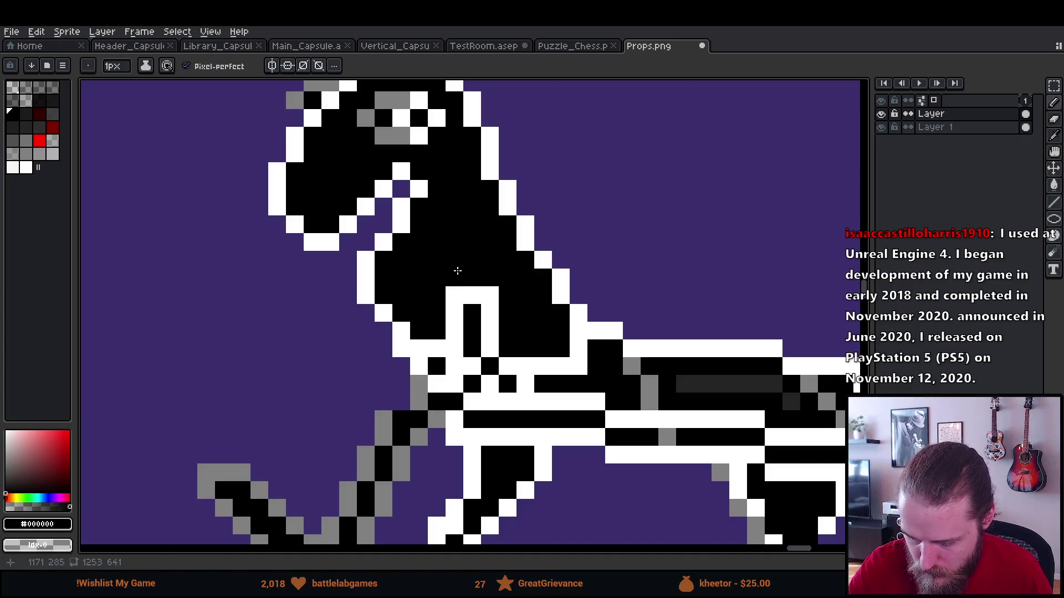
scroll(693, 415, "down", 5)
left_click_drag(759, 464, 687, 361)
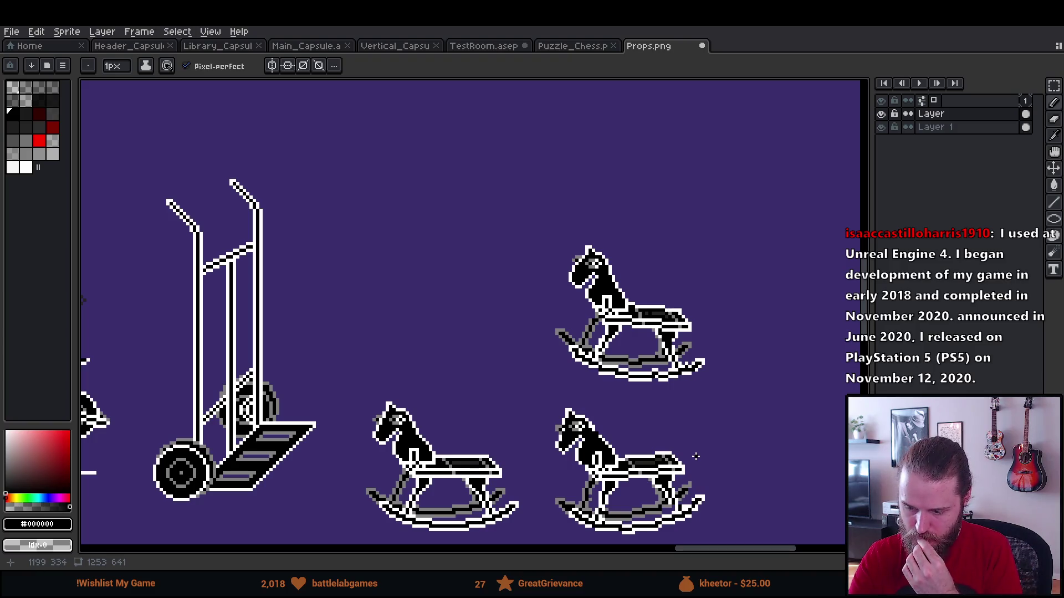
Redraw the upper horse's white head outline one pixel inward and erase the leftover pixels.
scroll(587, 277, "up", 5)
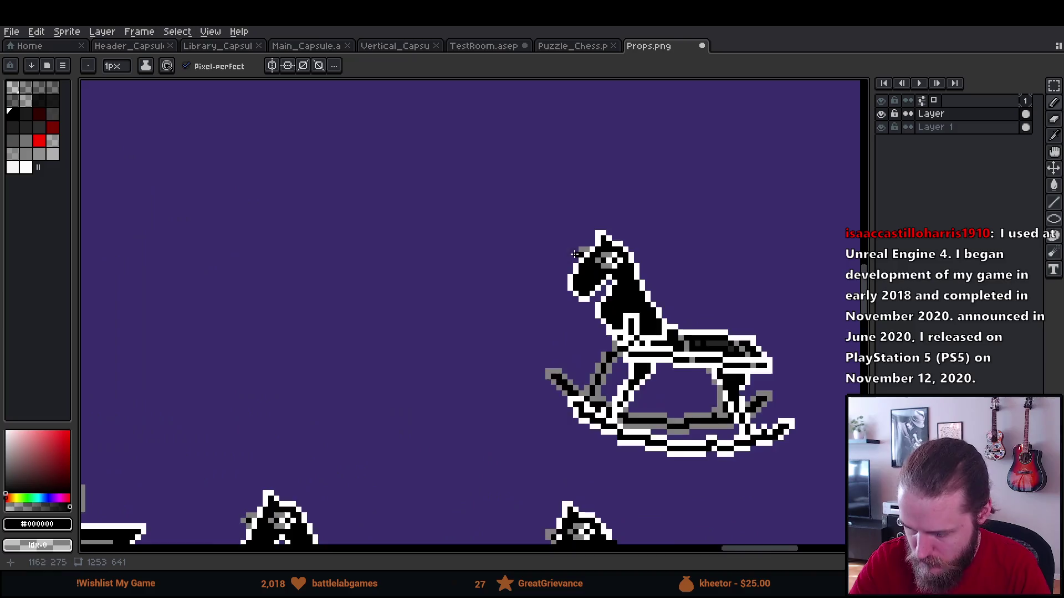
left_click(581, 200, "alt")
left_click_drag(578, 219, 560, 243)
right_click(561, 219)
right_click(543, 253)
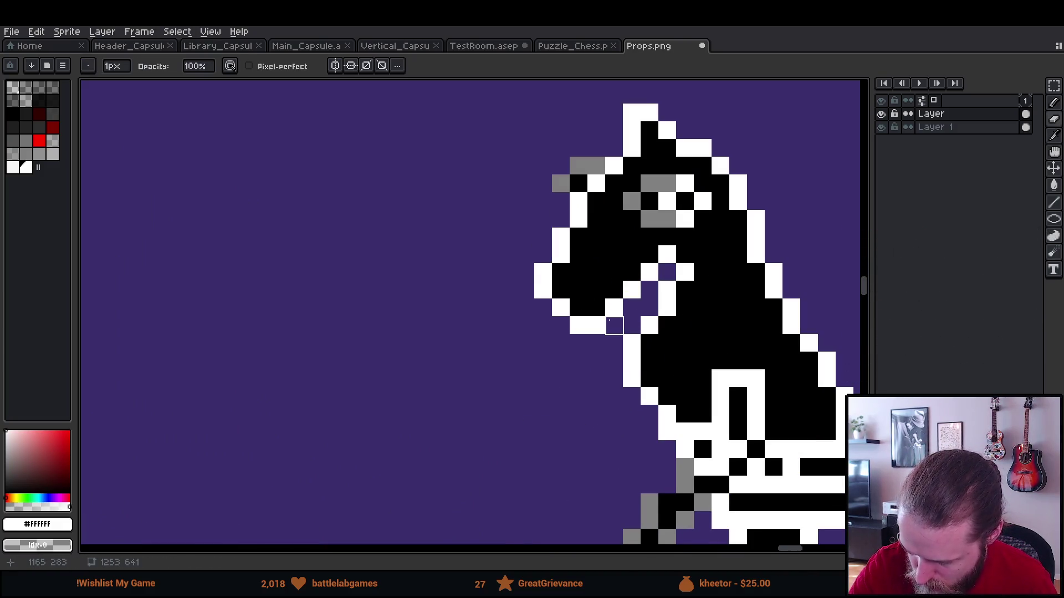
scroll(702, 432, "down", 6)
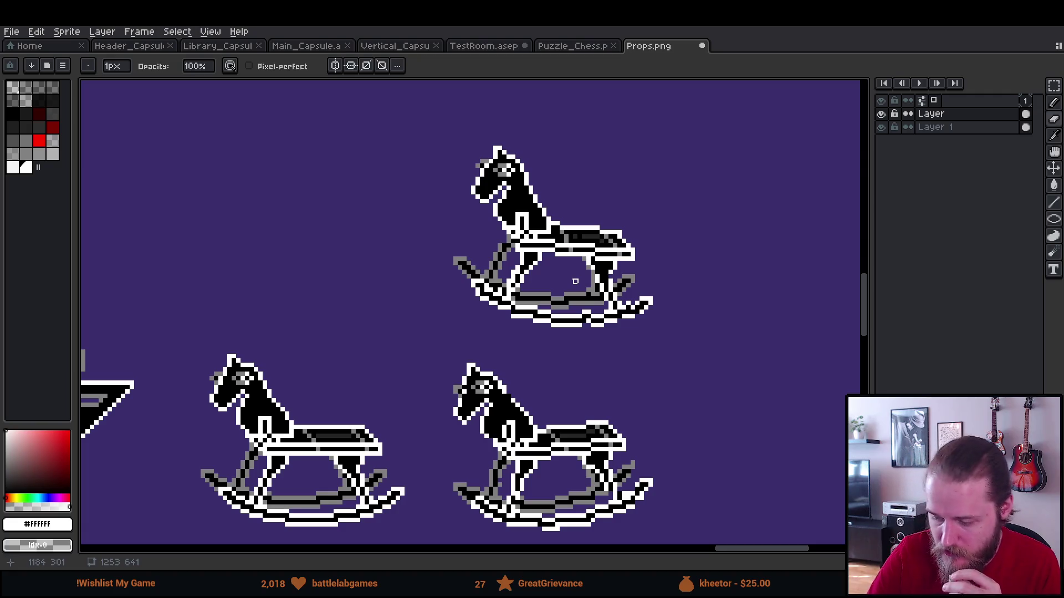
Recentre the view on the three rocking horses.
scroll(575, 282, "up", 3)
scroll(575, 281, "right", 3)
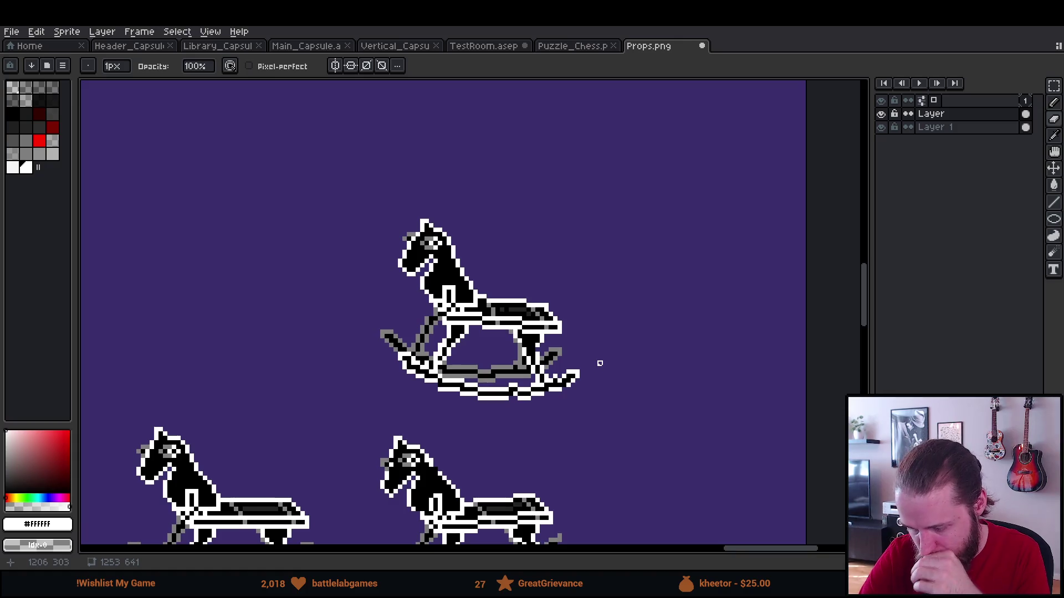
mouse_move(600, 372)
left_mouse_down()
mouse_move(629, 254)
mouse_move(697, 276)
left_mouse_up()
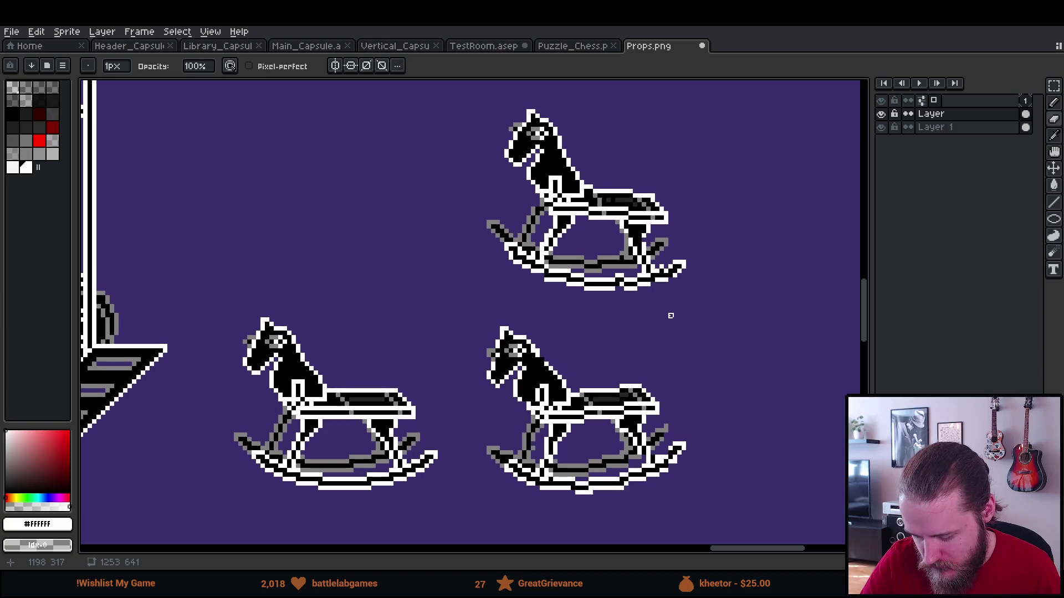
left_click_drag(670, 315, 612, 376)
scroll(612, 376, "up", 5)
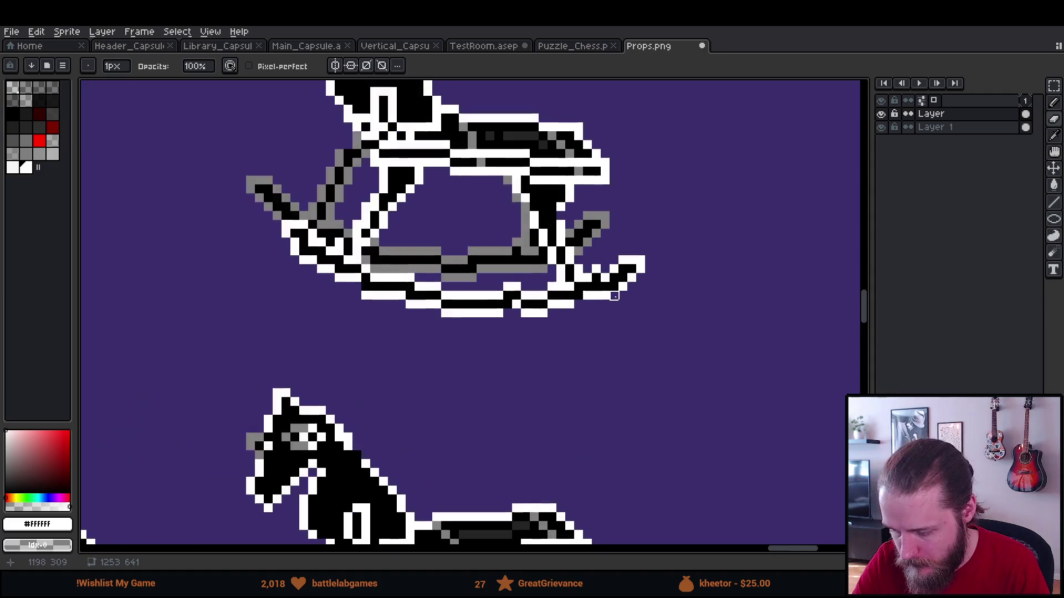
Replace a black rocker pixel with white and whiten the pixels along the rocker's bottom edge.
right_click(650, 416)
key("b")
left_click(650, 415)
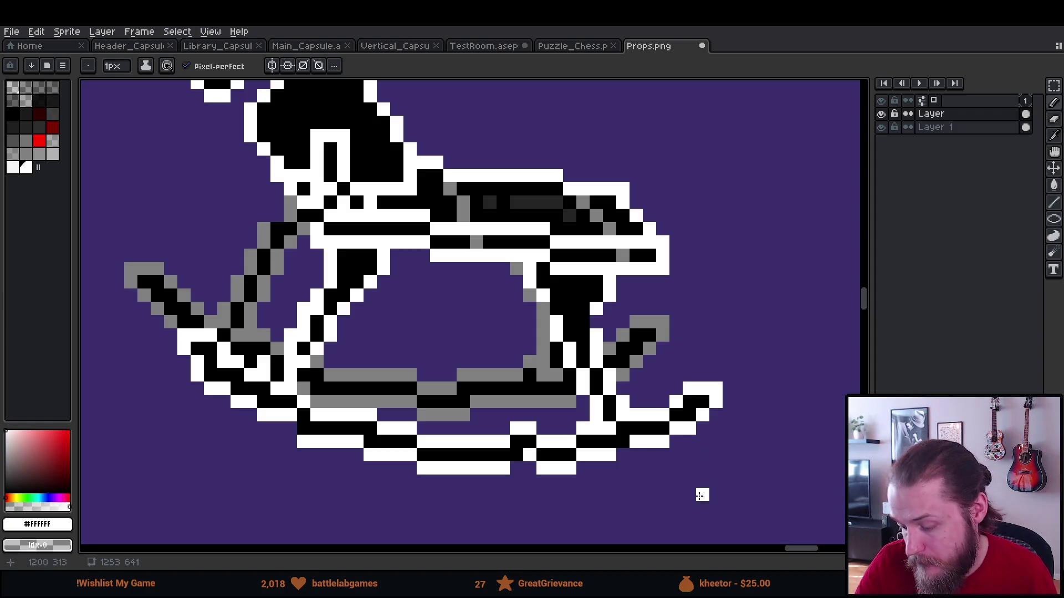
left_click(530, 468)
left_click(517, 468)
left_click(516, 442)
left_click(529, 443)
Turn a grey rocker pixel white, add a white pixel, and add a black outline pixel.
key("i")
left_click(546, 454)
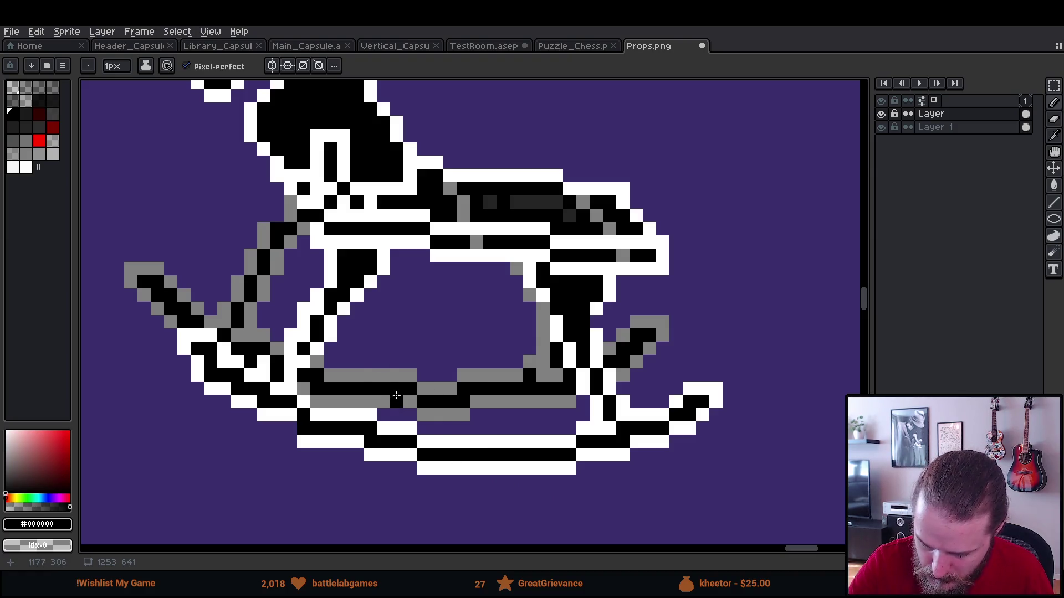
left_click(302, 408, "alt")
left_click(289, 397)
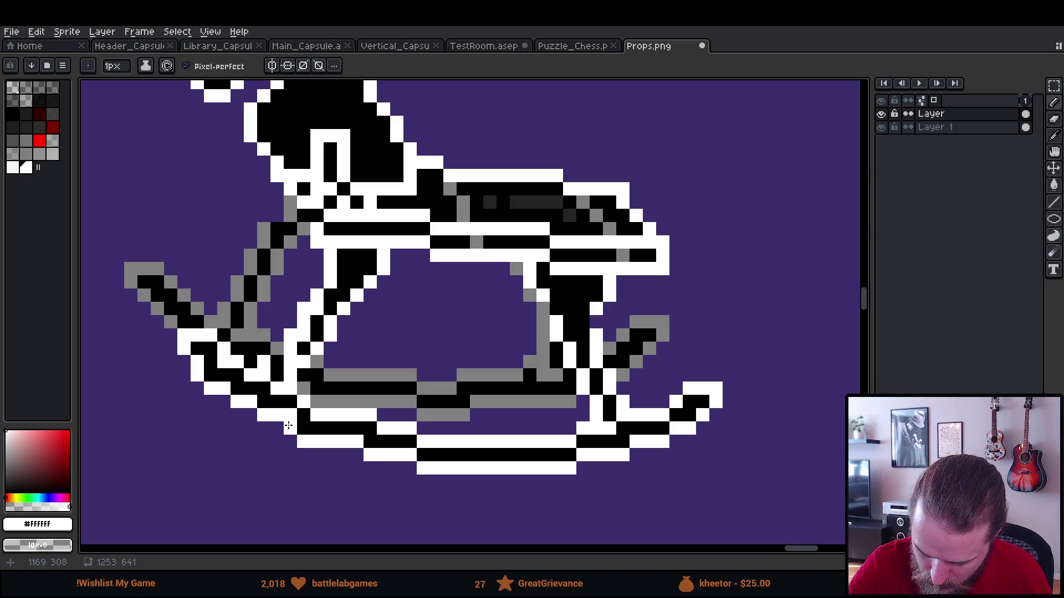
left_click(302, 393)
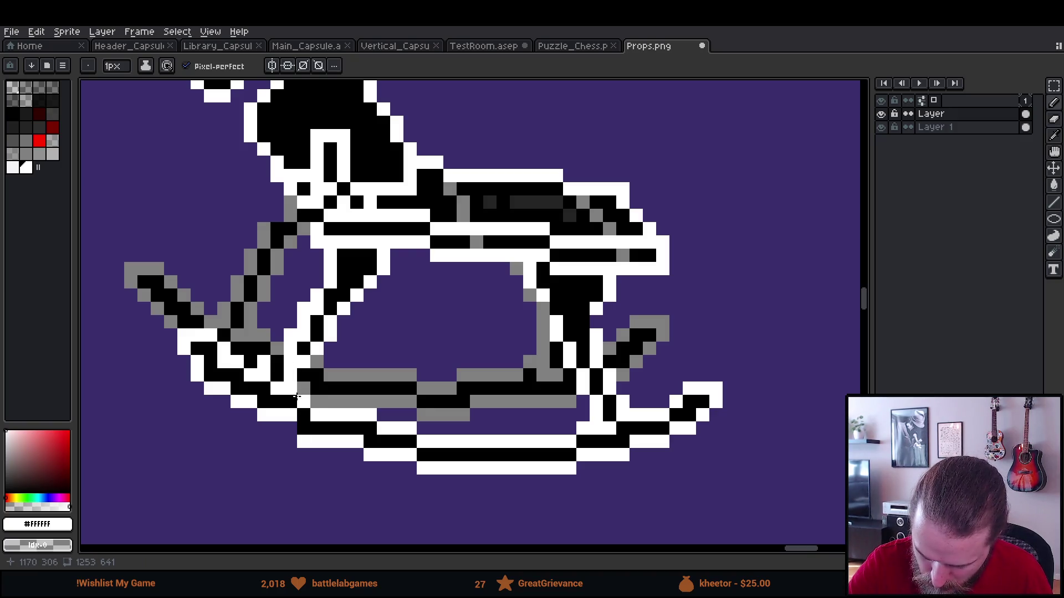
left_click(297, 411, "alt")
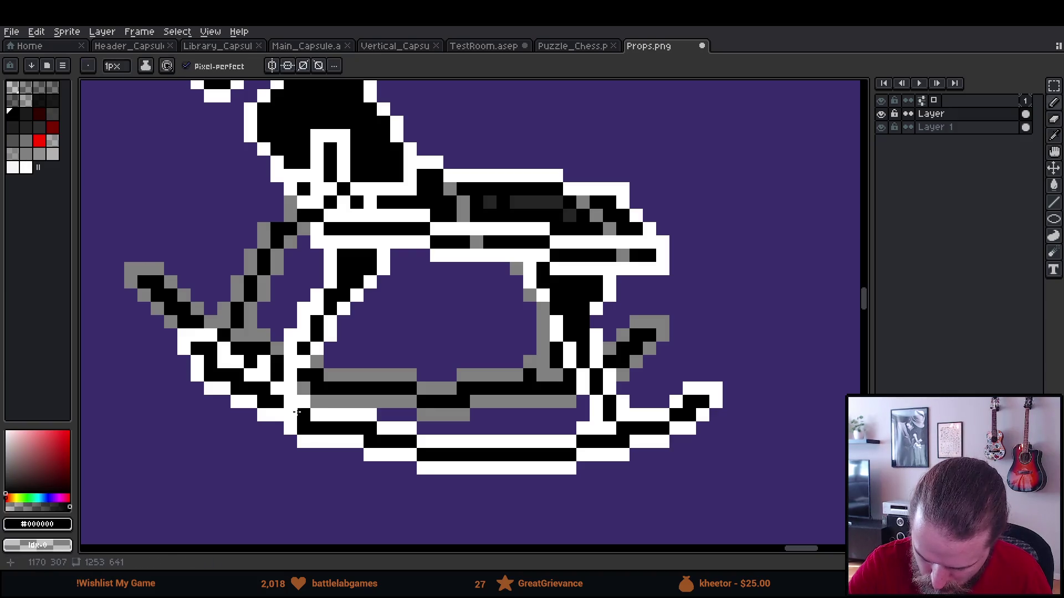
left_click(298, 413)
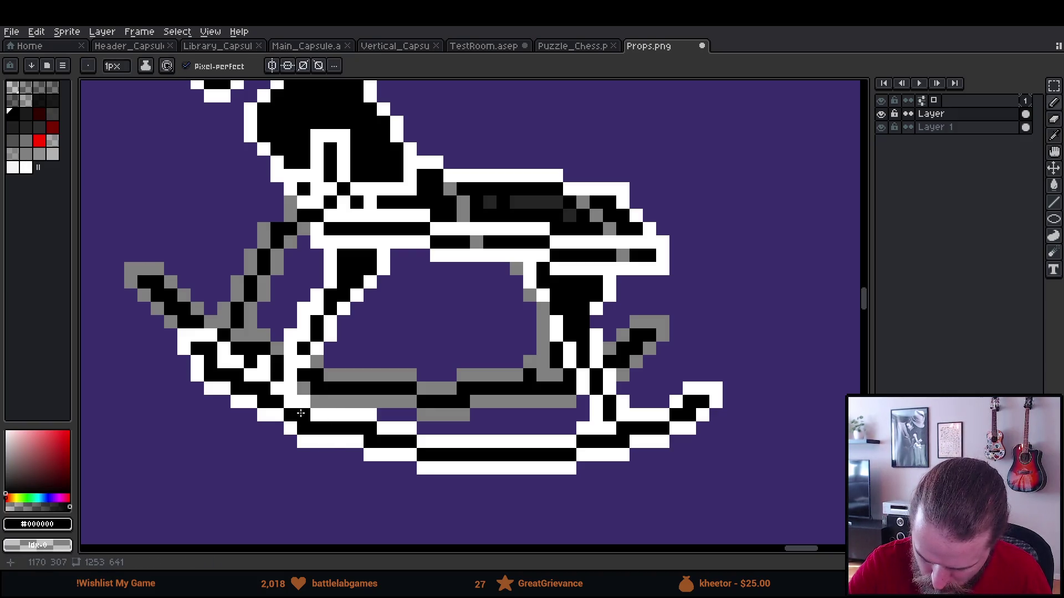
Redraw the lower-left rocker outline in white and add two black pixels to the rocker.
mouse_move(423, 292)
left_mouse_down()
mouse_move(435, 409)
mouse_move(519, 262)
mouse_move(529, 302)
left_mouse_up()
left_click(419, 440, "alt")
key("e")
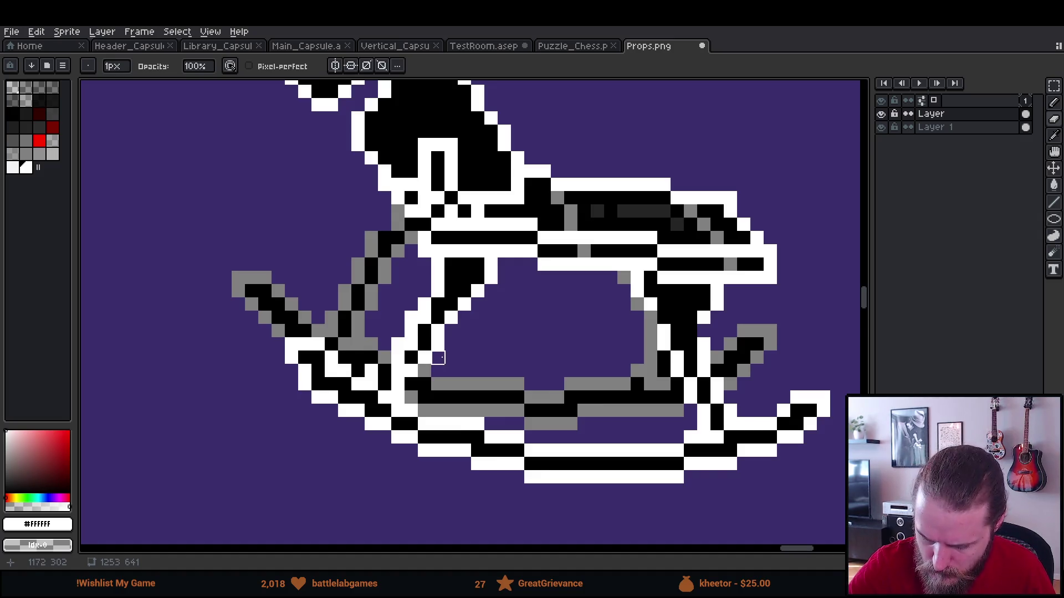
mouse_move(318, 398)
left_mouse_down()
mouse_move(304, 384)
mouse_move(333, 344)
mouse_move(347, 358)
left_mouse_up()
key("b")
left_click(317, 384)
left_click(320, 358)
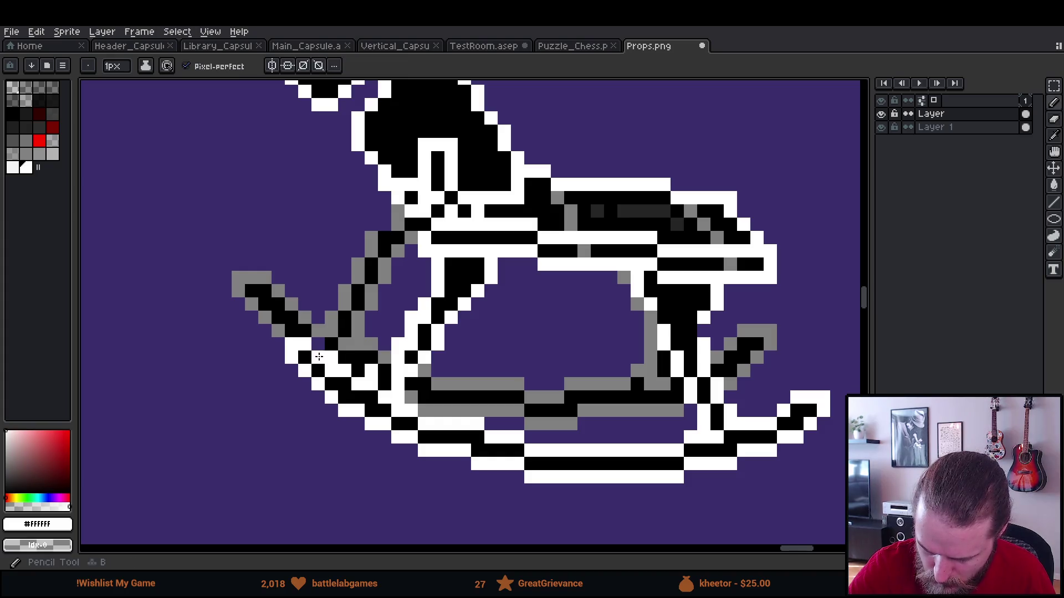
left_click(345, 305, "alt")
left_click(319, 344)
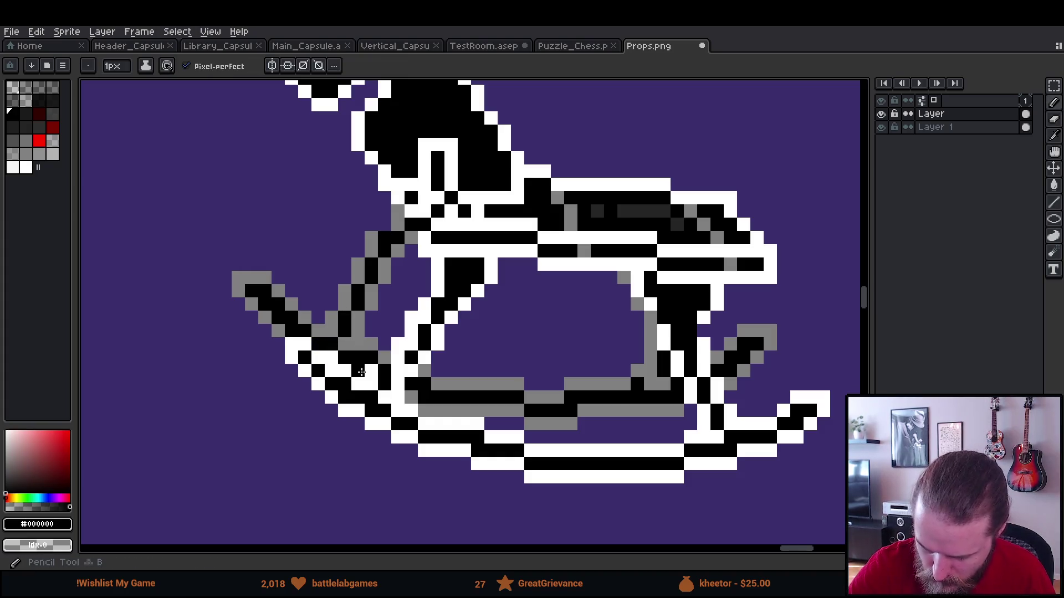
left_click(526, 445)
scroll(633, 459, "up", 2)
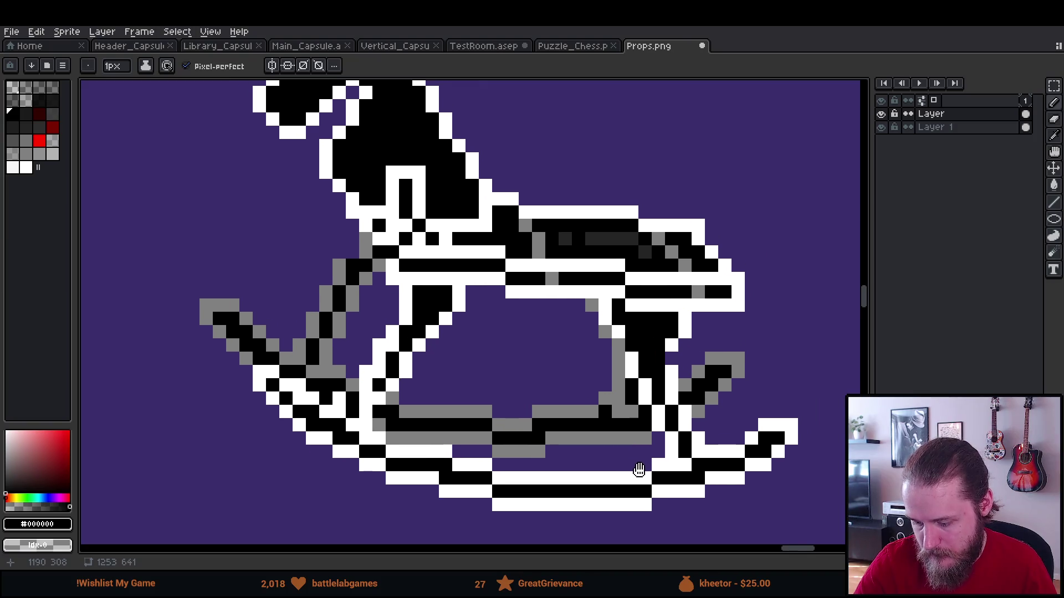
Turn two black rocker pixels into the grey shading colour.
key("e")
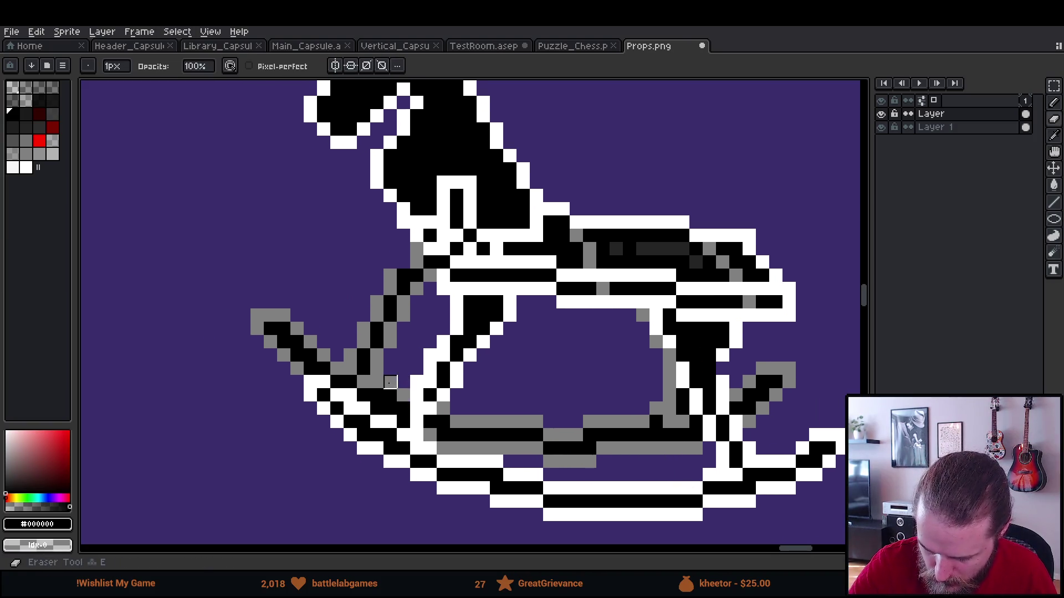
key("b")
left_click(377, 382, "alt")
left_click(390, 395)
left_click(403, 408)
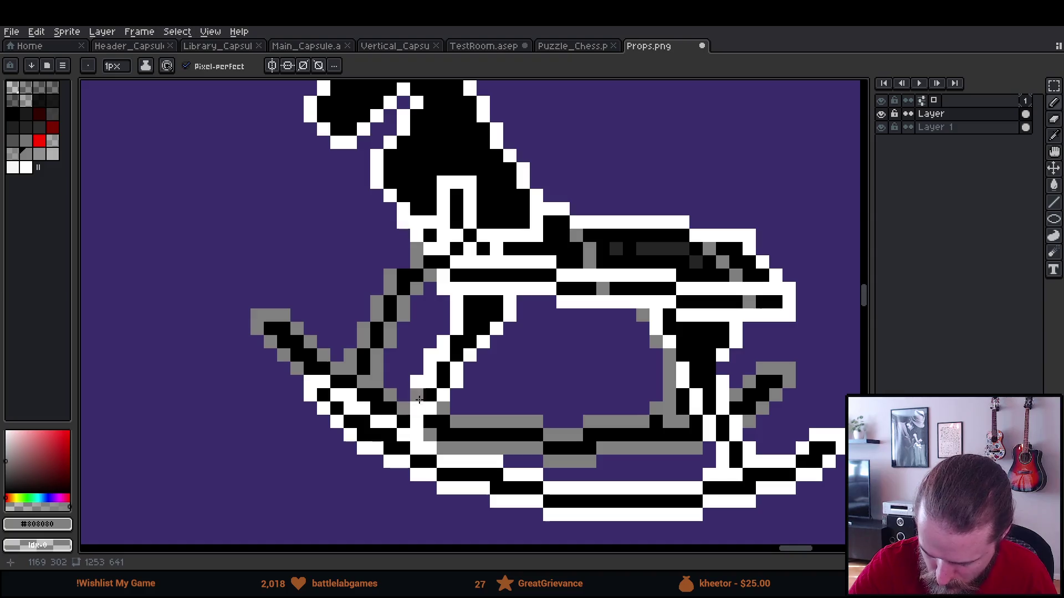
scroll(638, 381, "down", 3)
scroll(638, 381, "right", 3)
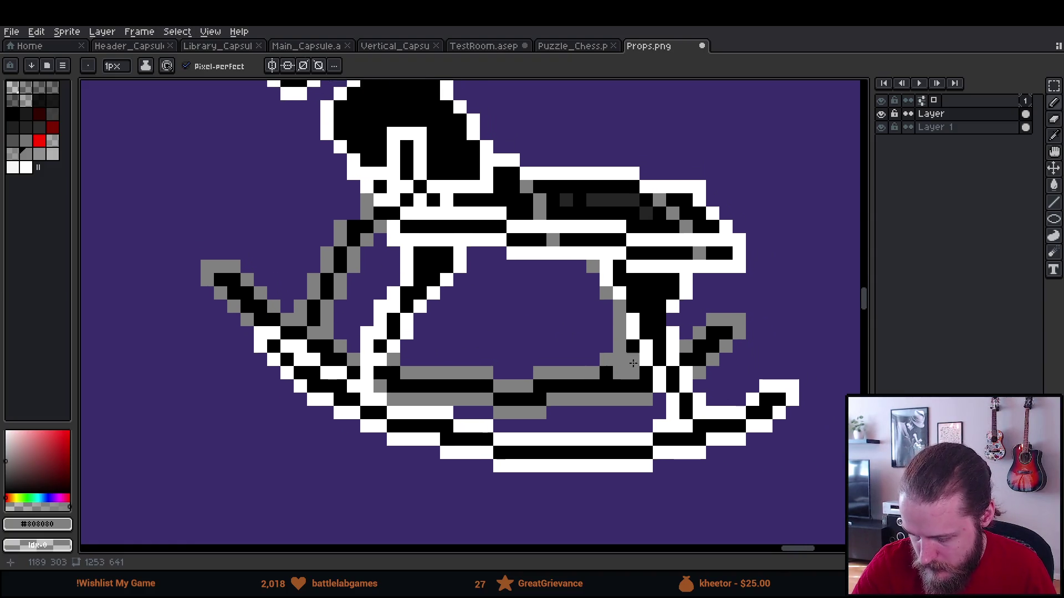
Clean the rocker bar by erasing stray pixels and rebuilding its grey column.
left_click(540, 386)
key("e")
left_click(540, 372)
left_click_drag(486, 373, 487, 400)
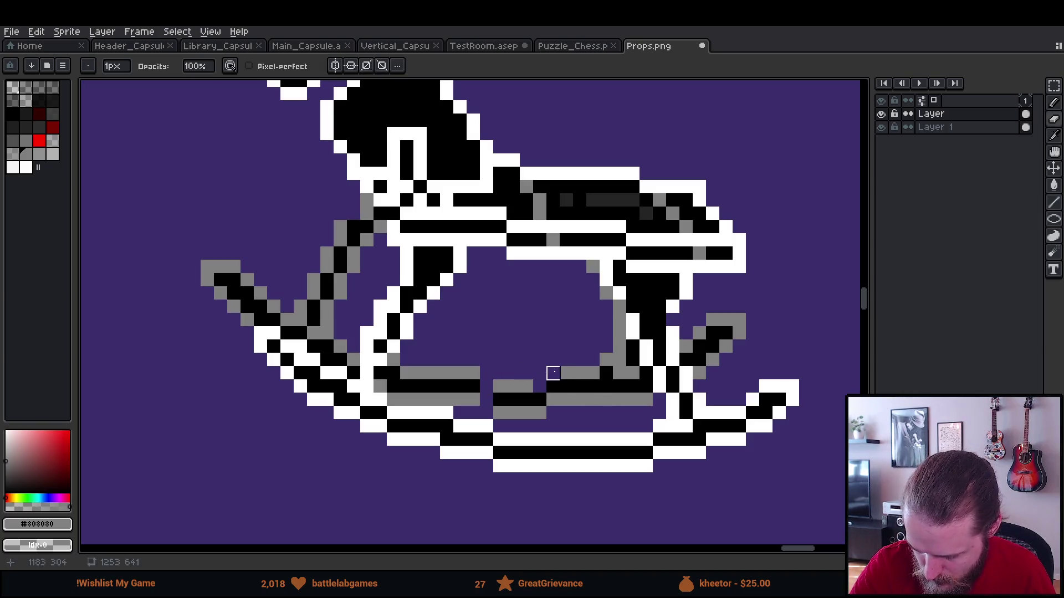
mouse_move(553, 373)
left_mouse_down()
mouse_move(553, 399)
mouse_move(553, 386)
left_mouse_up()
key("b")
left_click(553, 412)
left_click(486, 399)
left_click(486, 386)
left_click(487, 413)
left_click(494, 397, "alt")
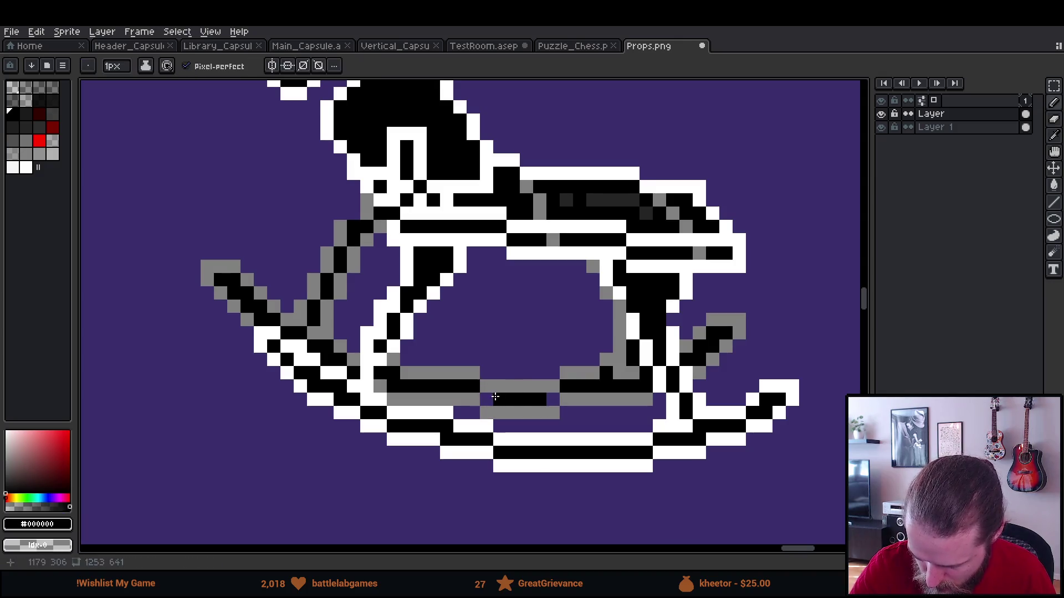
Add a black pixel to the left rocker, then zoom out.
left_click_drag(736, 399, 657, 392)
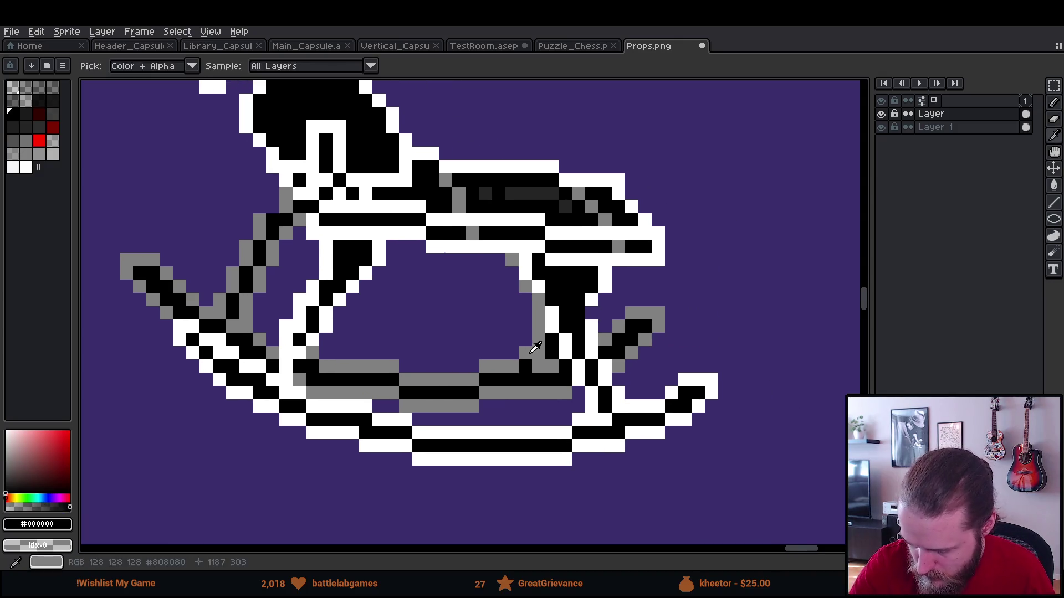
left_click(537, 349, "alt")
key("e")
scroll(605, 433, "right", 2)
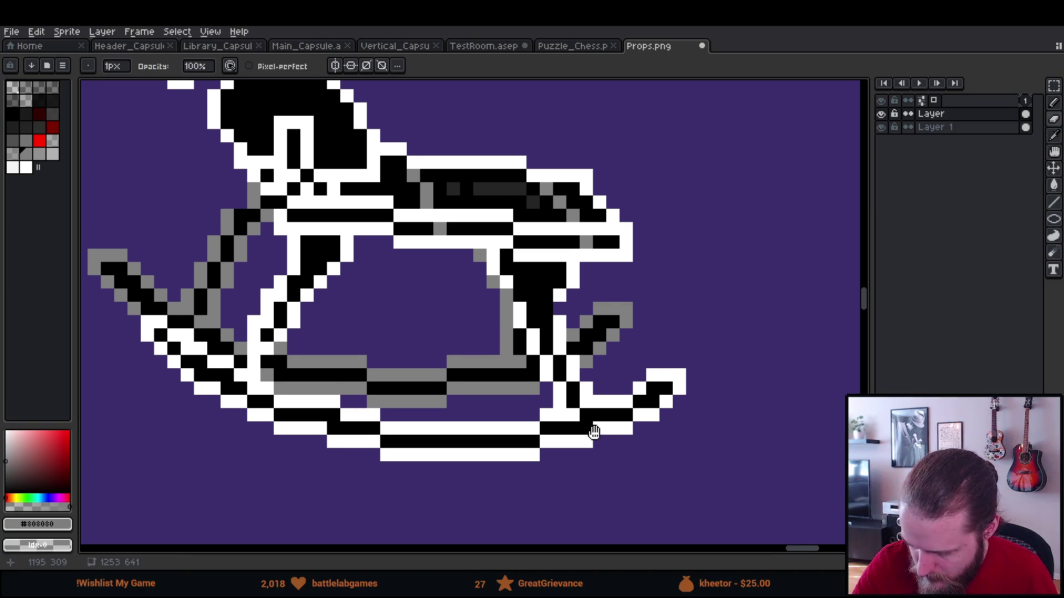
scroll(703, 368, "up", 2)
left_click_drag(809, 346, 905, 358)
key("alt")
left_click(423, 377, "alt")
left_click(593, 475)
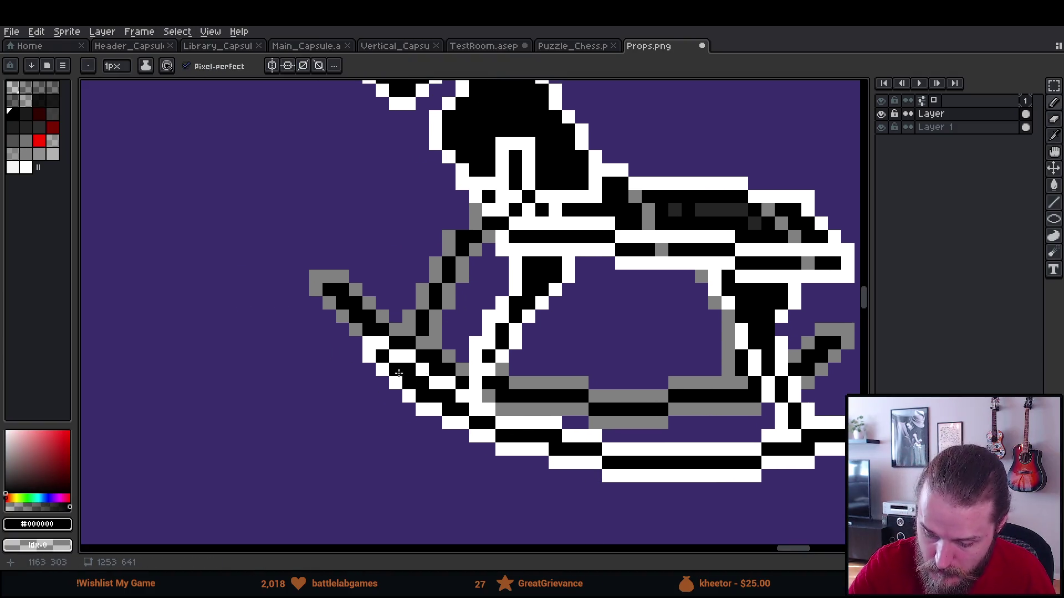
left_click(410, 359, "alt")
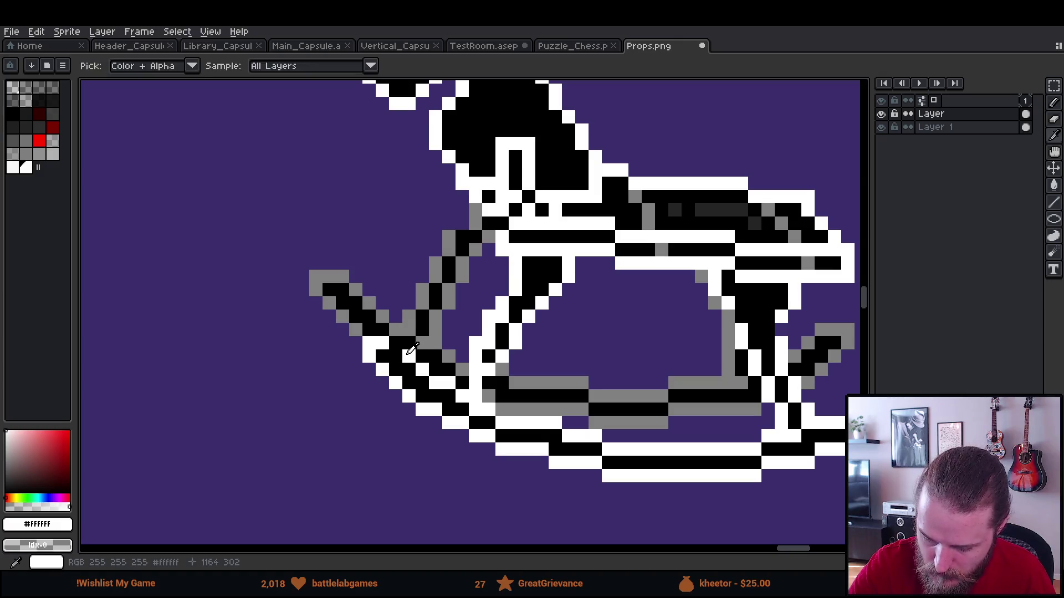
scroll(609, 439, "down", 5)
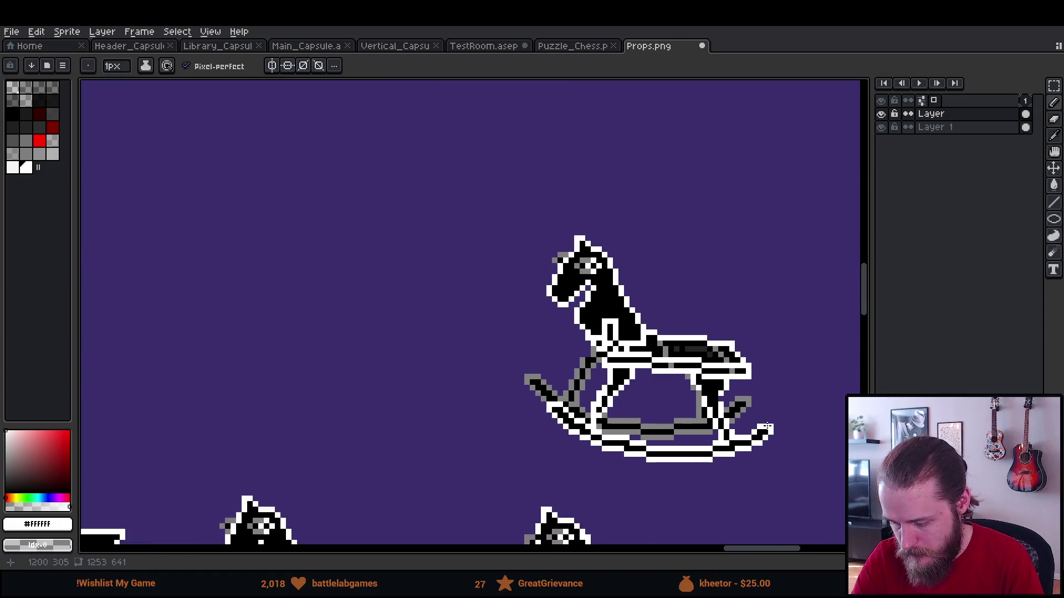
Zoom into the upper horse's body and sample the rocker grey, outline black and white.
left_click_drag(779, 427, 721, 333)
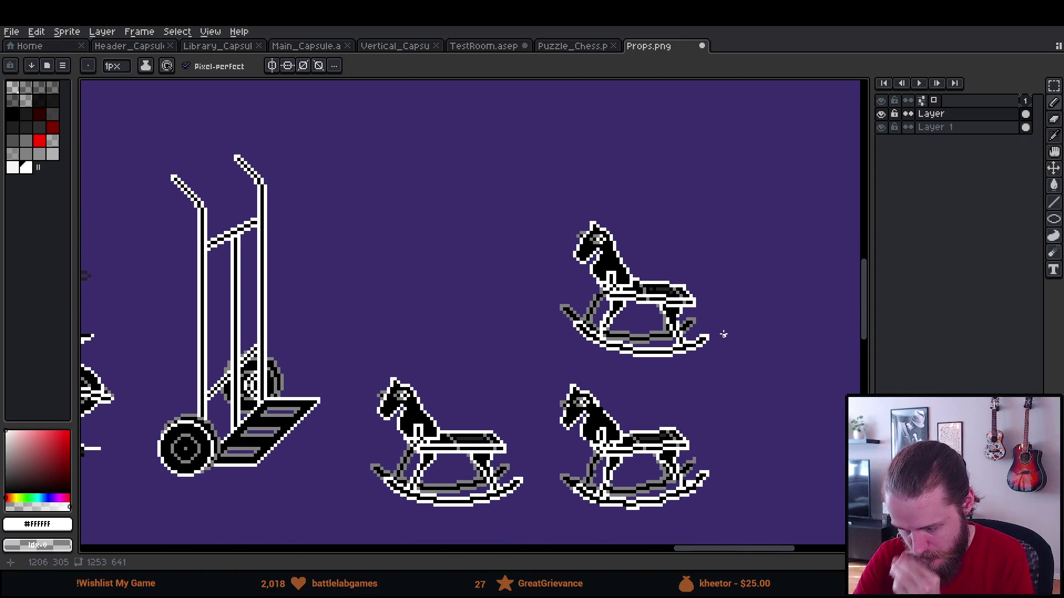
scroll(704, 343, "up", 5)
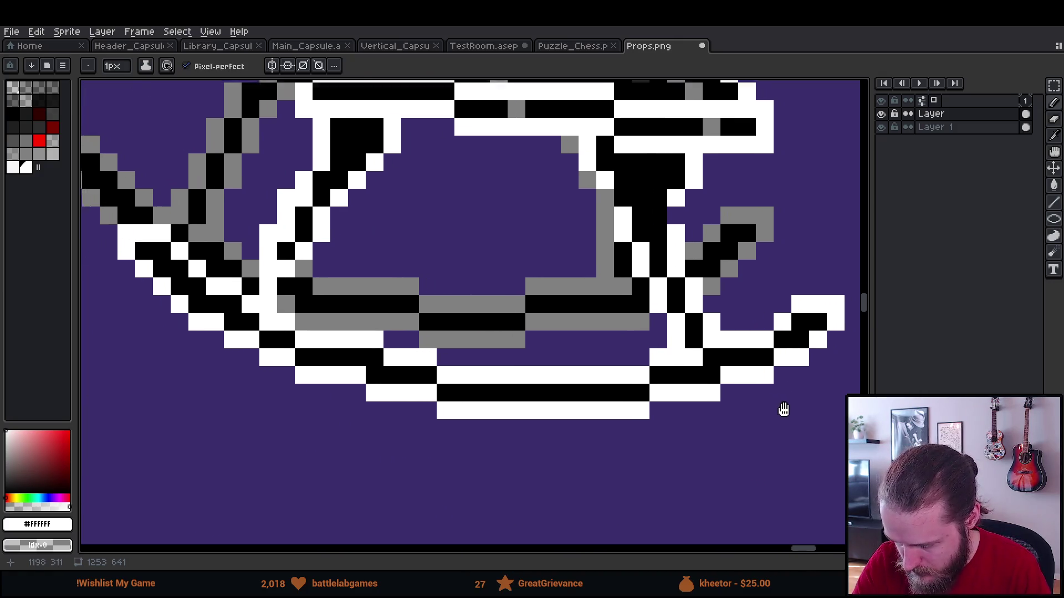
scroll(798, 408, "down", 4)
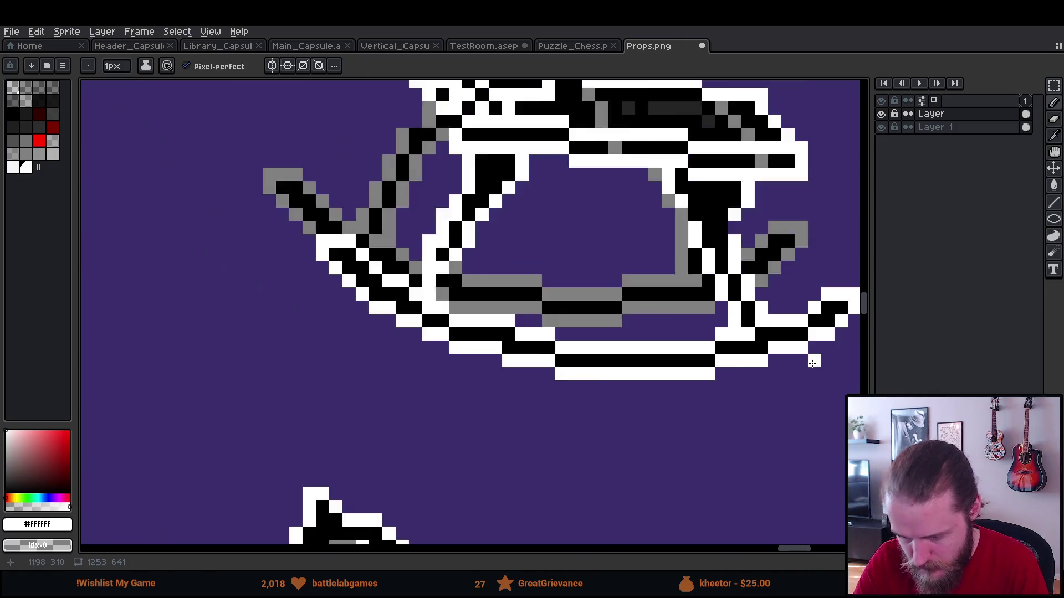
scroll(752, 431, "down", 3)
mouse_move(735, 385)
left_mouse_down()
mouse_move(741, 340)
mouse_move(732, 368)
left_mouse_up()
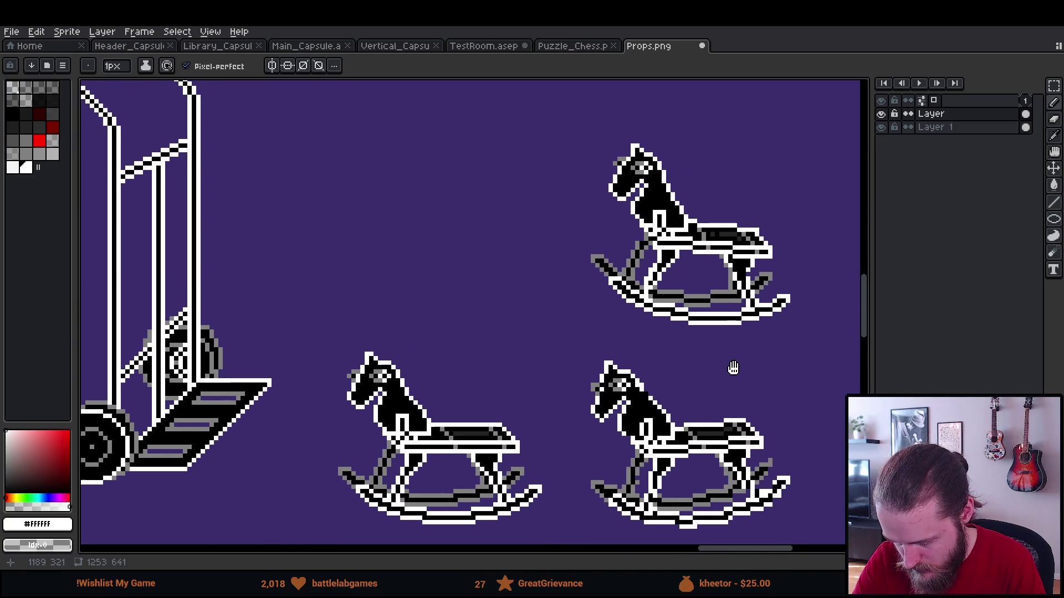
scroll(698, 421, "up", 2)
scroll(687, 438, "up", 5)
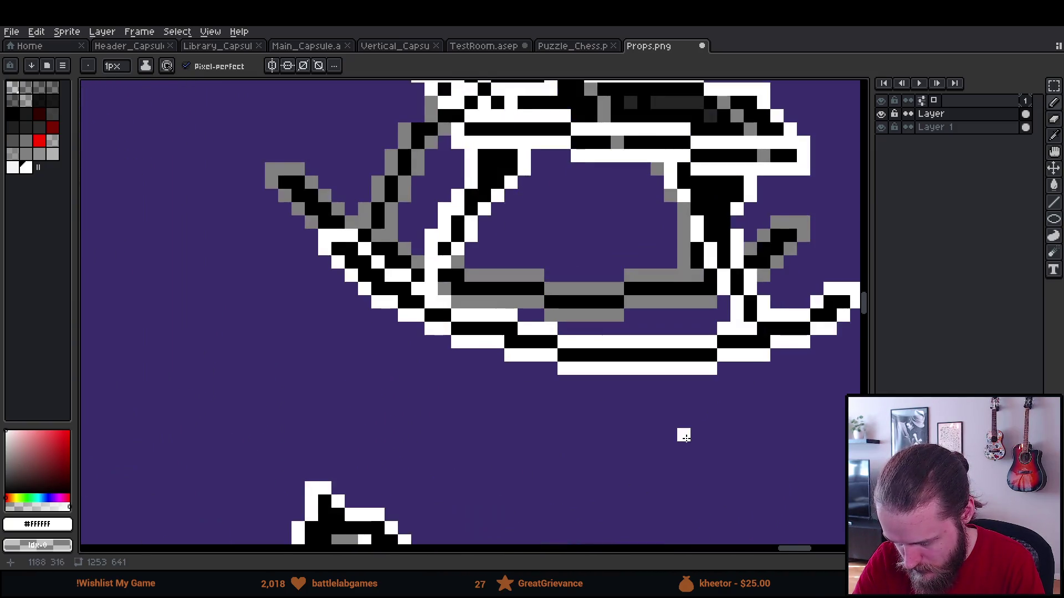
mouse_move(662, 422)
left_mouse_down()
mouse_move(643, 426)
mouse_move(636, 476)
left_mouse_up()
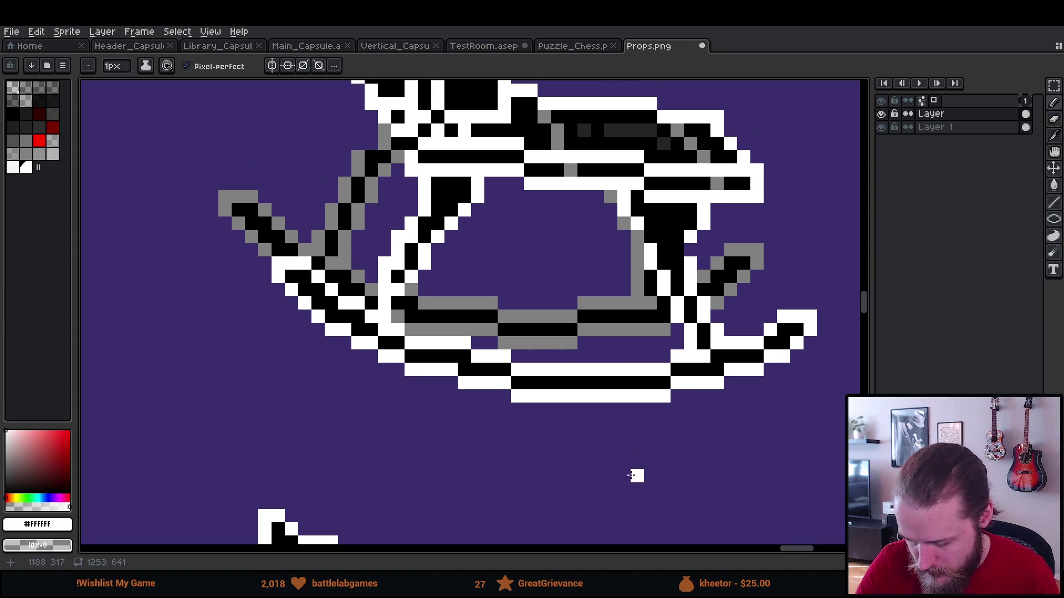
mouse_move(744, 476)
left_mouse_down()
mouse_move(670, 471)
mouse_move(679, 475)
mouse_move(674, 432)
left_mouse_up()
scroll(673, 438, "up", 10)
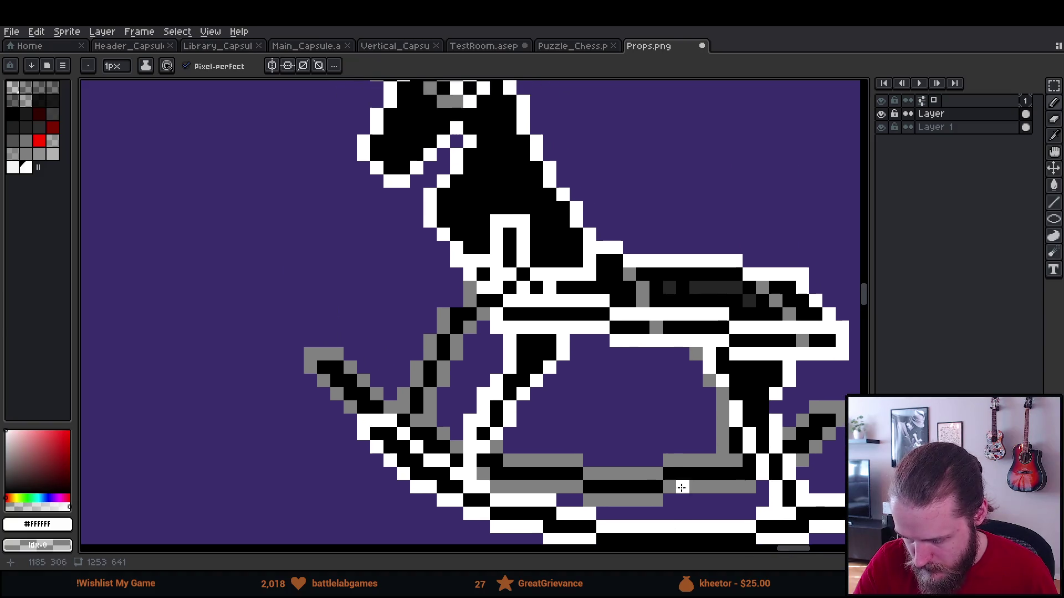
key("alt")
left_click(679, 452)
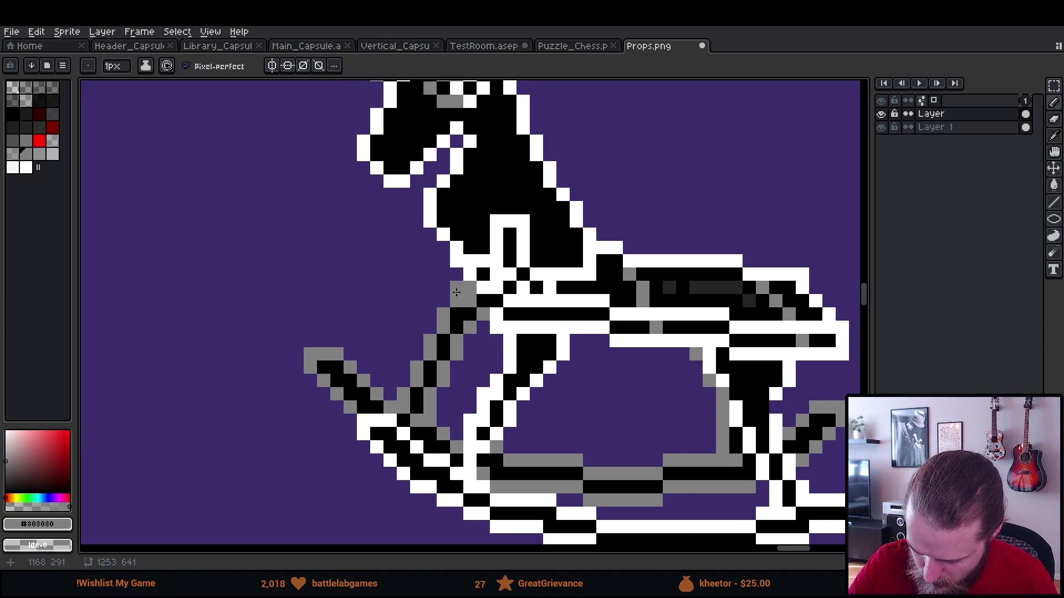
left_click(481, 306, "alt")
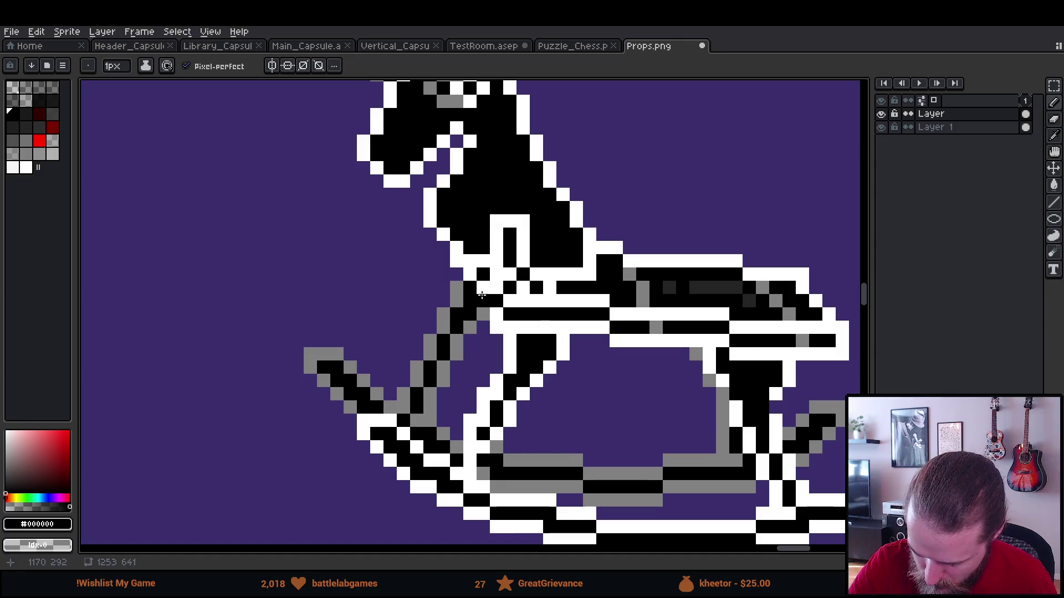
left_click(501, 304, "alt")
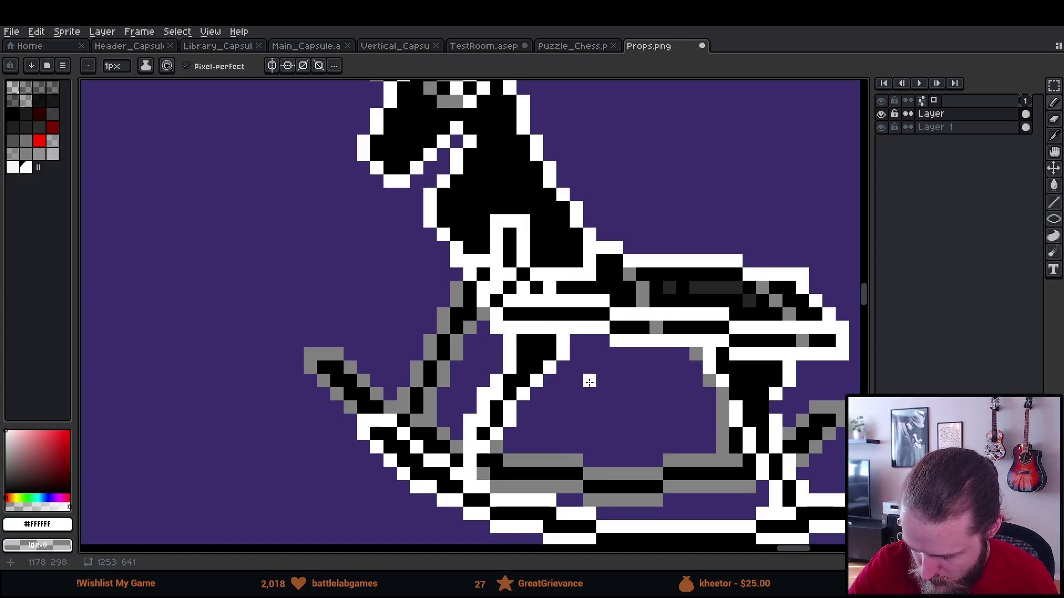
Erase the rear handle's white corner pixel and add a white outline pixel beside it.
scroll(582, 436, "right", 5)
scroll(642, 459, "right", 3)
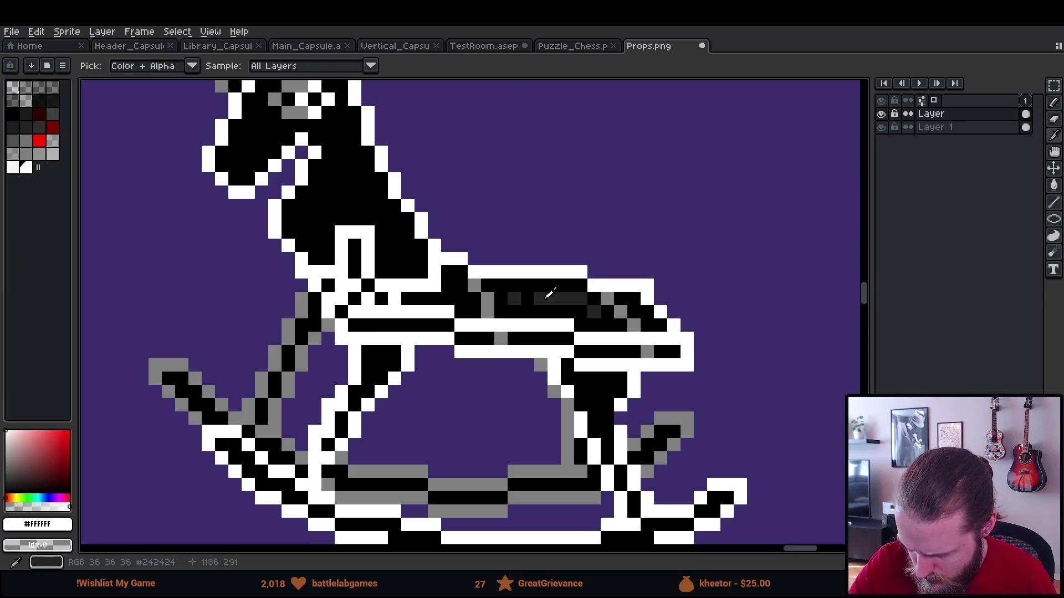
left_click(549, 299, "alt")
scroll(637, 396, "right", 3)
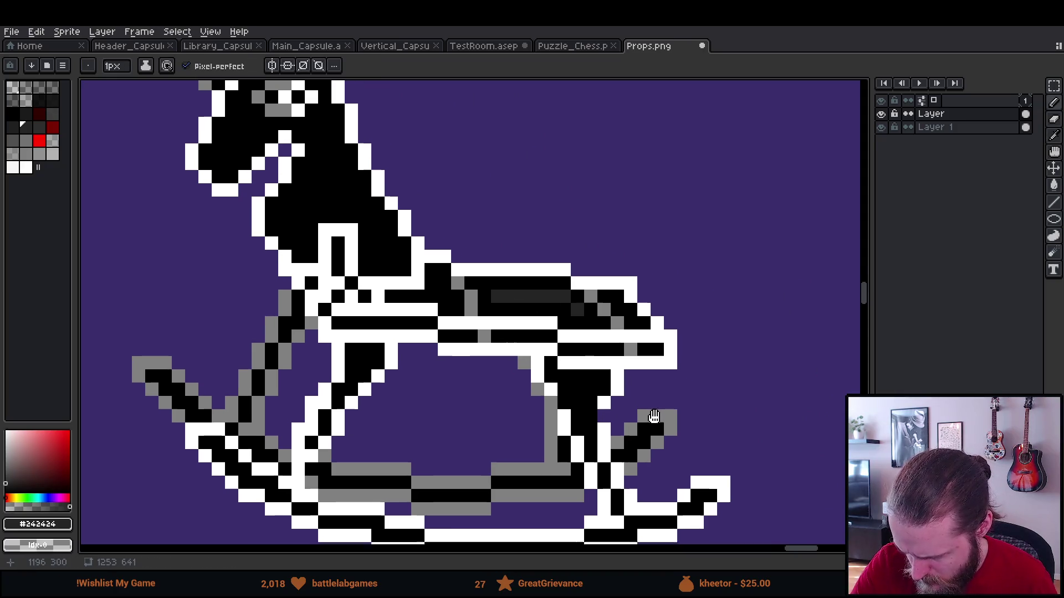
key("e")
left_click(581, 265)
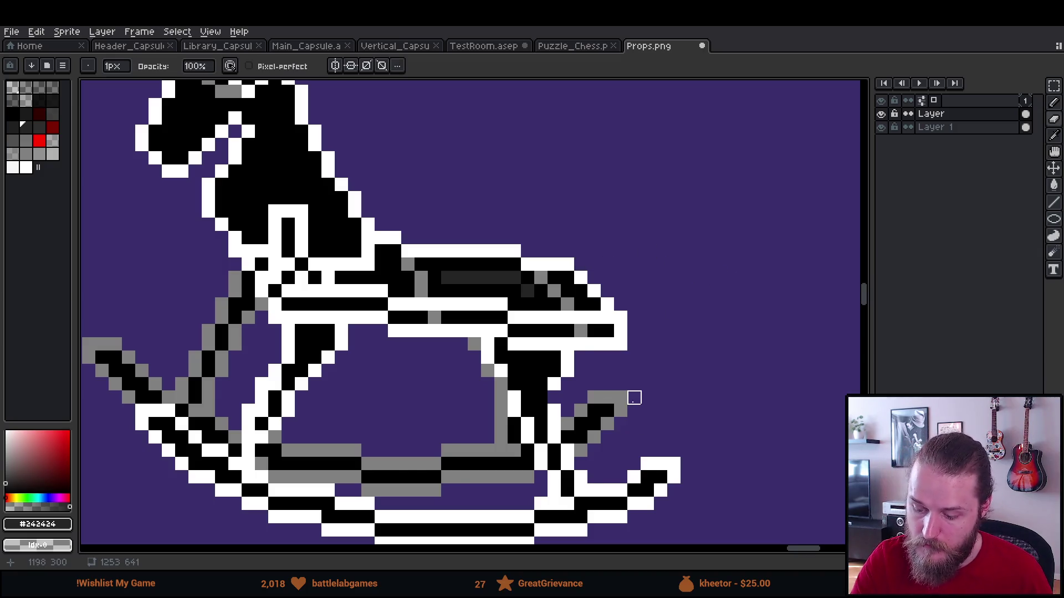
scroll(634, 397, "down", 3)
scroll(635, 397, "left", 3)
key("b")
left_click(626, 349, "alt")
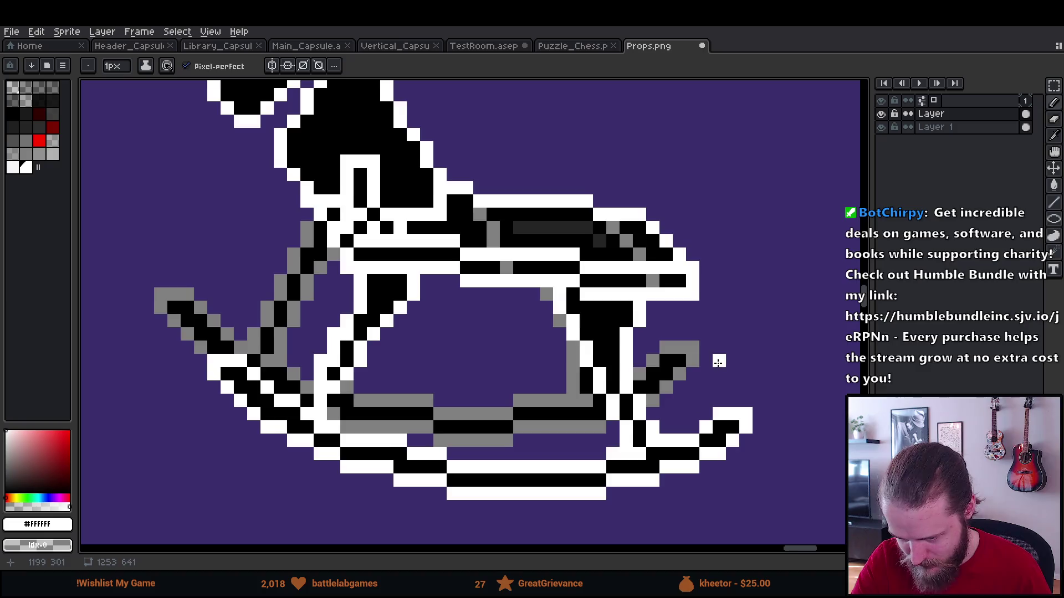
scroll(719, 361, "down", 2)
scroll(720, 448, "down", 3)
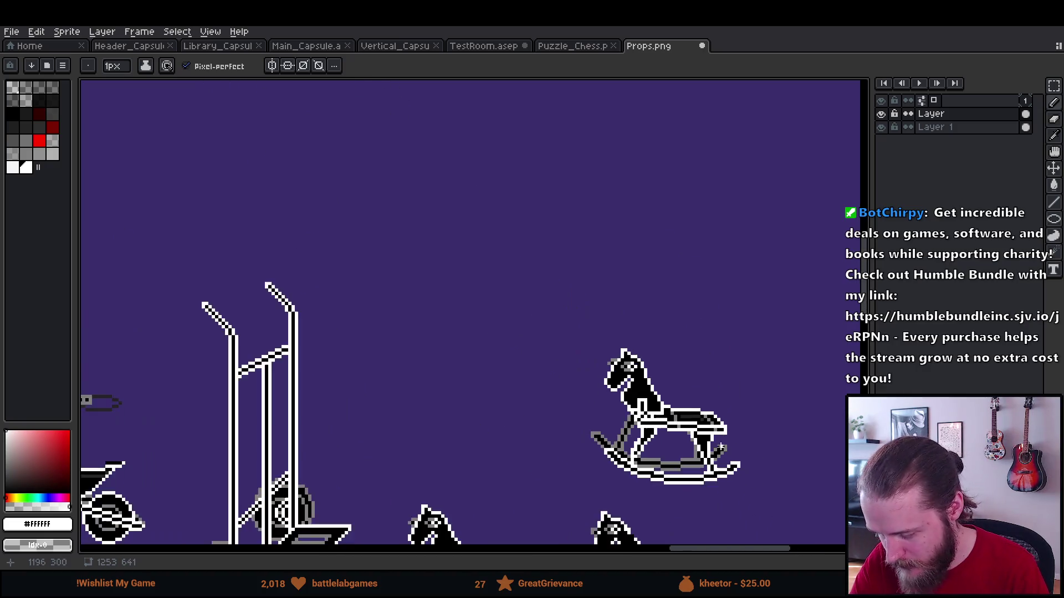
scroll(720, 448, "down", 1)
scroll(683, 316, "up", 2)
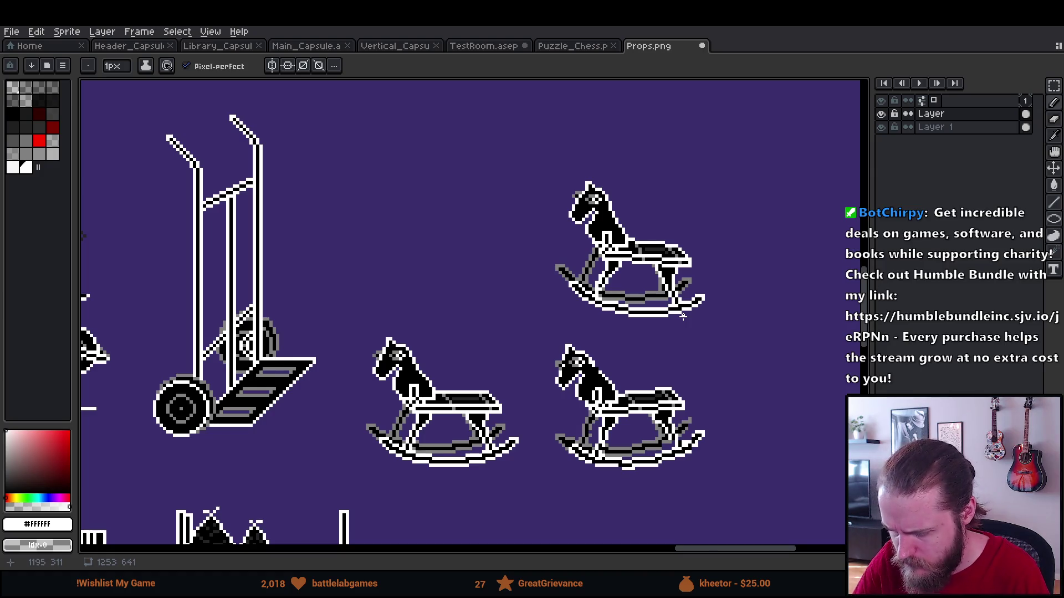
Zoom in and erase the stray grey pixel at the horse's nose.
scroll(682, 315, "up", 3)
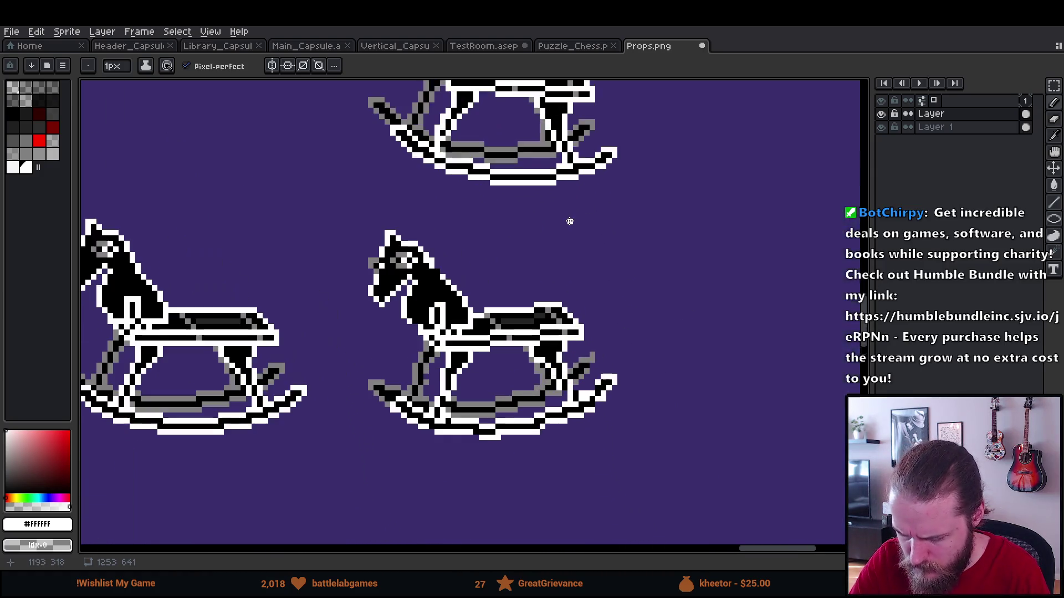
scroll(651, 419, "up", 2)
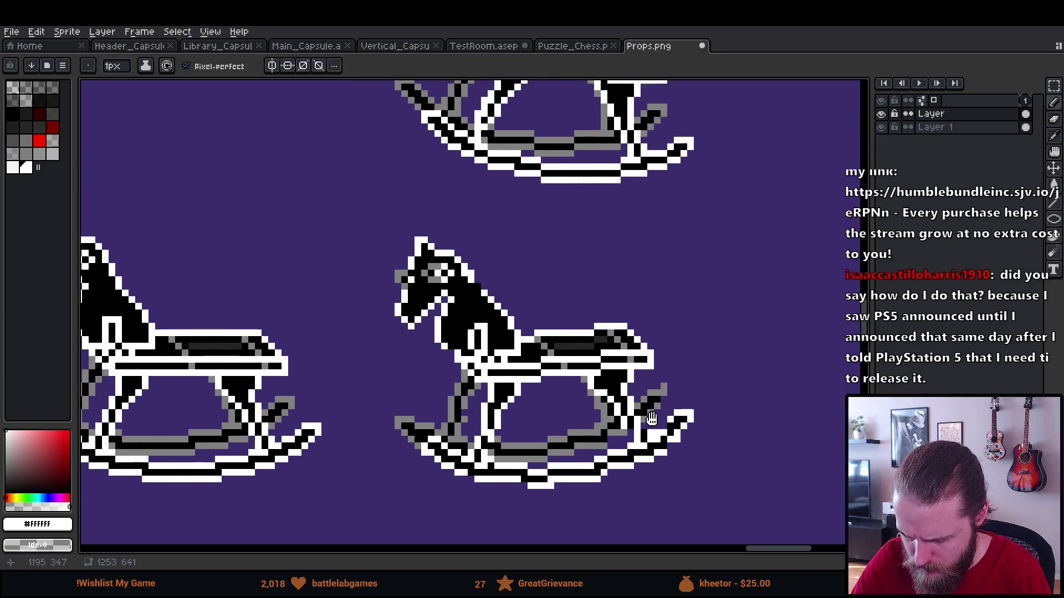
scroll(651, 418, "up", 3)
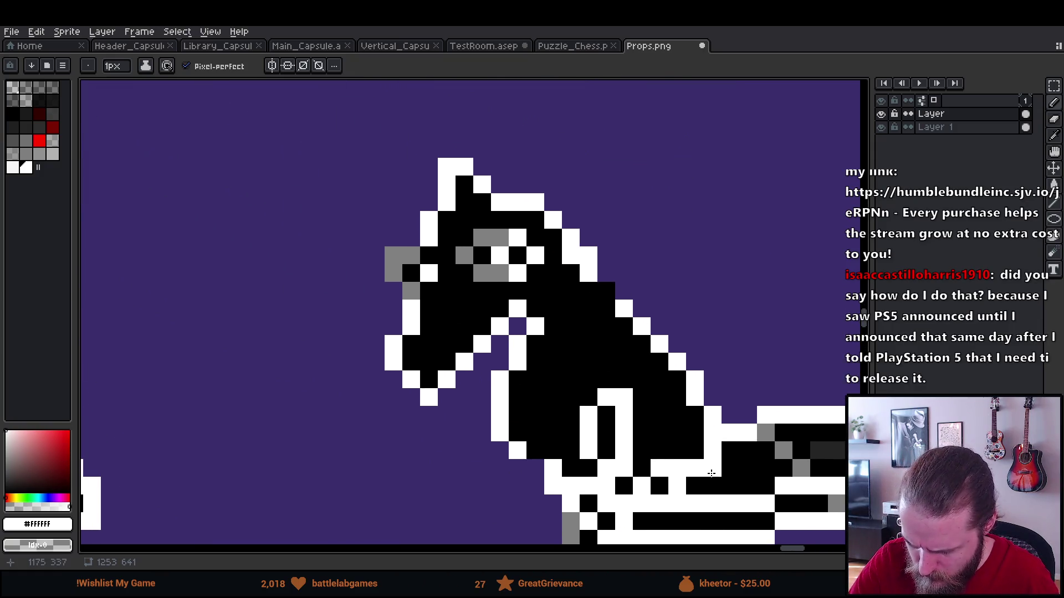
key("e")
left_click(394, 256)
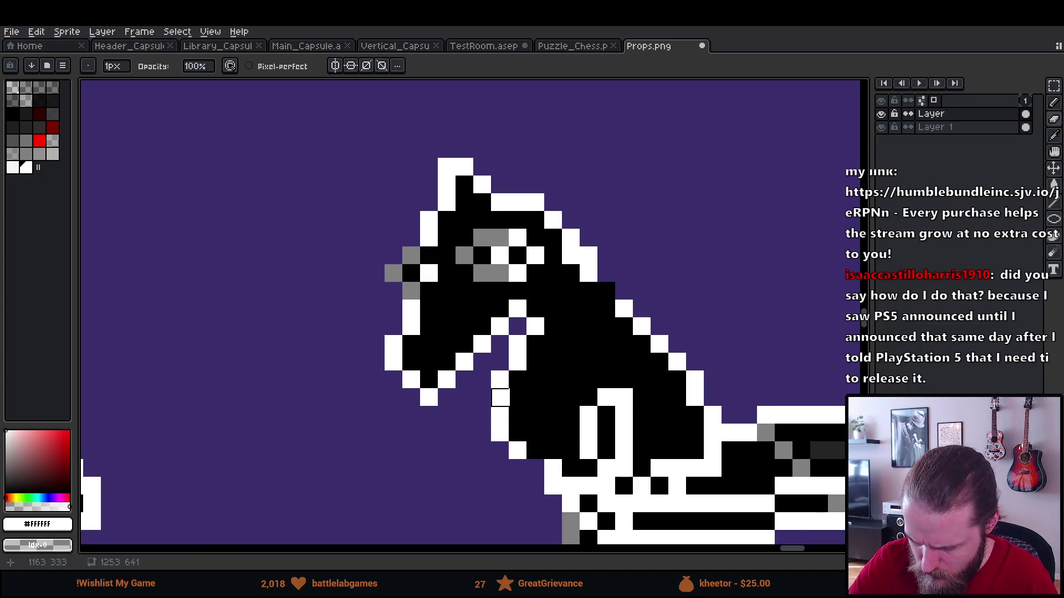
Add grey pixels along the rocker and erase two stray pixels beside it.
left_click_drag(624, 450, 547, 438)
key("b")
mouse_move(689, 421)
left_mouse_down()
mouse_move(581, 301)
mouse_move(600, 171)
left_mouse_up()
left_click(626, 188, "alt")
left_click(608, 418)
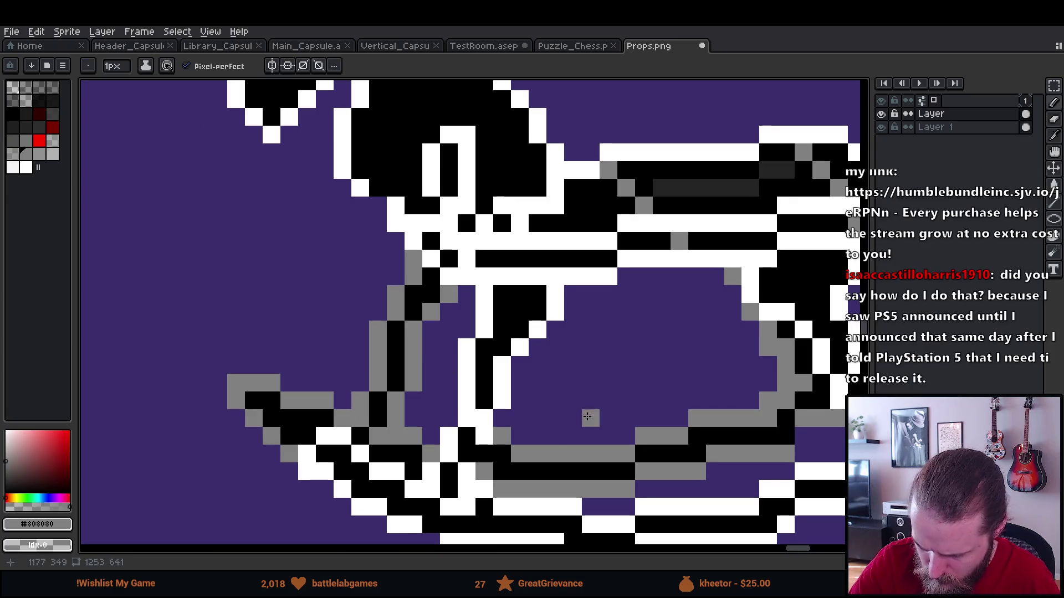
left_click_drag(601, 424, 616, 321)
left_click(341, 315)
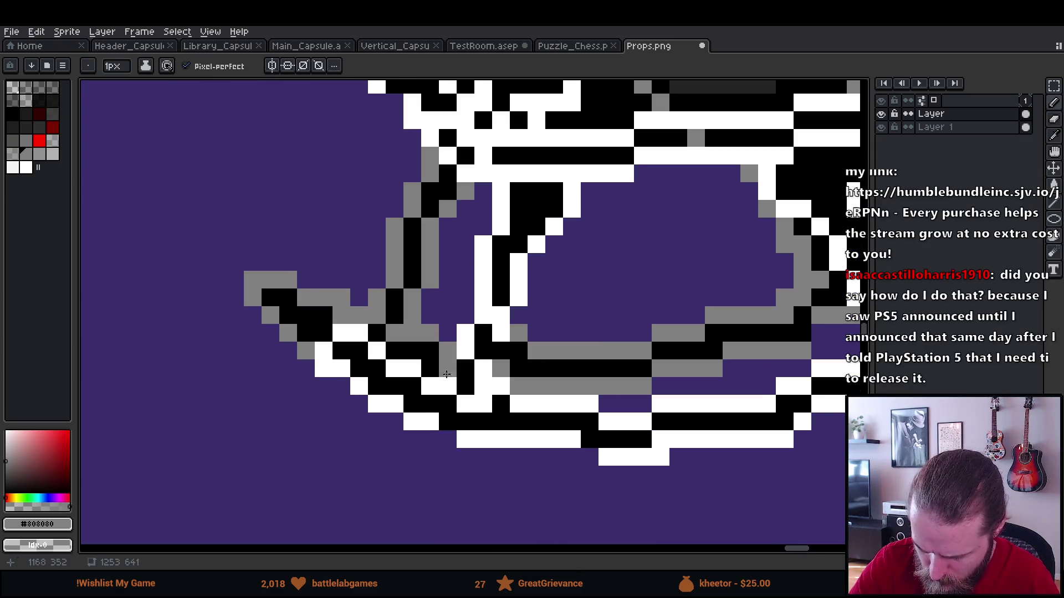
key("e")
left_click(342, 298)
left_click(465, 332)
Add white pixels to the rocker's bottom outline.
left_click_drag(625, 404, 555, 362)
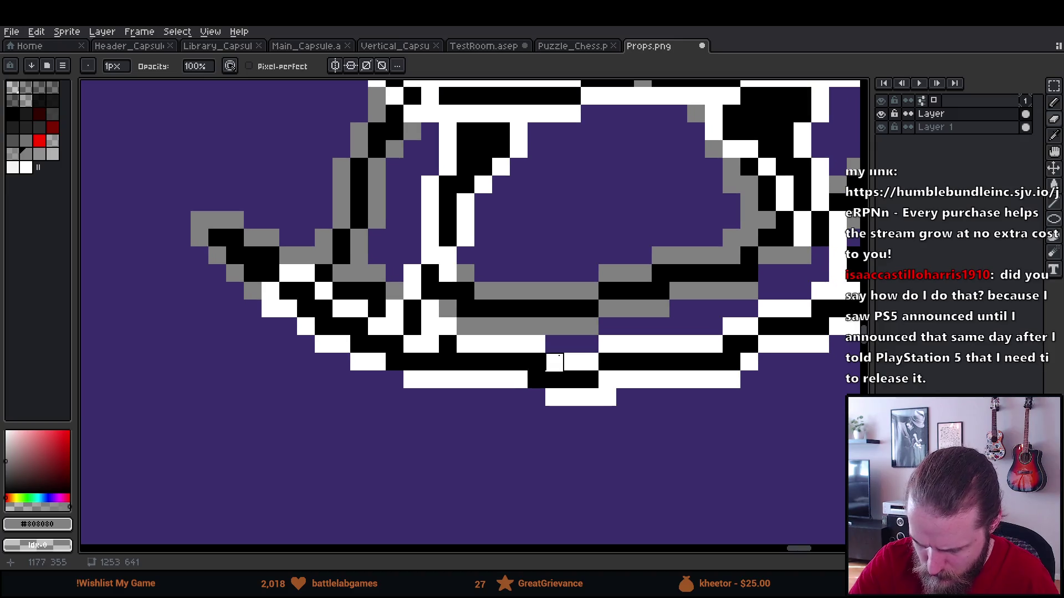
key("b")
left_click(554, 396, "alt")
left_click(394, 379)
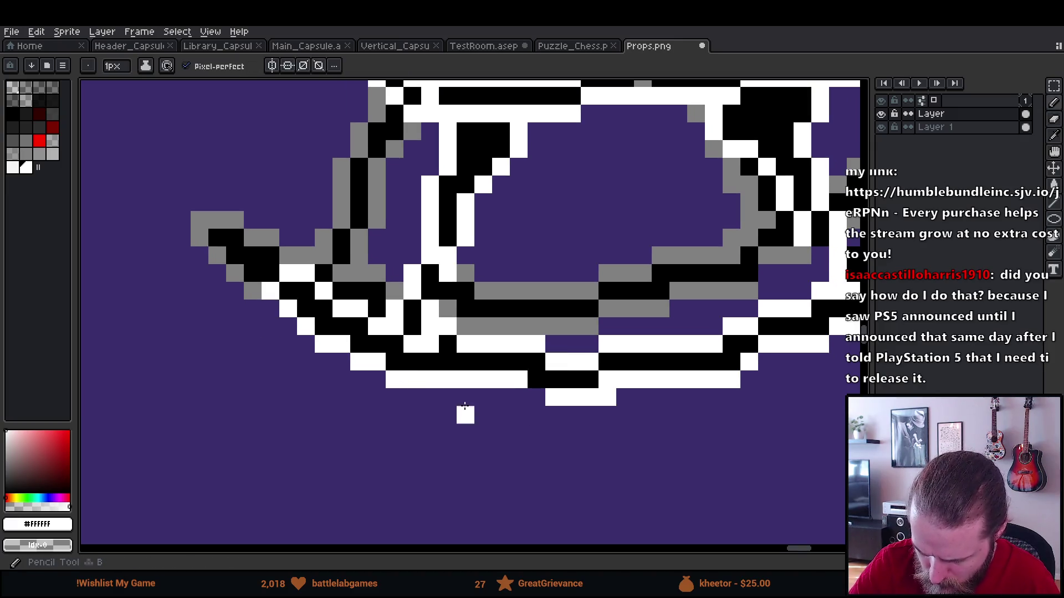
left_click(537, 397)
Recolour the rocker's inner-edge pixels, restoring black and adding white and black accents.
key("alt")
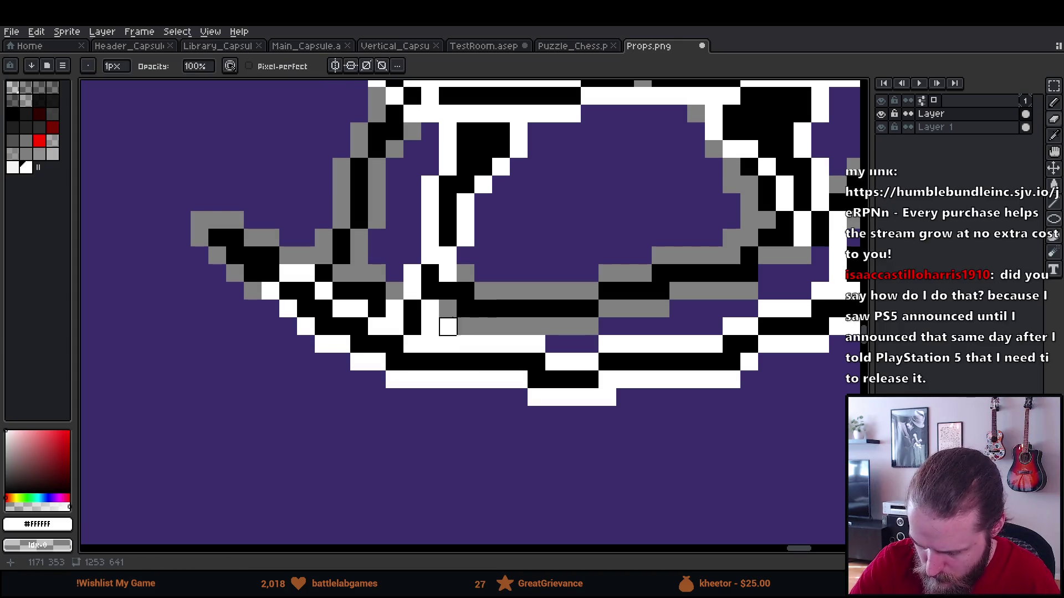
right_click(465, 273)
left_click(484, 291, "alt")
left_click(465, 291)
key("ctrl+z")
key("ctrl+z")
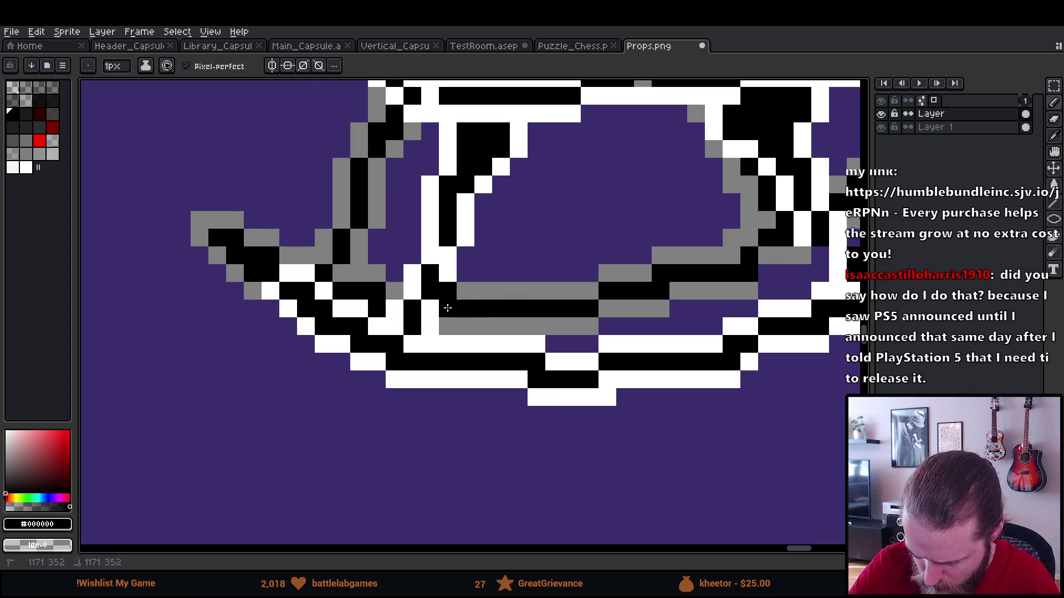
left_click(447, 292, "alt")
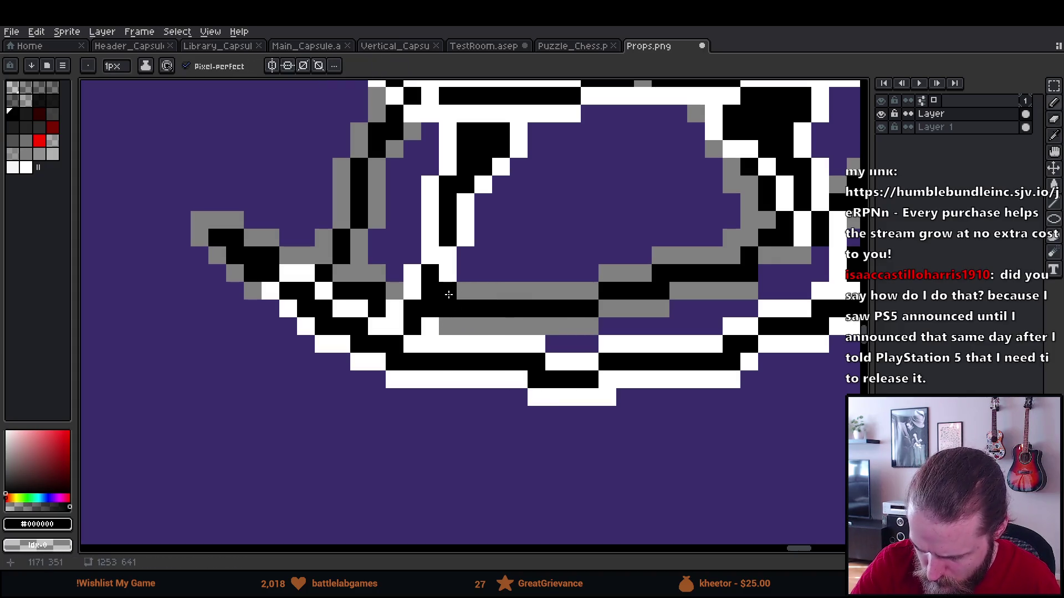
left_click(436, 311, "alt")
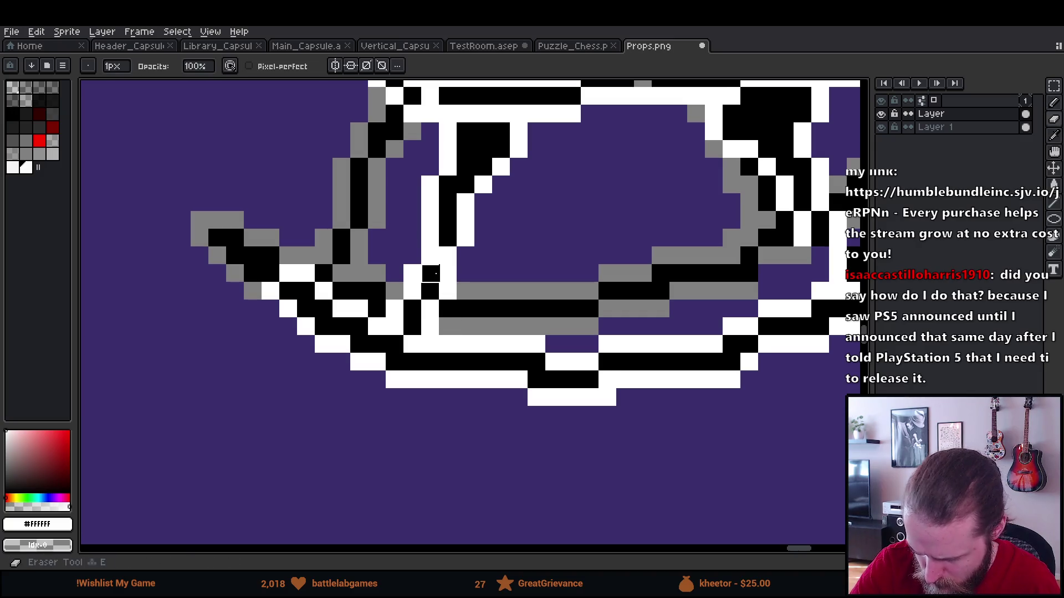
left_click(413, 255)
left_click(434, 273, "alt")
left_click(430, 255)
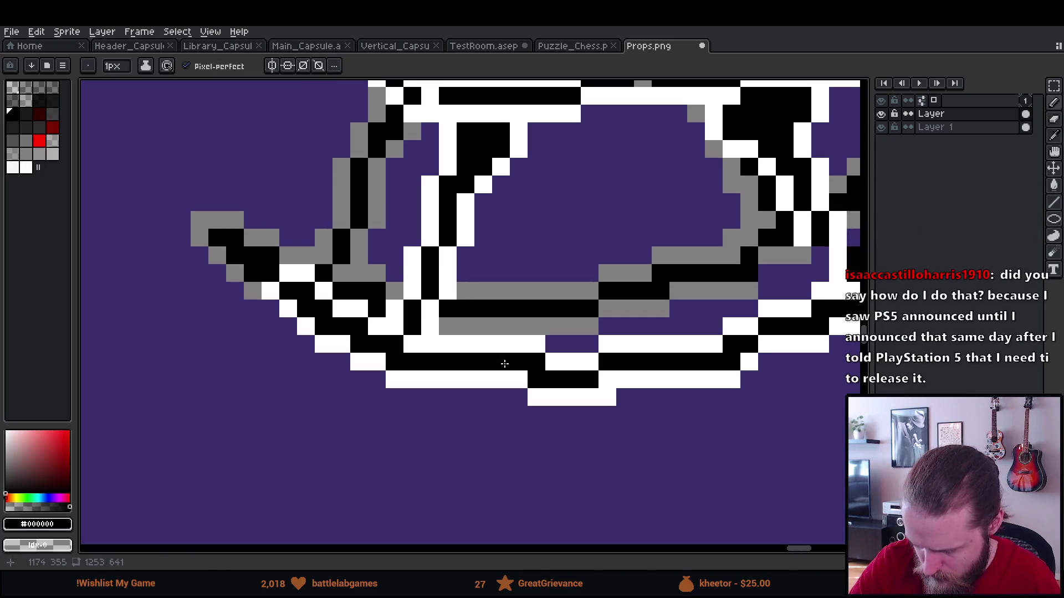
Whiten black pixels at the rocker's right end and erase stray tip pixels.
mouse_move(691, 403)
left_mouse_down()
mouse_move(579, 430)
mouse_move(584, 442)
mouse_move(473, 440)
mouse_move(453, 462)
left_mouse_up()
left_click(563, 275, "alt")
left_click(613, 319)
key("e")
left_click_drag(612, 316, 630, 299)
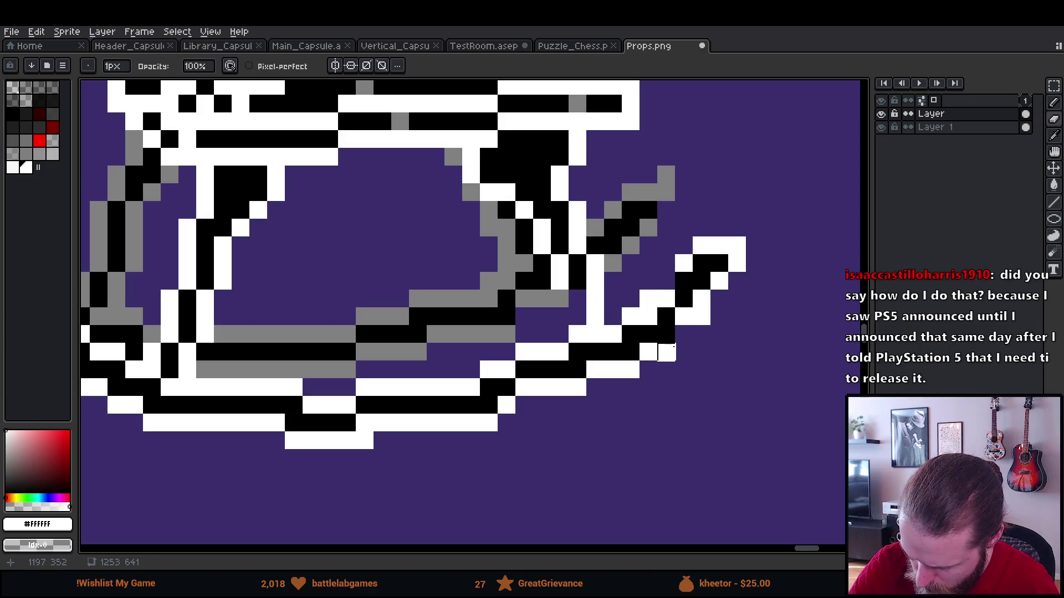
key("b")
left_click(680, 281)
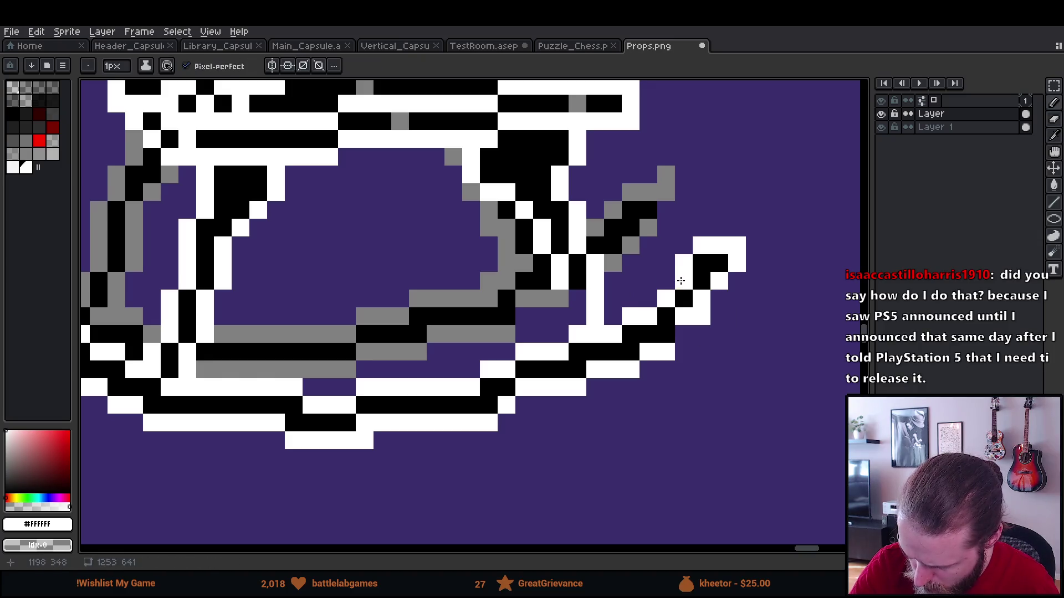
Erase the stray white pixels on the rocker tip, outer edge and underside.
key("e")
left_click(684, 263)
left_click(702, 246)
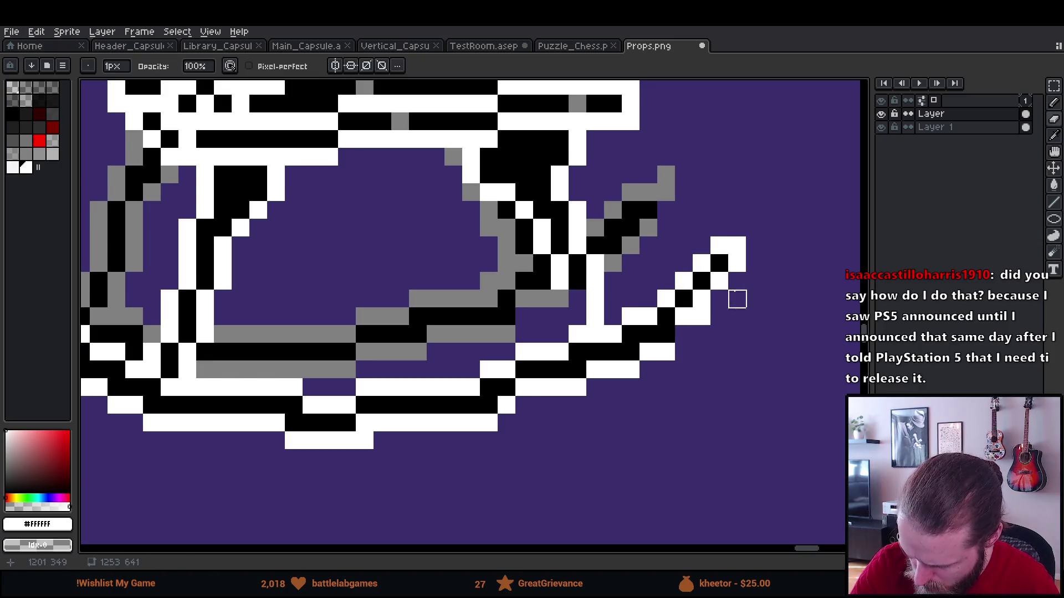
left_click(666, 334)
left_click(666, 351)
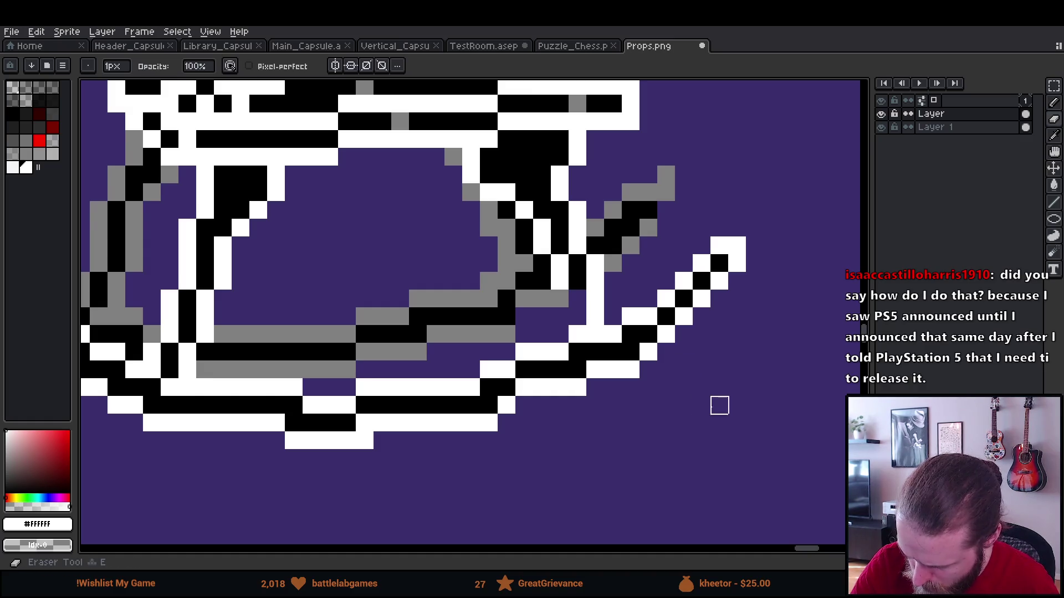
left_click_drag(525, 424, 646, 399)
left_click_drag(736, 386, 707, 385)
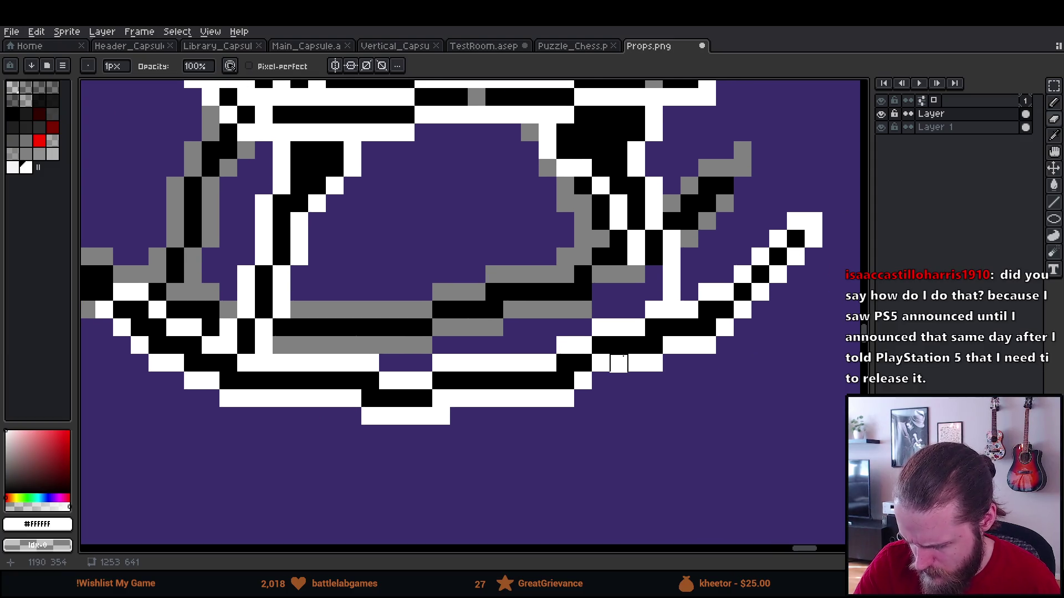
Draw white pixels along the rocker's bottom edge, add a black outline pixel, erase strays.
key("b")
left_click_drag(601, 382, 539, 347)
key("x")
left_click(598, 360)
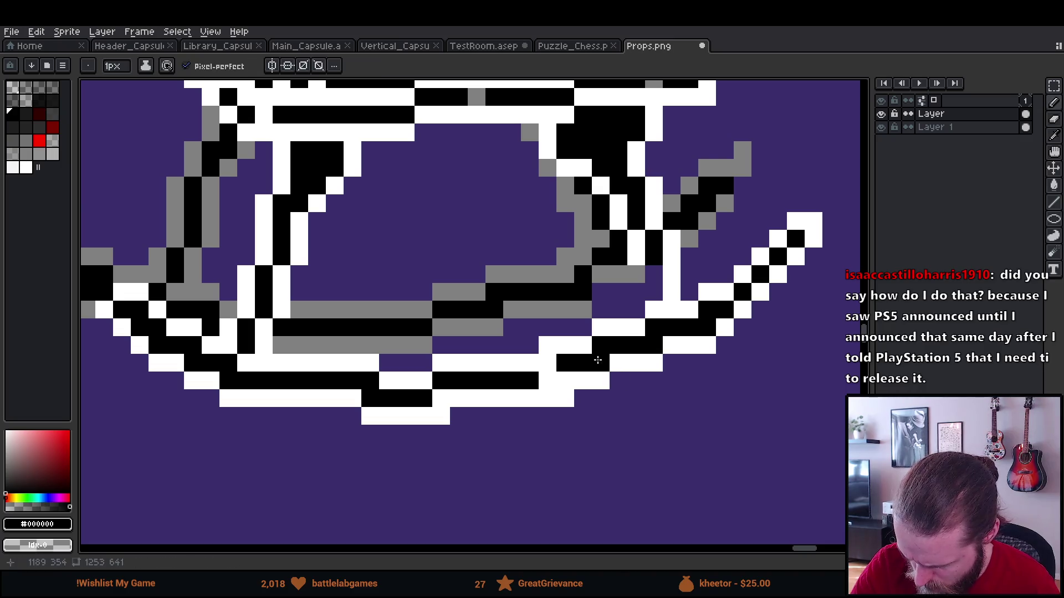
key("e")
left_click(565, 398)
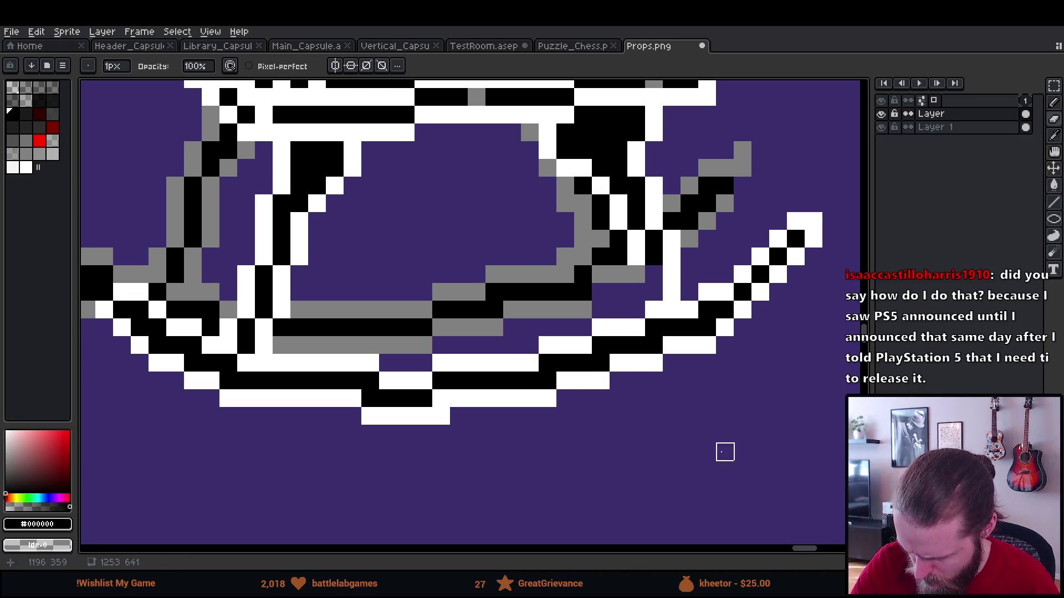
scroll(745, 385, "up", 2)
mouse_move(717, 321)
left_mouse_down()
mouse_move(750, 280)
mouse_move(717, 313)
mouse_move(759, 302)
mouse_move(732, 294)
mouse_move(749, 282)
mouse_move(718, 319)
left_mouse_up()
Try white and black pixels on the rocker's diagonal tip, undoing the misplaced edits.
key("b")
key("x")
key("ctrl+z")
key("ctrl+z")
left_click(752, 285)
left_click(752, 299, "alt")
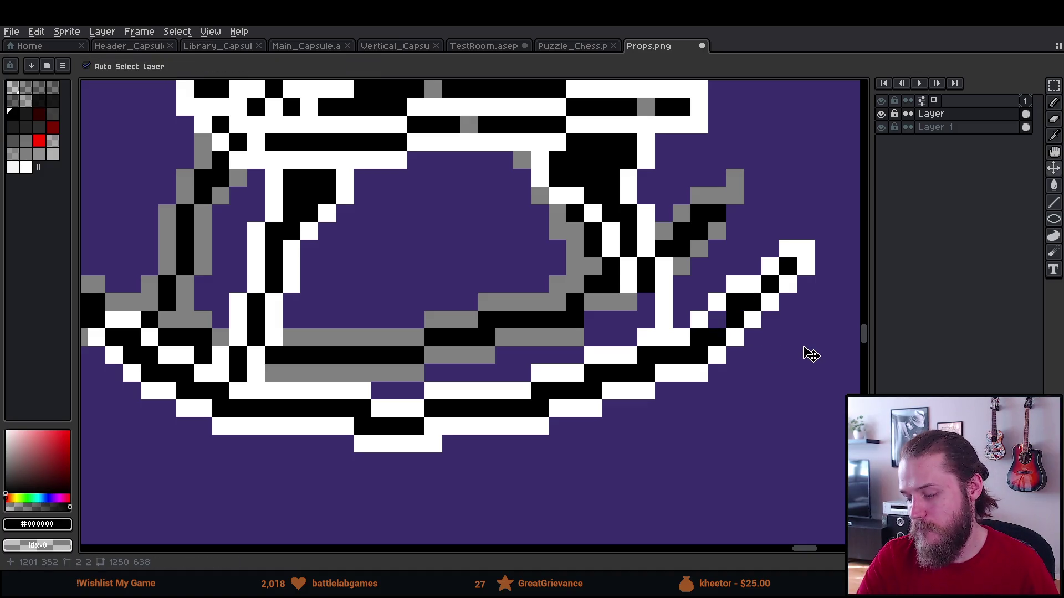
key("ctrl+z")
key("ctrl+z")
key("ctrl+z")
key("ctrl+z")
scroll(774, 281, "up", 2)
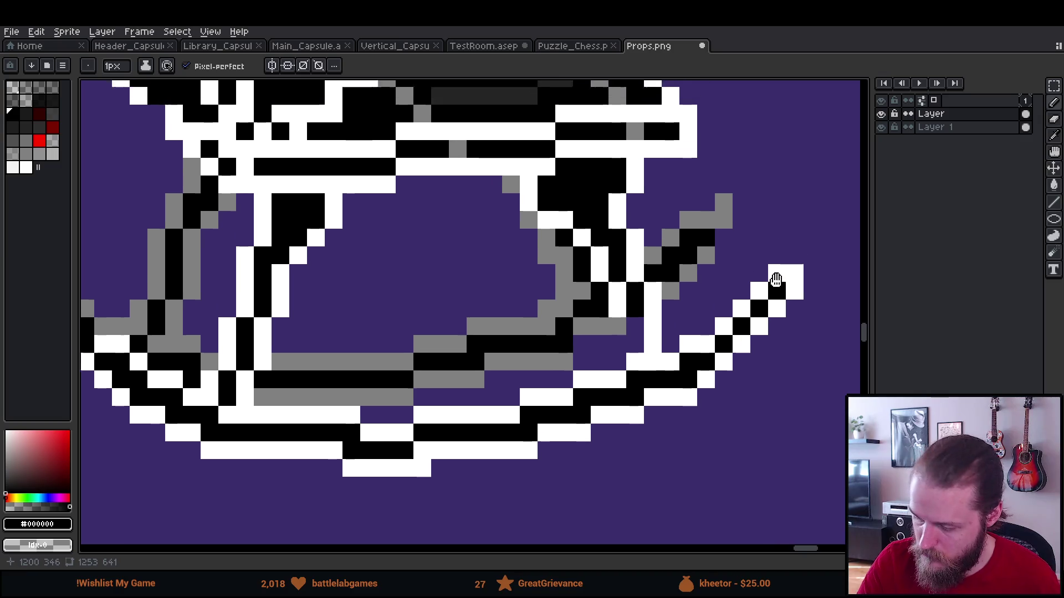
key("alt+b")
left_click(713, 284, "alt")
key("ctrl+z")
key("ctrl+y")
key("ctrl+z")
Shade the rocker's back arm with grey and black pixels and clear a stray black pixel.
left_click(710, 268)
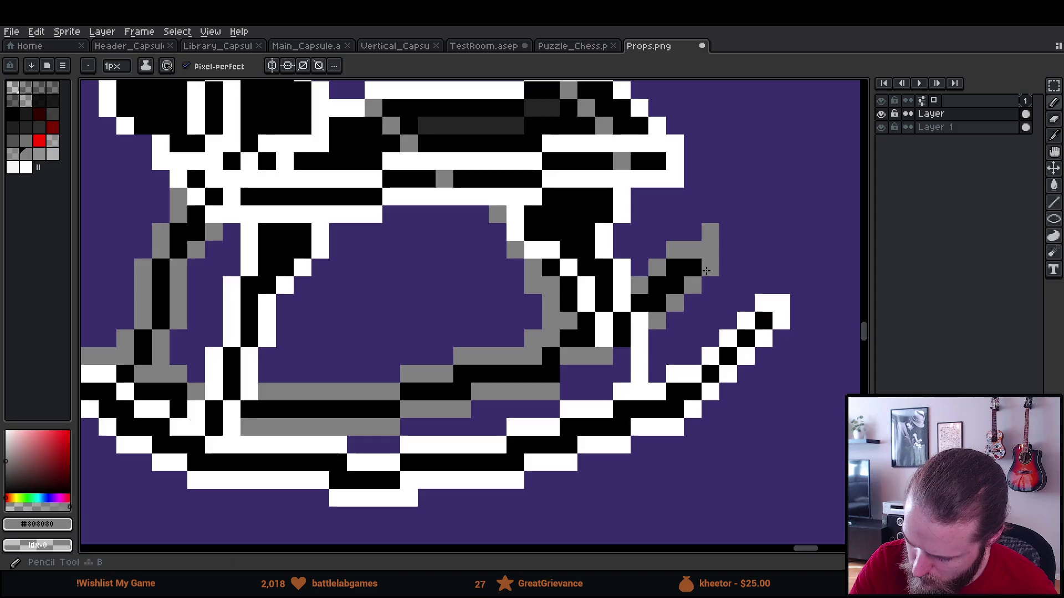
left_click(692, 267, "alt")
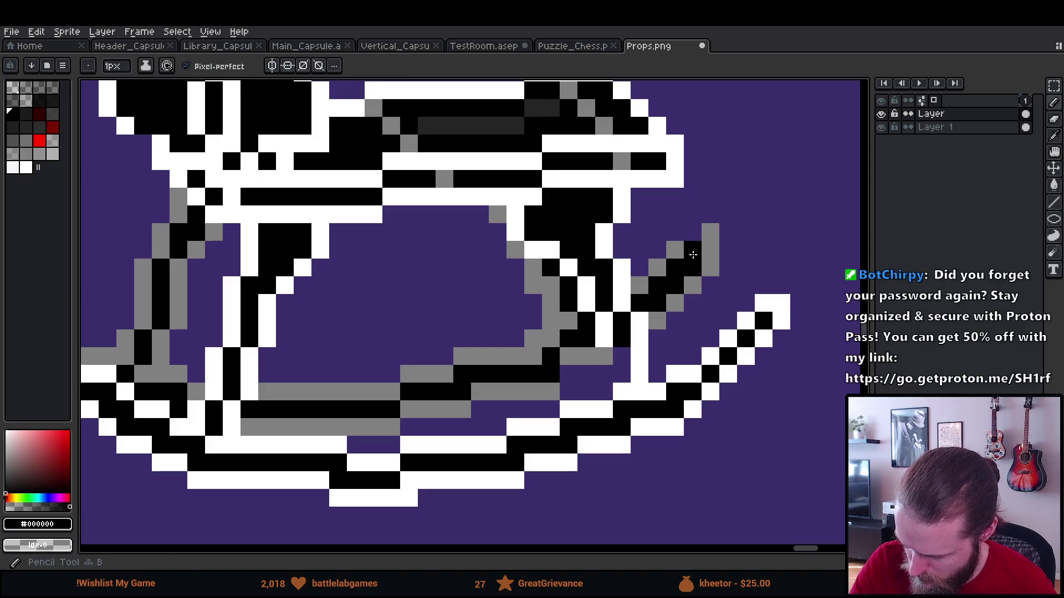
left_click(710, 269)
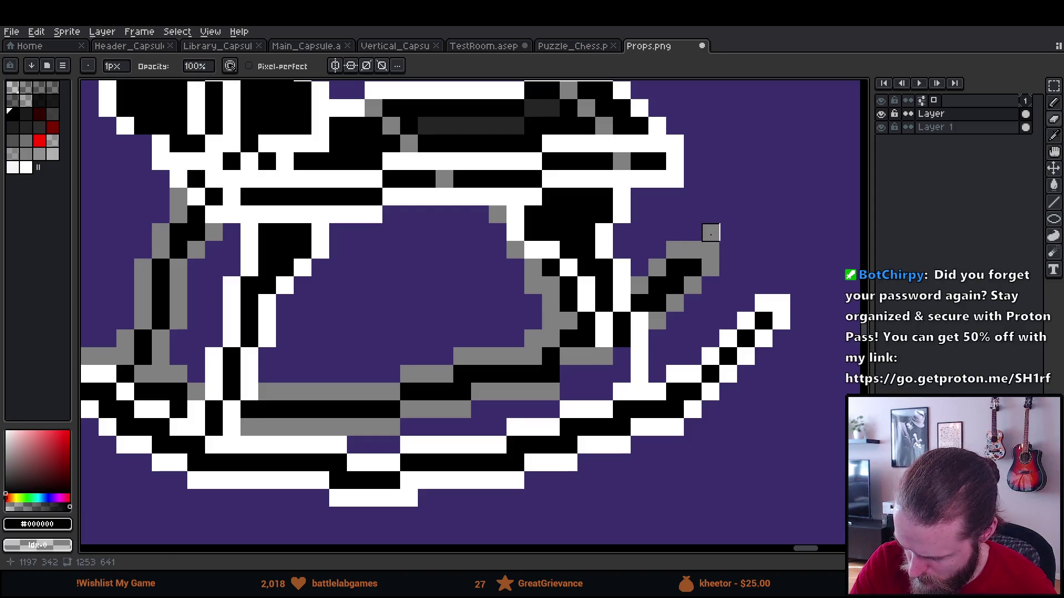
left_click(700, 251, "alt")
left_click(675, 268)
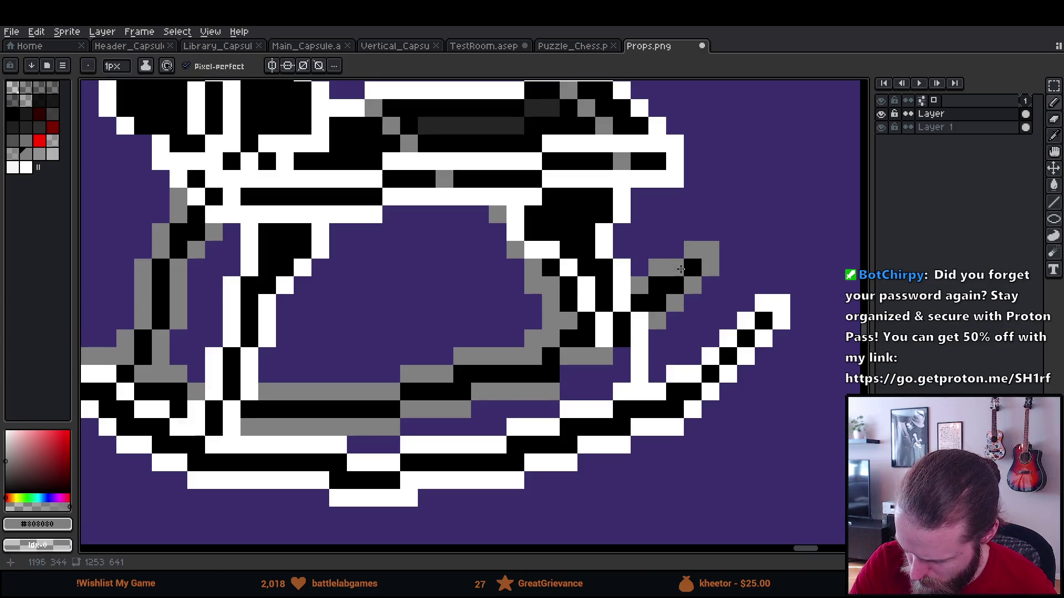
left_click(710, 321)
left_click_drag(551, 375, 633, 327)
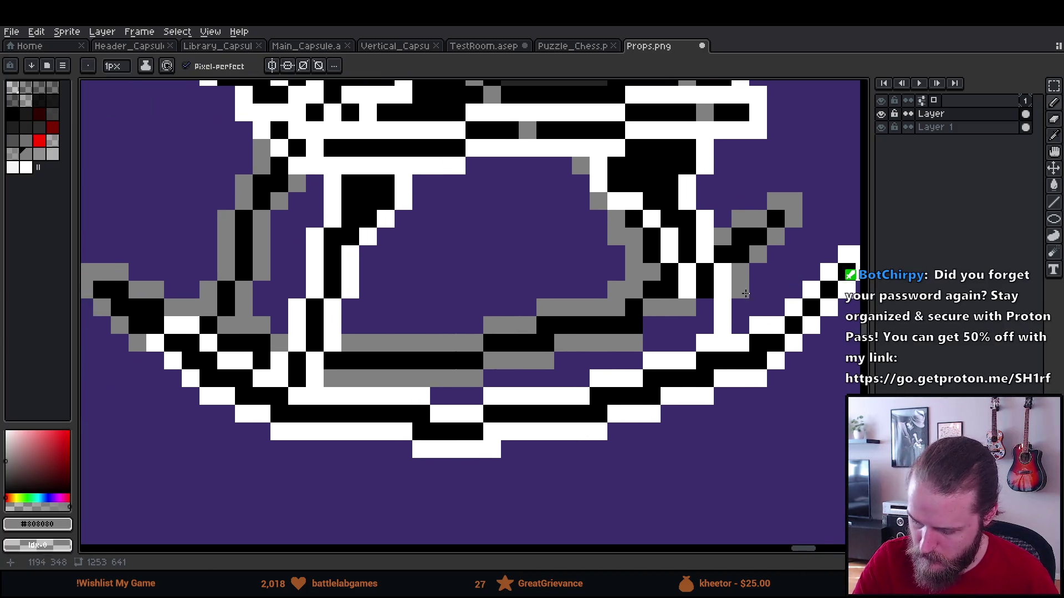
right_click(634, 326)
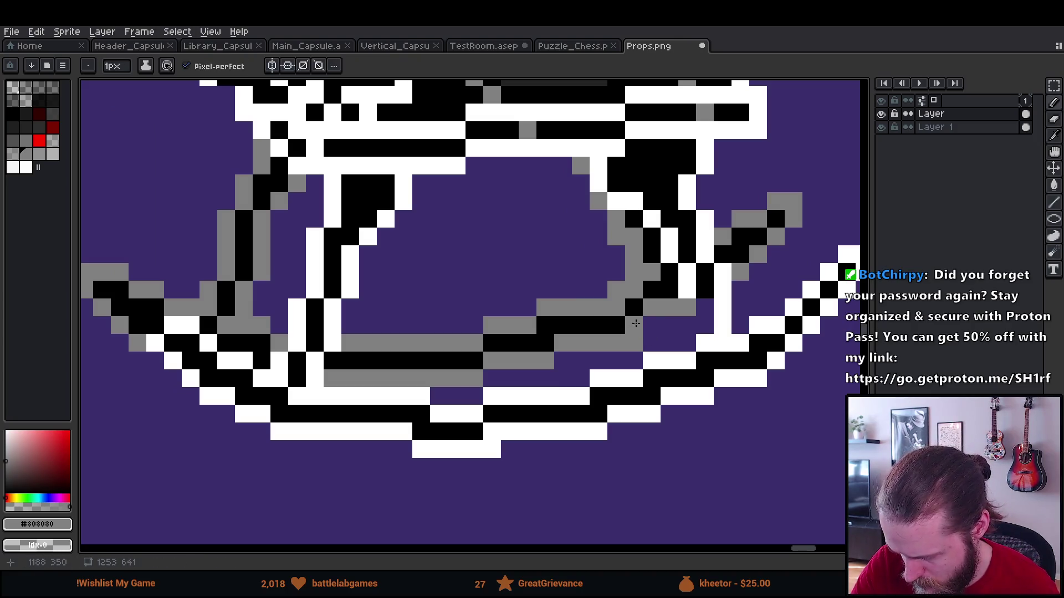
Erase two stray grey pixels inside the rocker and add black pixels to the leg outline.
key("e")
left_click_drag(617, 345, 634, 362)
key("b")
left_click(616, 307, "alt")
left_click(687, 324)
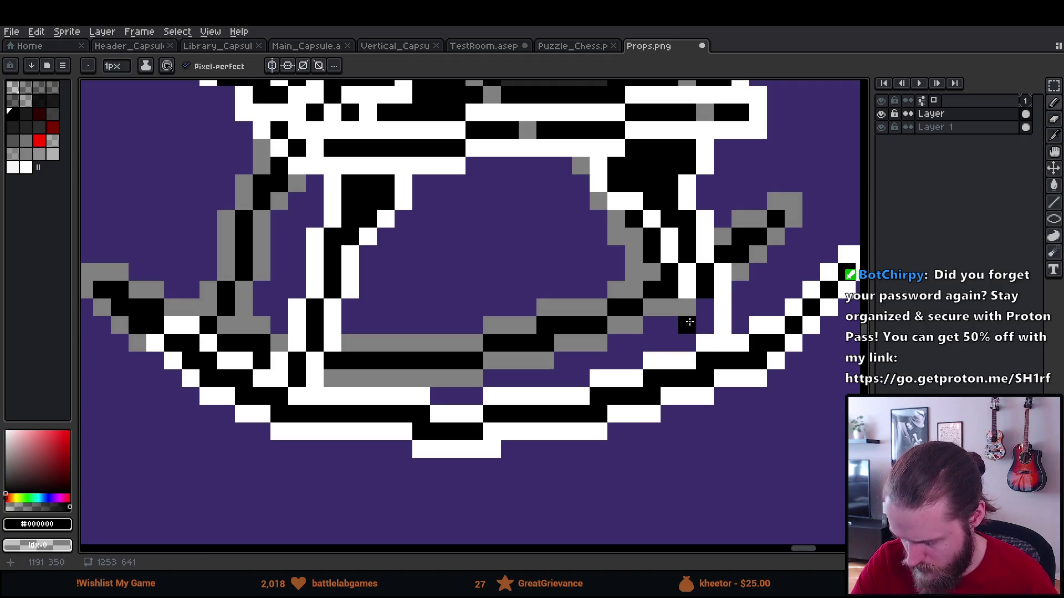
left_click_drag(728, 416, 728, 461)
Extend the leg's black column two pixels down and add grey shading pixels to the leg.
left_click(721, 348, "alt")
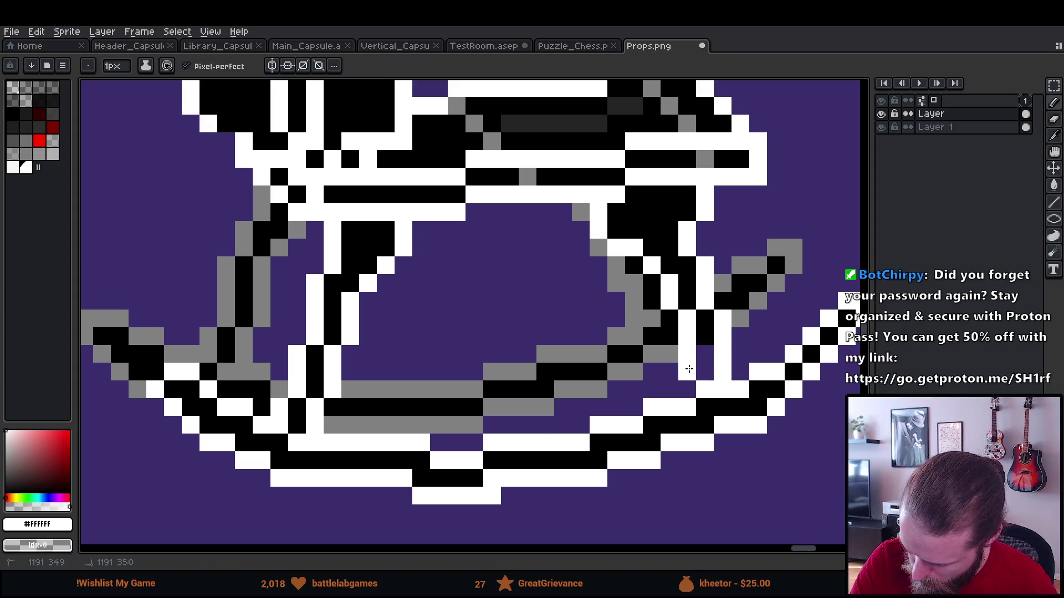
left_click(706, 340, "alt")
left_click_drag(704, 357, 705, 374)
key("e")
key("b")
left_click(652, 355, "alt")
left_click(669, 355)
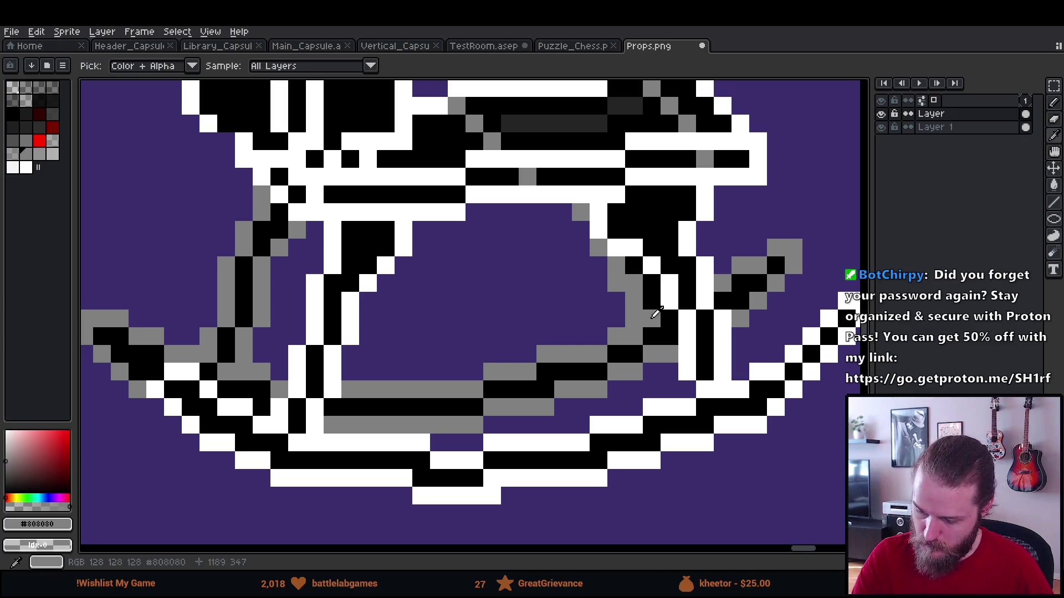
left_click(668, 319)
scroll(746, 403, "down", 6)
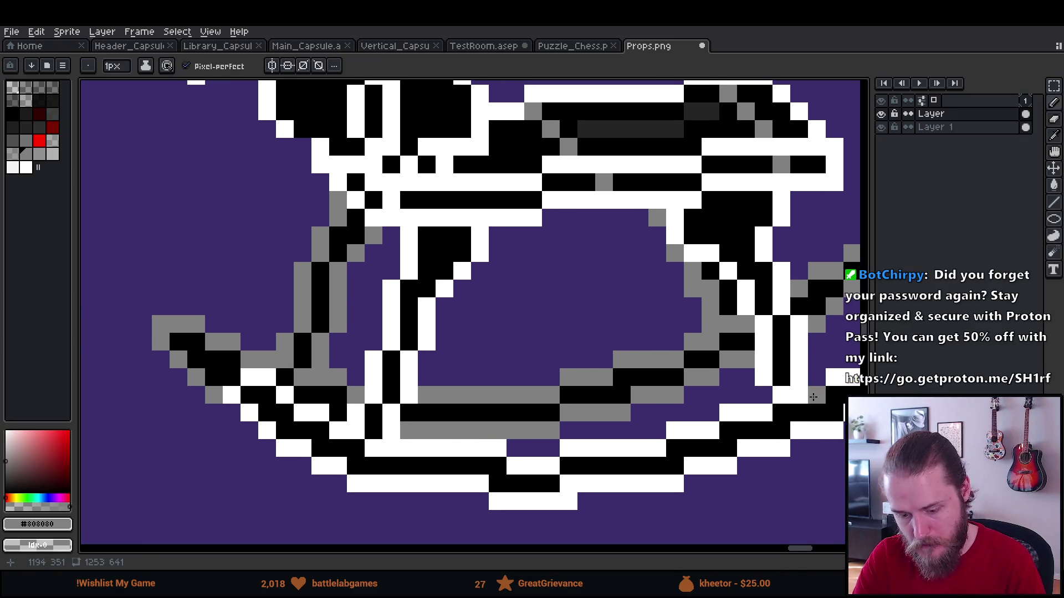
left_click_drag(784, 419, 713, 421)
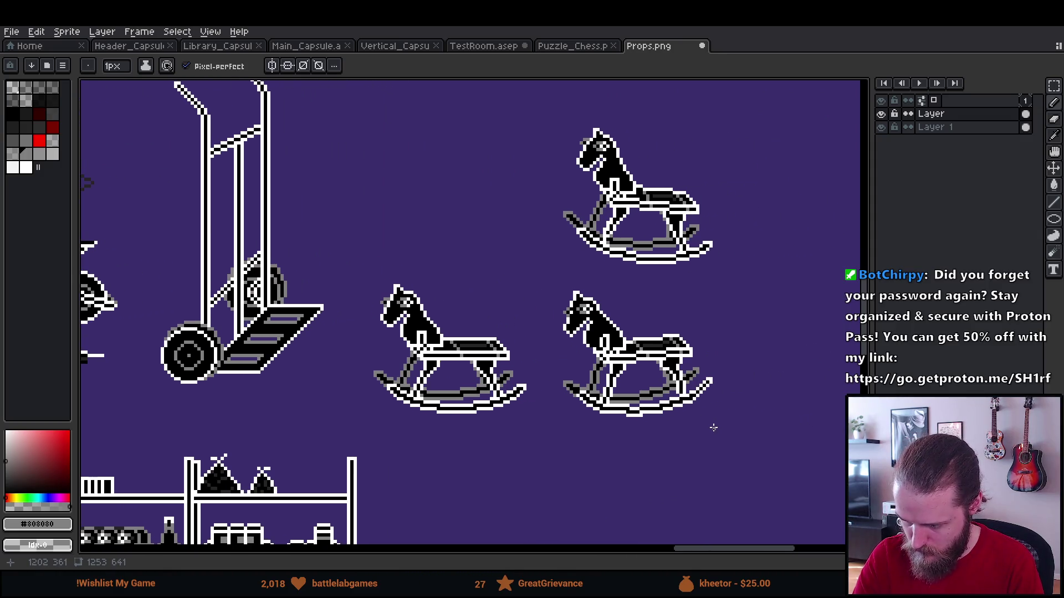
Repaint the diagonal leg with grey and black pixels and erase a stray pixel beside it.
scroll(699, 419, "up", 5)
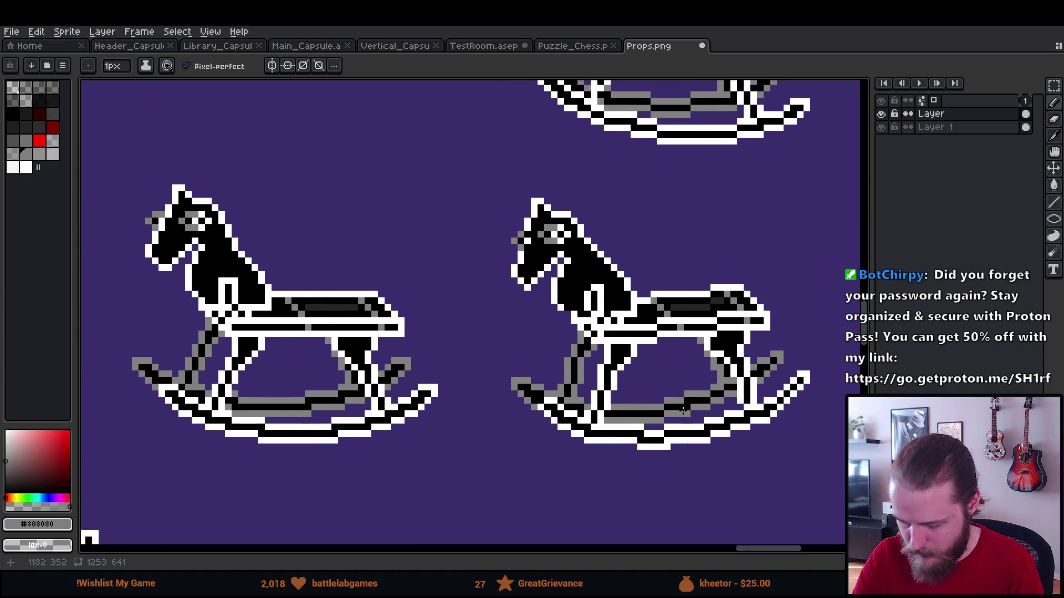
scroll(563, 408, "up", 2)
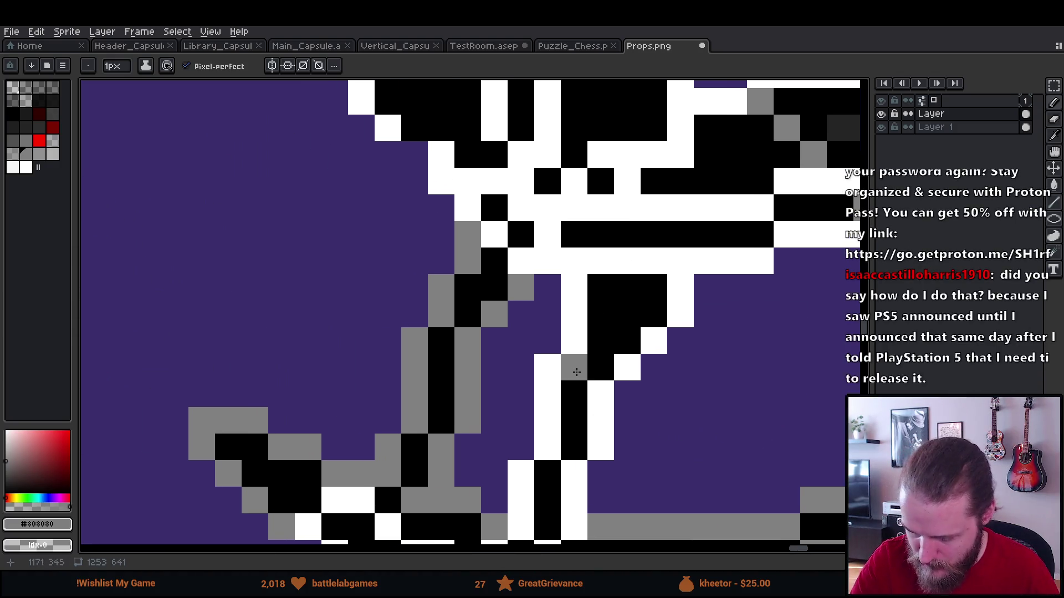
left_click(441, 341)
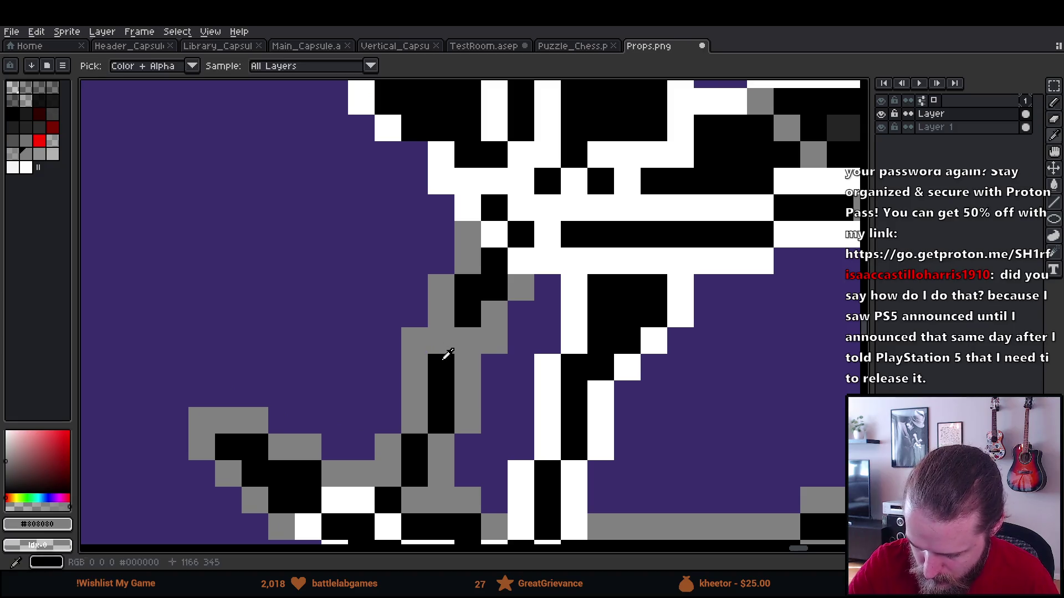
left_click(441, 365, "alt")
left_click(468, 340)
key("e")
left_click(414, 340)
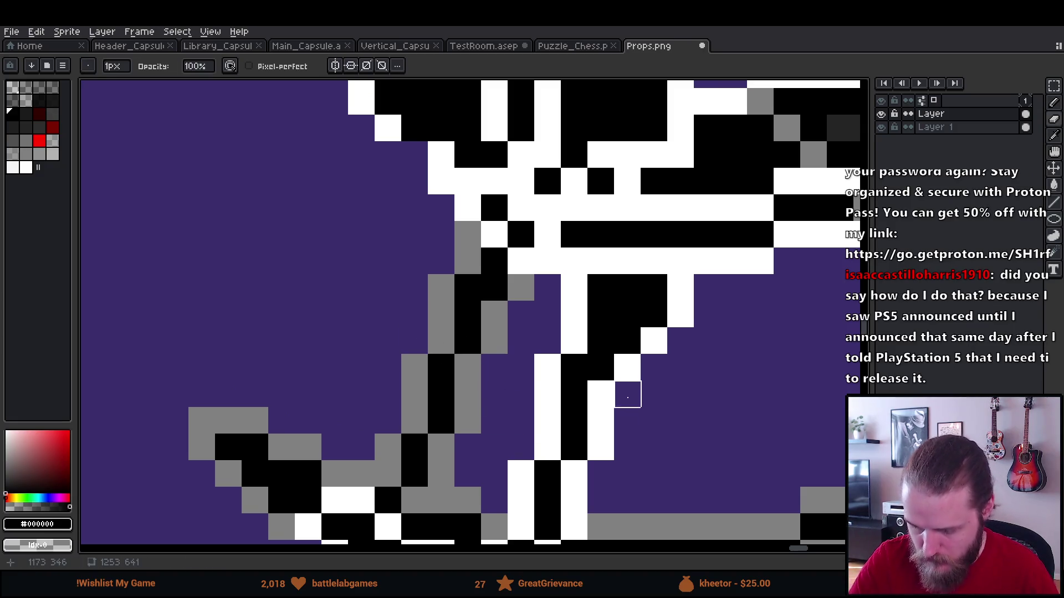
Zoom into the lower-right horse's head and paint a white diagonal edge on it.
scroll(653, 392, "down", 4)
left_click_drag(761, 392, 635, 427)
left_click_drag(577, 401, 684, 436)
scroll(623, 394, "up", 1)
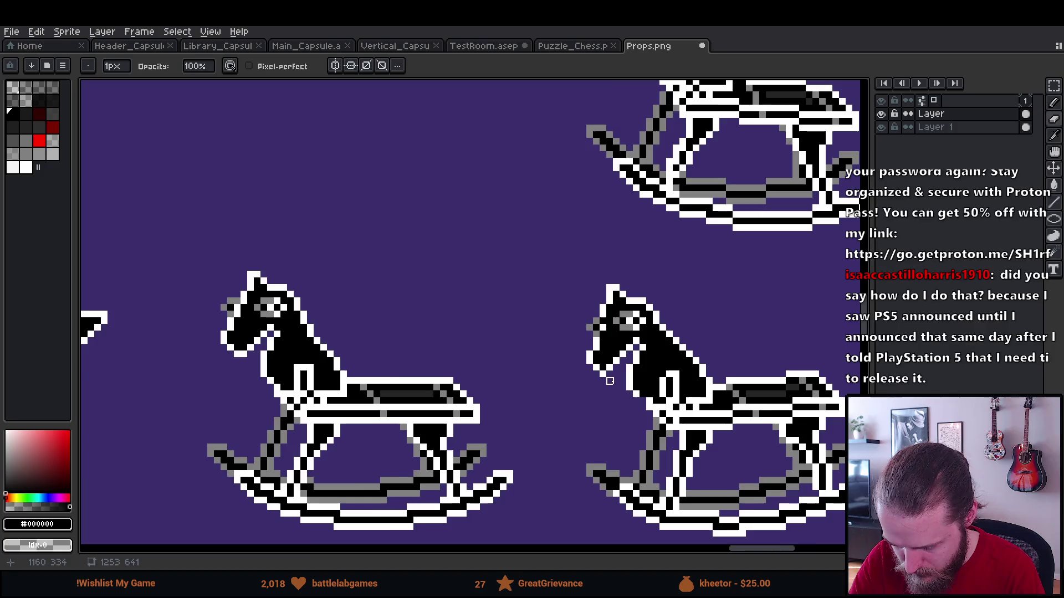
scroll(609, 381, "up", 4)
key("x")
left_click_drag(593, 368, 644, 319)
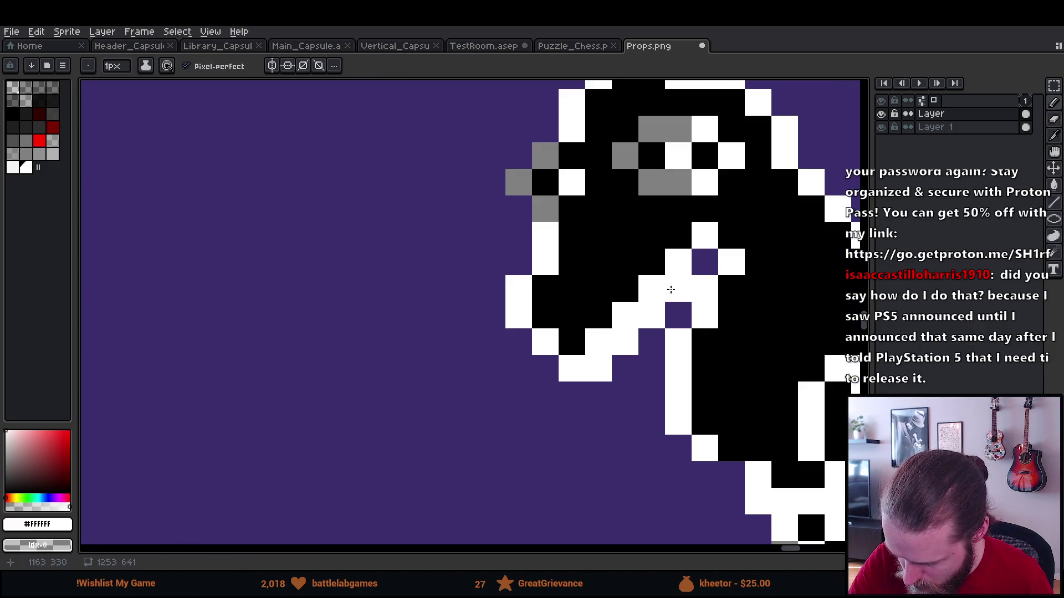
Blacken pixels along the neck, under the jaw and below the muzzle.
left_click(625, 289, "alt")
left_click(652, 289)
left_click(625, 316)
left_click(598, 343)
left_click(651, 421)
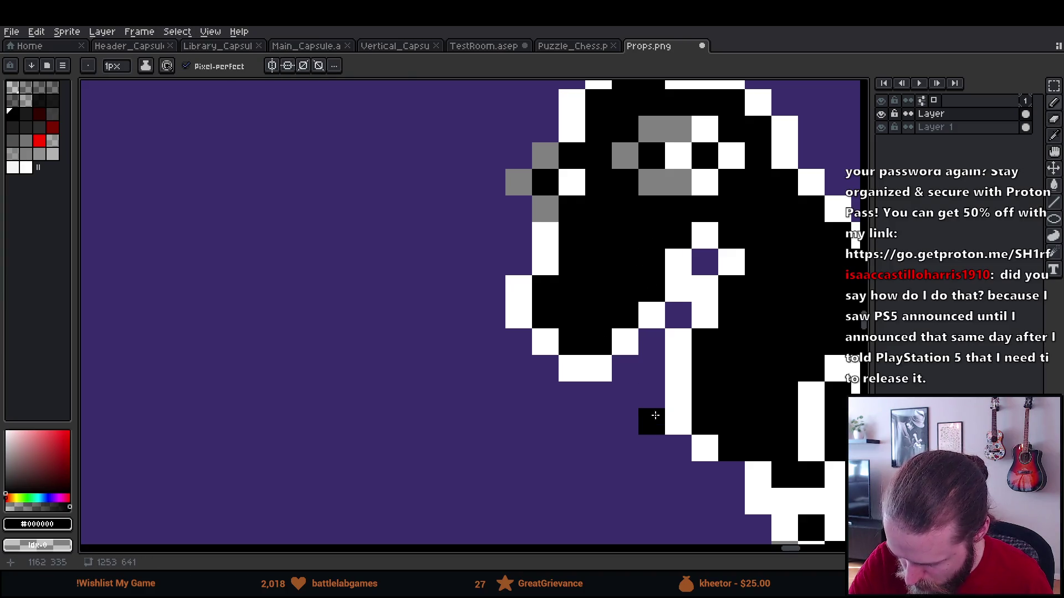
Draw a white line down the left edge of the horse's head.
scroll(807, 476, "down", 7)
scroll(807, 475, "down", 2)
scroll(636, 359, "up", 4)
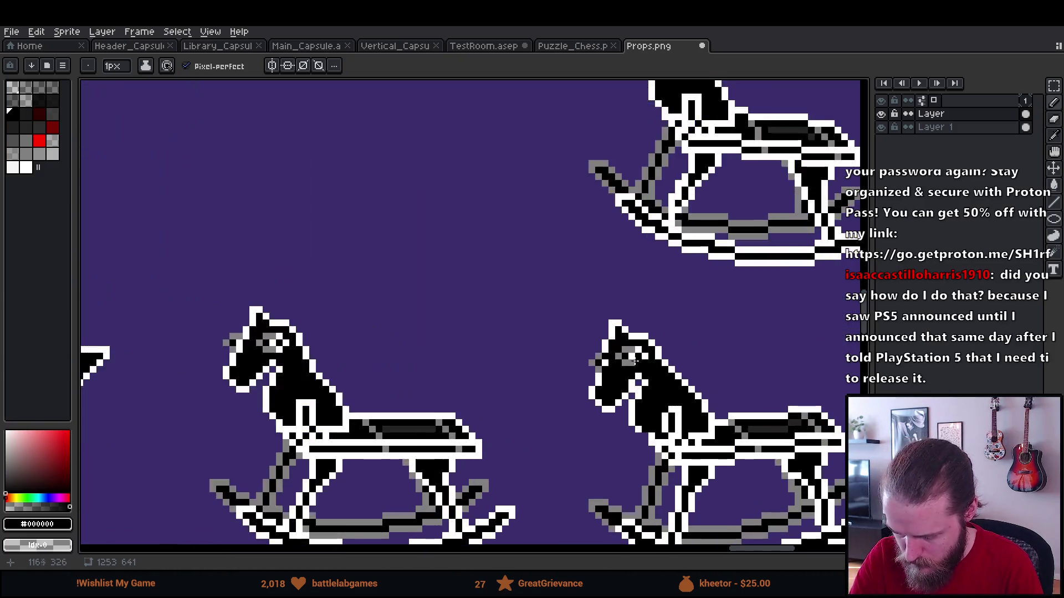
scroll(636, 359, "up", 2)
left_click(553, 320, "alt")
left_click_drag(553, 320, 551, 372)
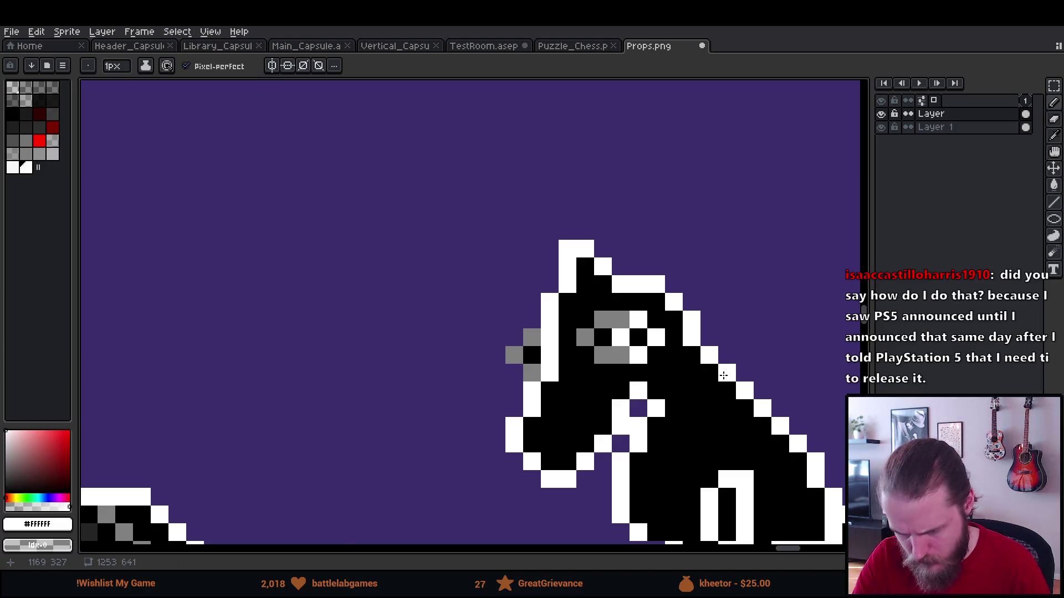
Repaint the pixels around the horse's nose to remove stray grey ones.
scroll(724, 376, "down", 4)
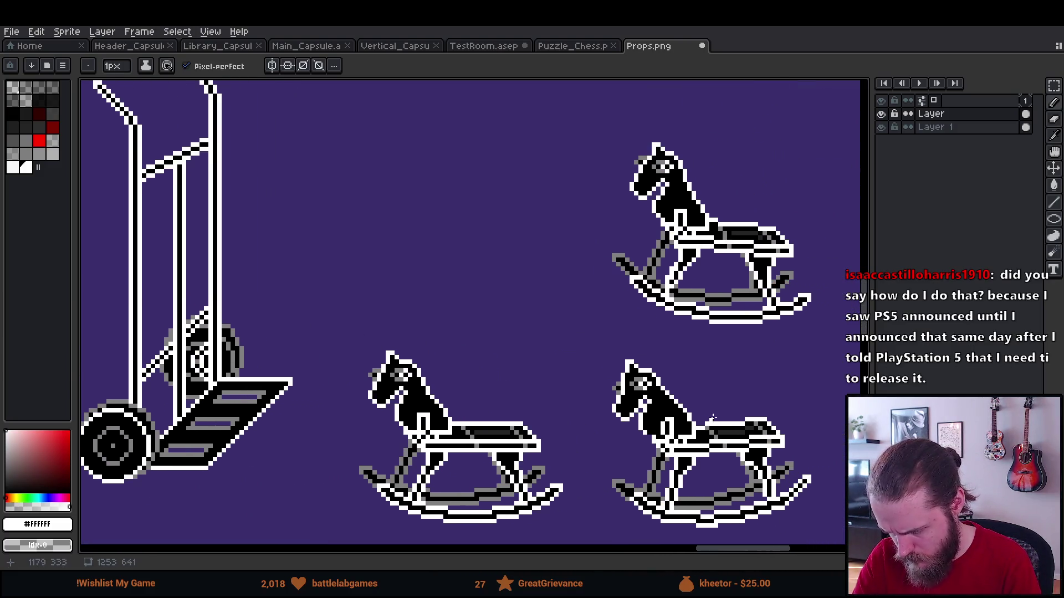
scroll(730, 385, "up", 3)
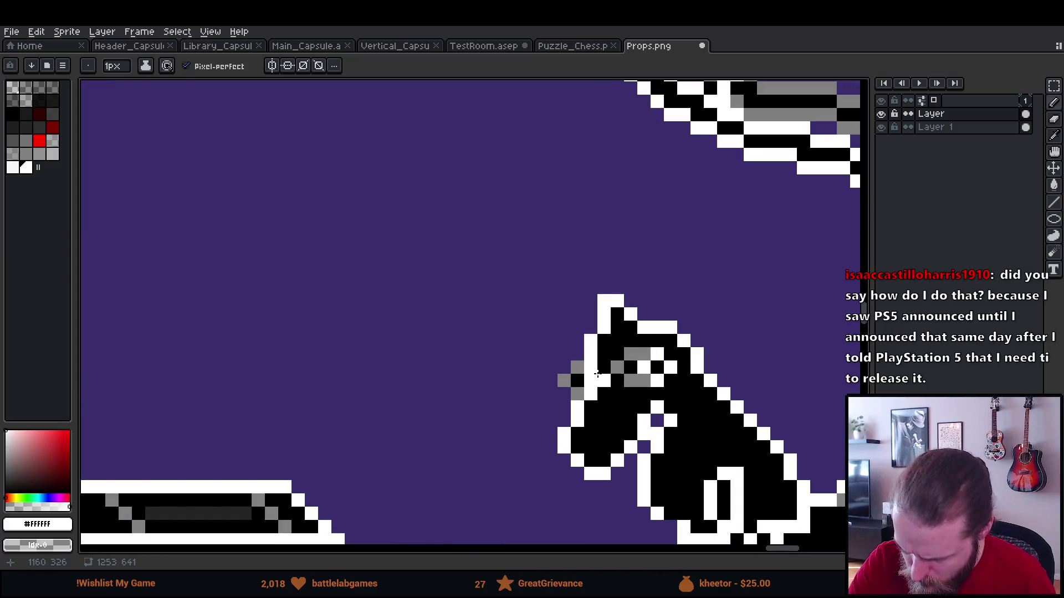
left_click_drag(597, 374, 581, 394)
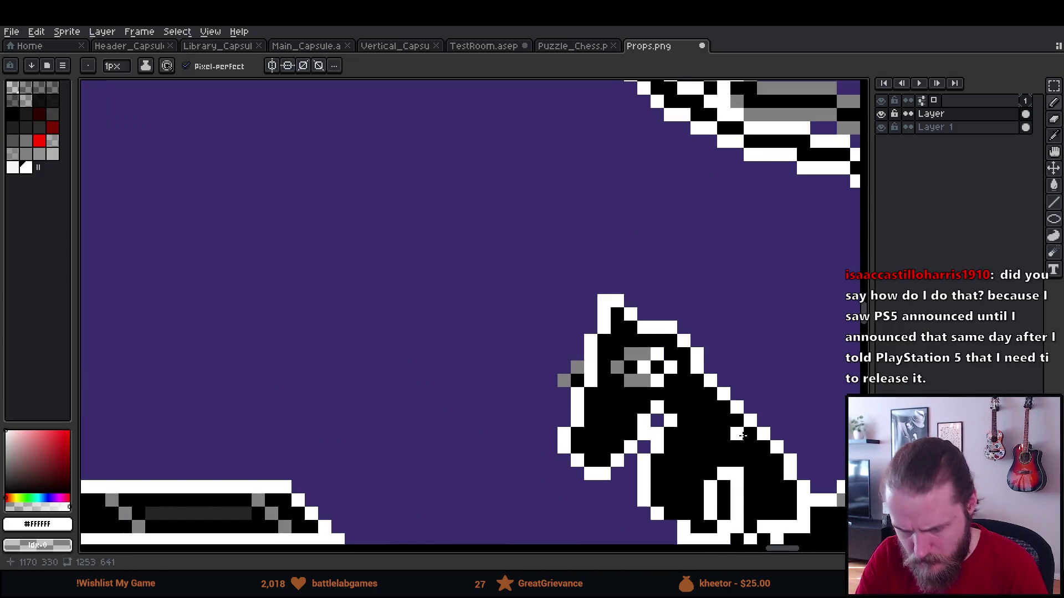
scroll(684, 445, "down", 4)
scroll(679, 442, "right", 2)
scroll(698, 439, "down", 2)
scroll(710, 439, "up", 1)
left_click(669, 426, "alt")
scroll(667, 432, "up", 2)
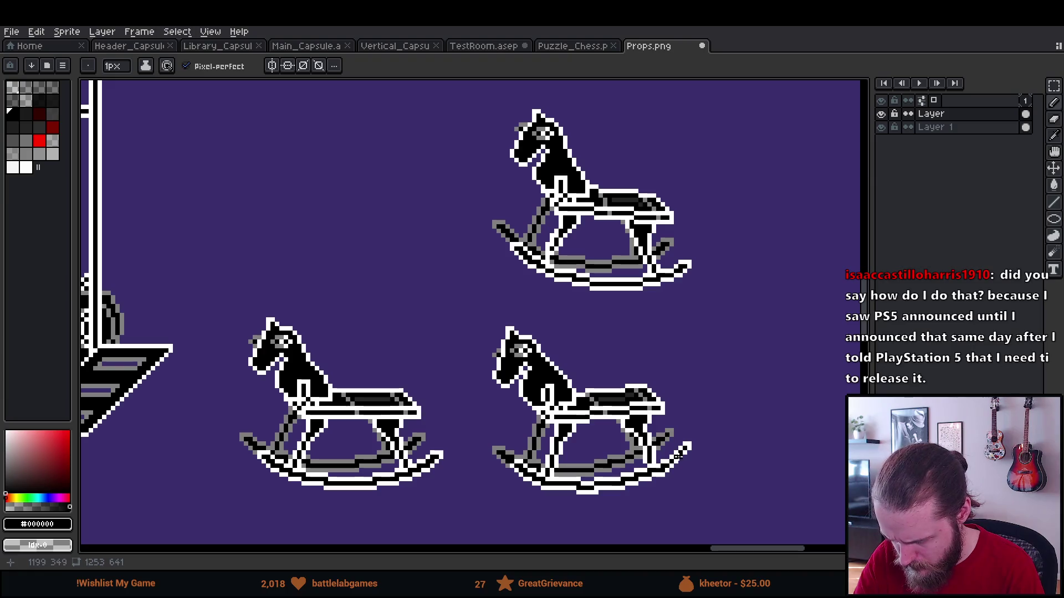
Turn a white back-leg pixel grey and clear another back to the purple background.
scroll(687, 443, "up", 3)
scroll(749, 417, "down", 3)
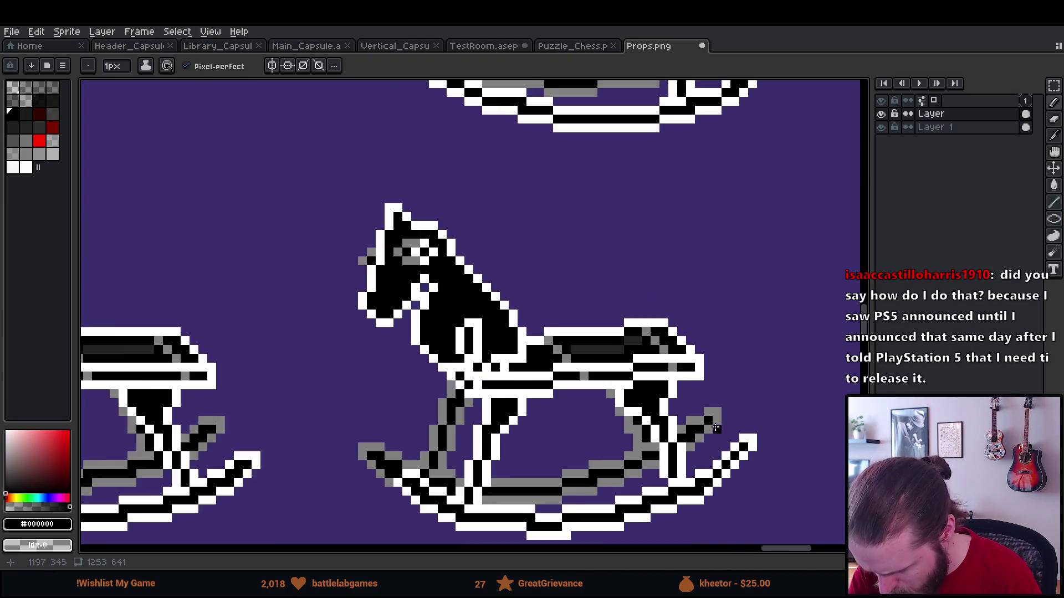
scroll(749, 417, "down", 1)
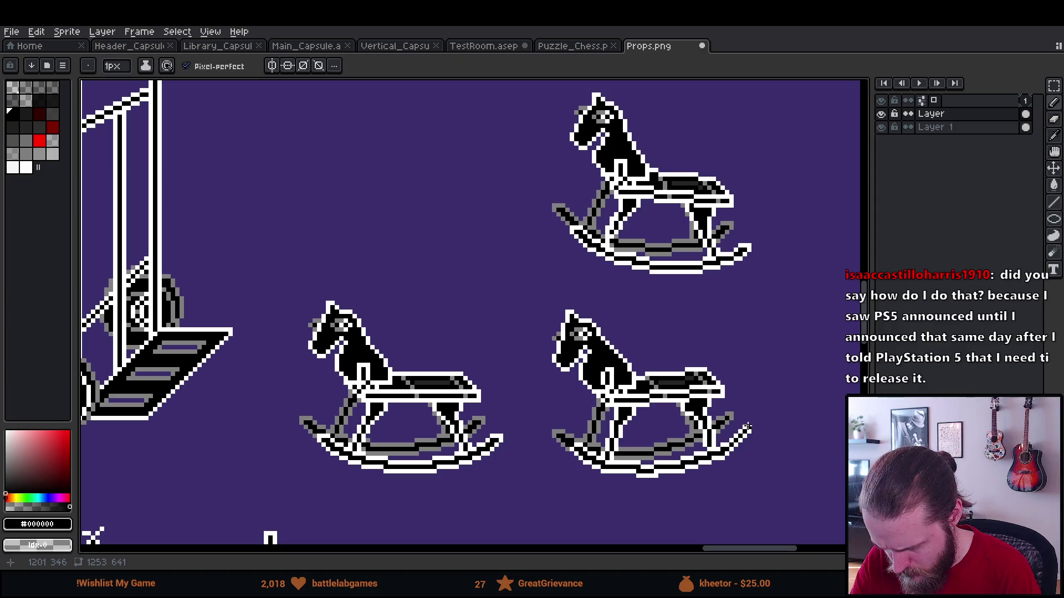
scroll(747, 429, "up", 1)
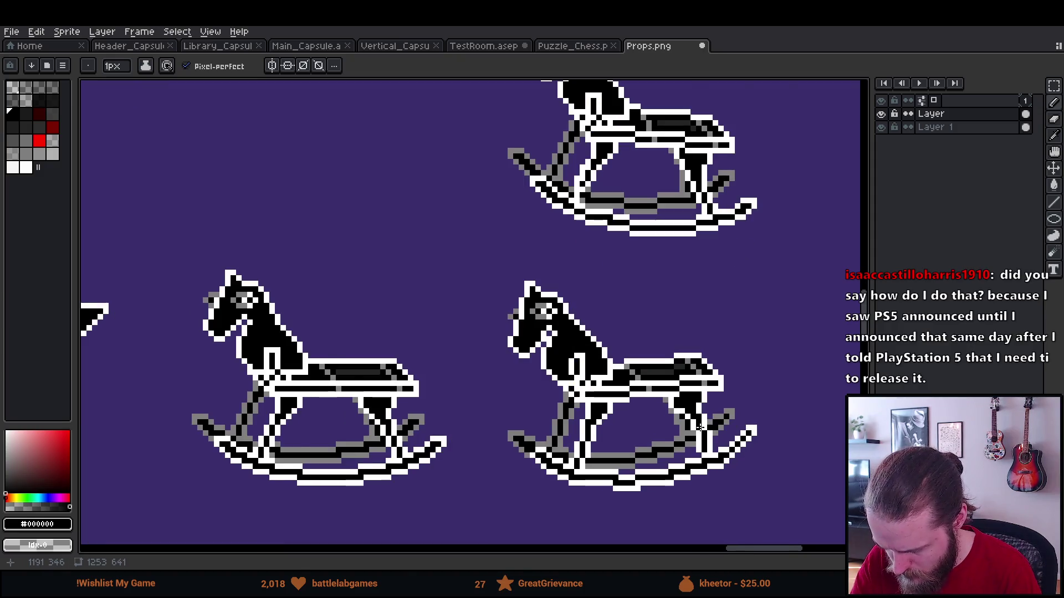
scroll(699, 426, "up", 3)
left_click(677, 385, "alt")
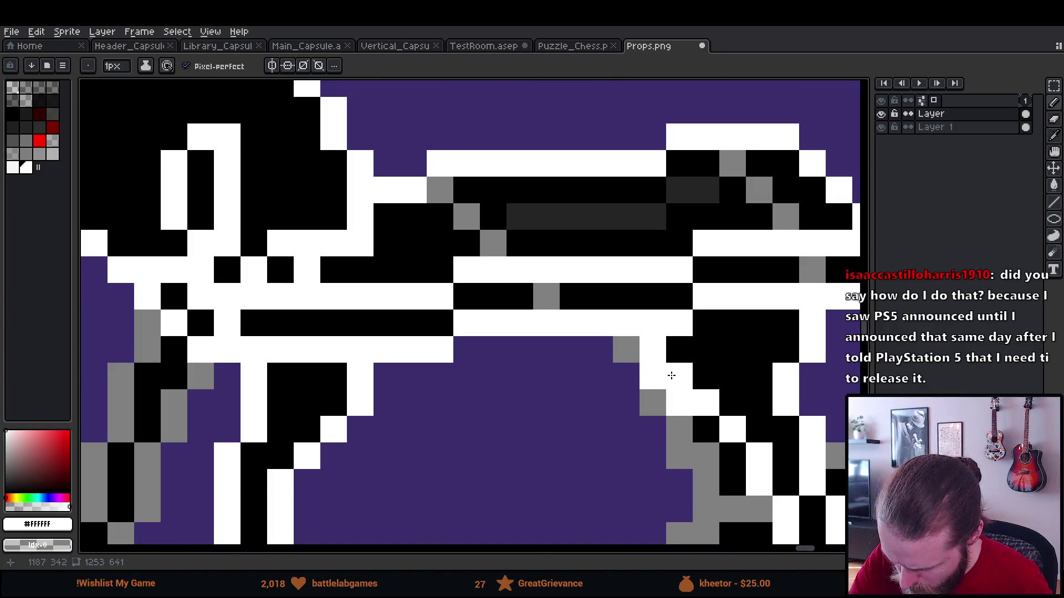
left_click(652, 402, "alt")
left_click(653, 377)
right_click(680, 402)
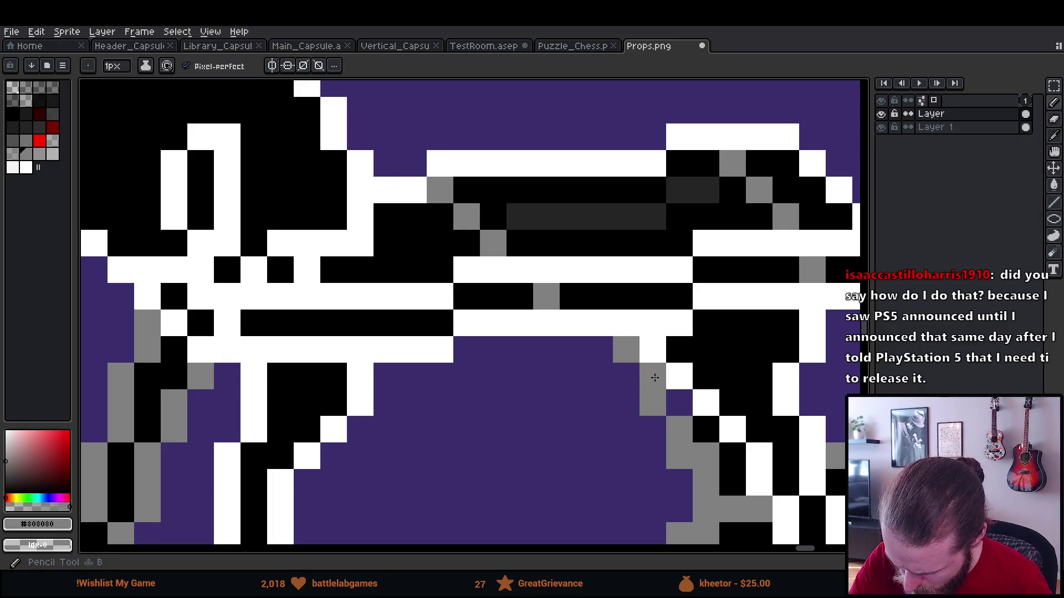
Blacken two pixels on the back leg, then zoom out to show all three horses.
left_click(713, 421, "alt")
left_click(812, 404)
left_click(812, 430)
scroll(829, 409, "down", 5)
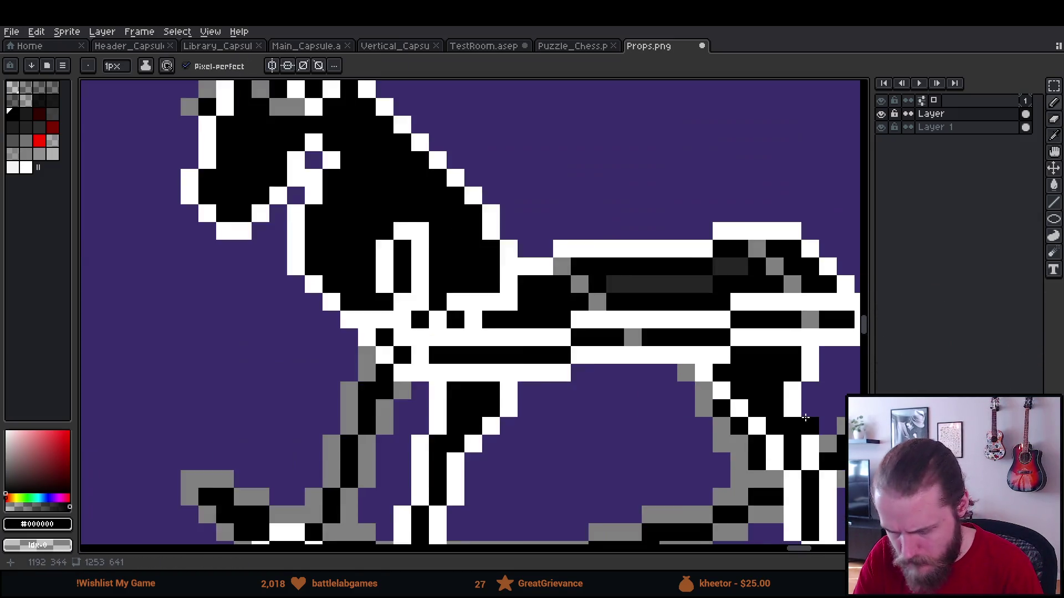
scroll(770, 449, "up", 3)
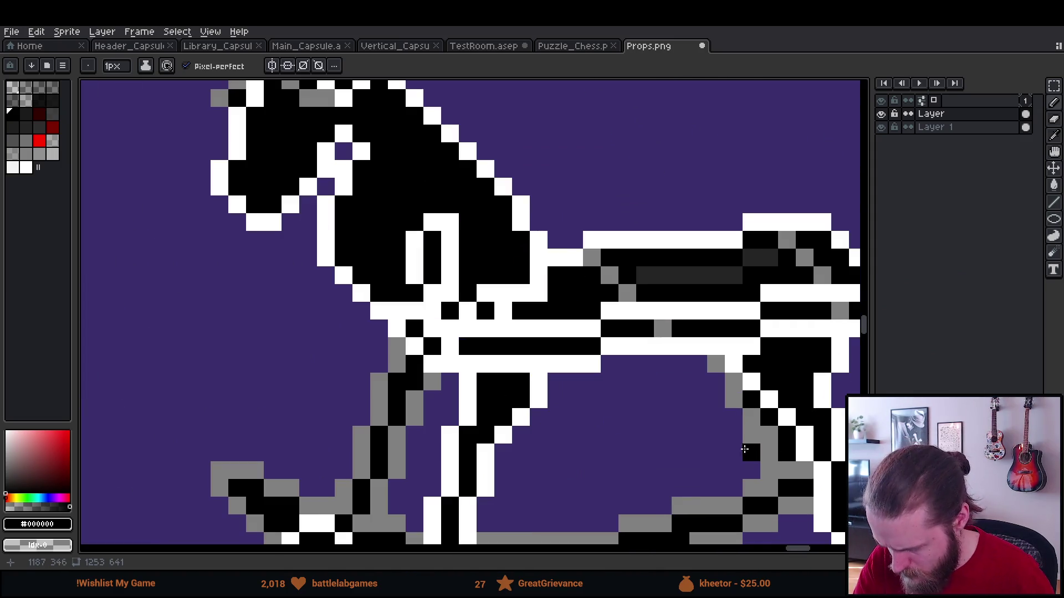
key("e")
scroll(752, 436, "down", 5)
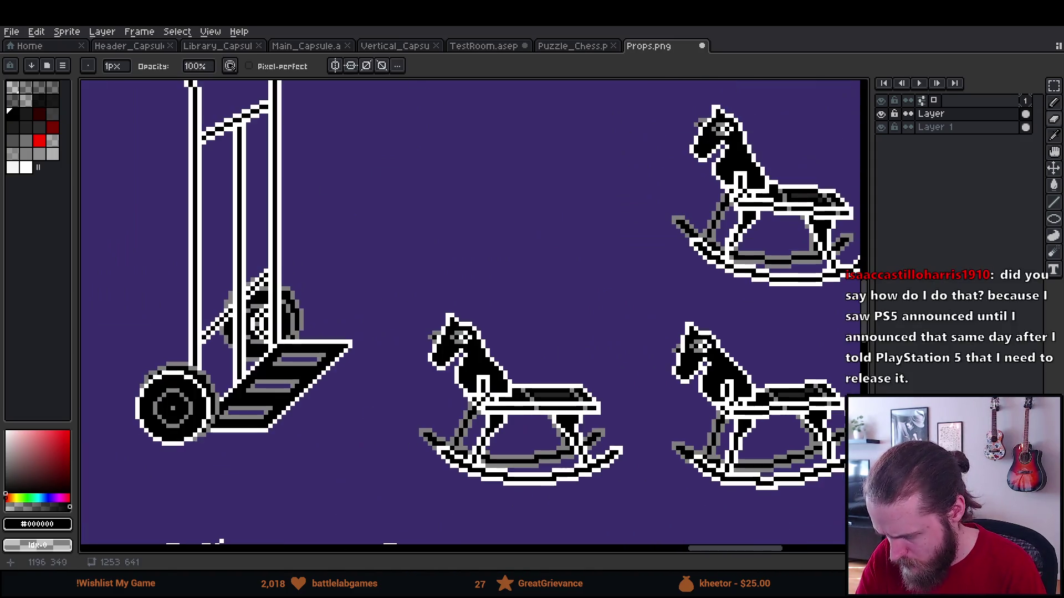
left_click_drag(819, 384, 683, 356)
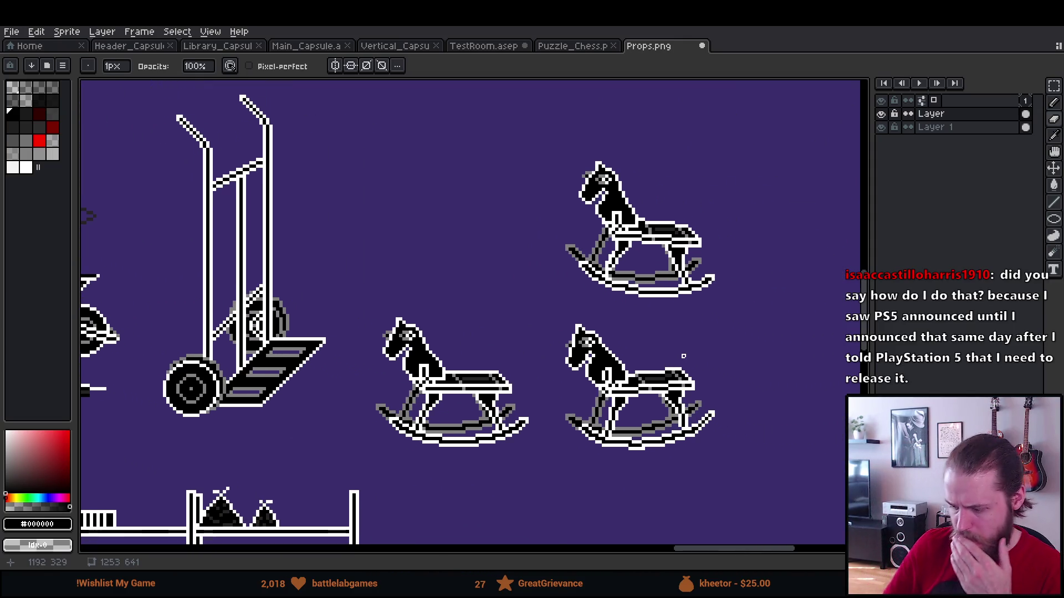
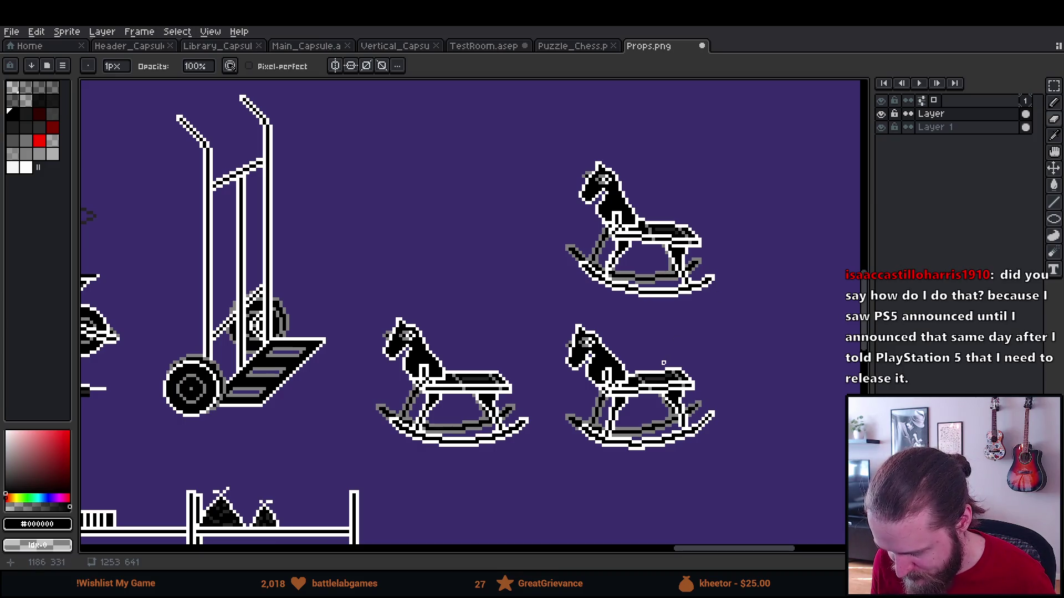
Zoom into the rocker and repaint its end pixels white.
scroll(663, 453, "up", 7)
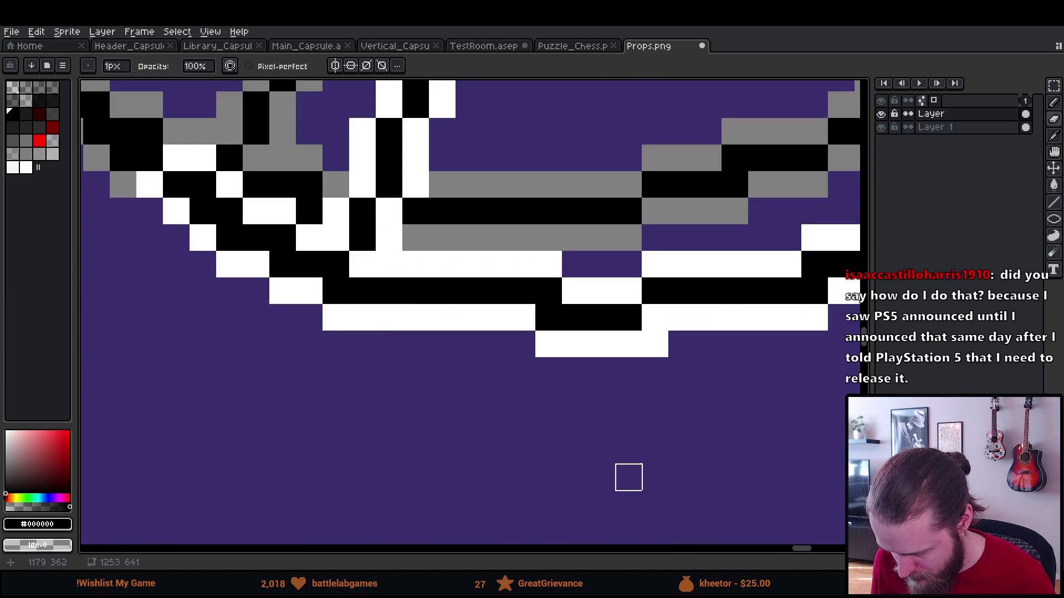
left_click_drag(681, 425, 554, 475)
left_click(535, 392, "alt")
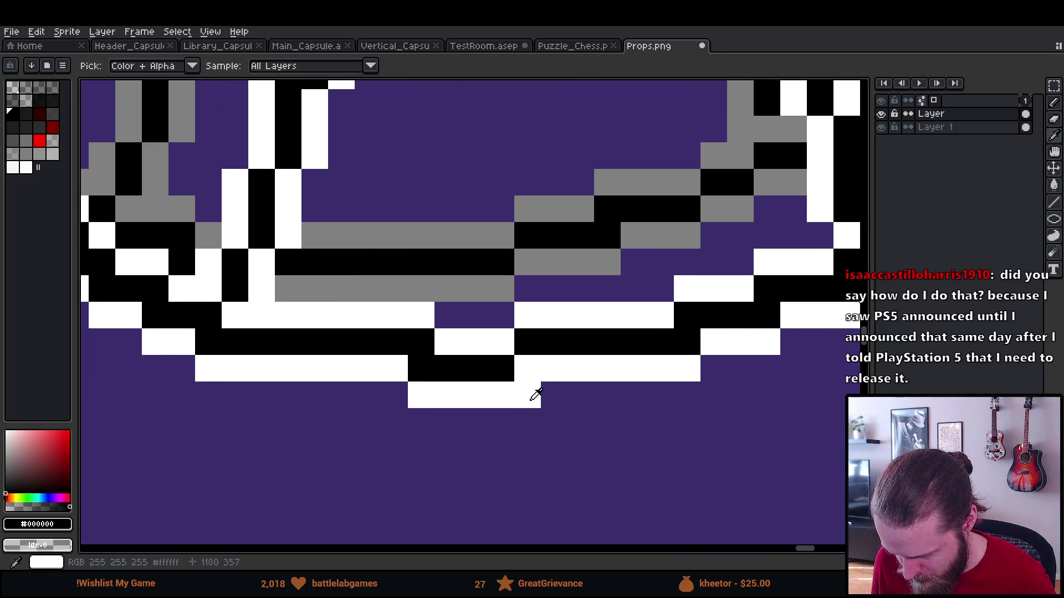
left_click(549, 400)
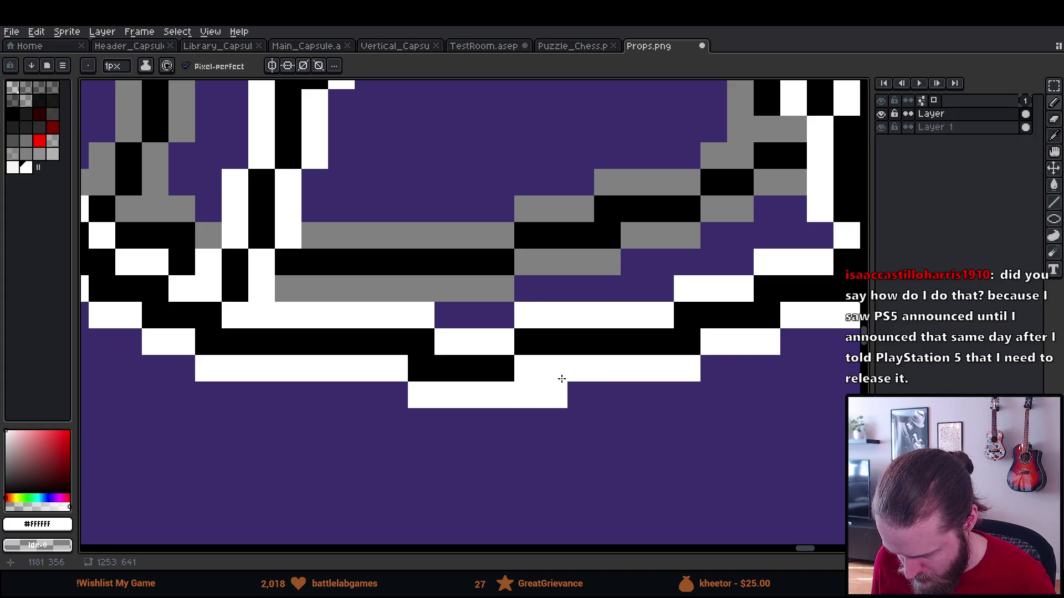
left_click(494, 364)
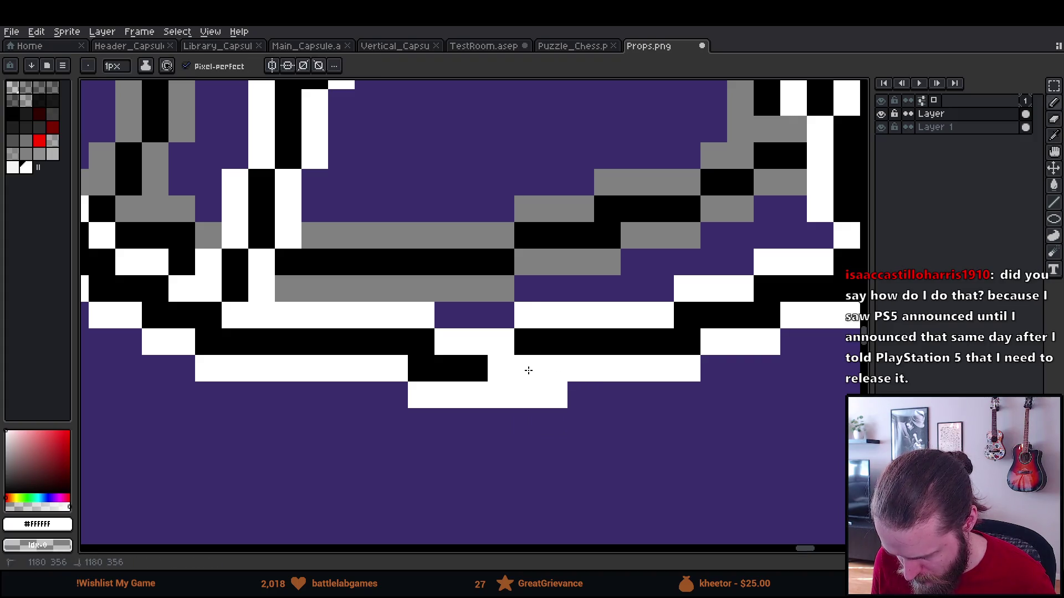
Paint a black line along the rocker, add a white pixel above it, then zoom back out.
left_click(470, 372, "alt")
left_click_drag(499, 370, 528, 368)
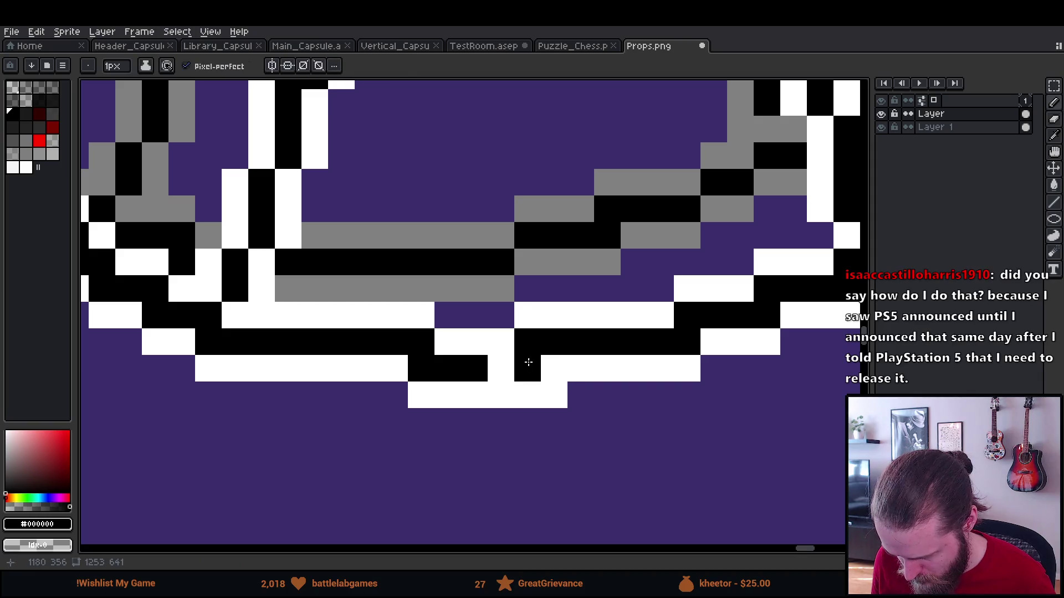
left_click(554, 369)
left_click(501, 344, "alt")
left_click(528, 342)
key("e")
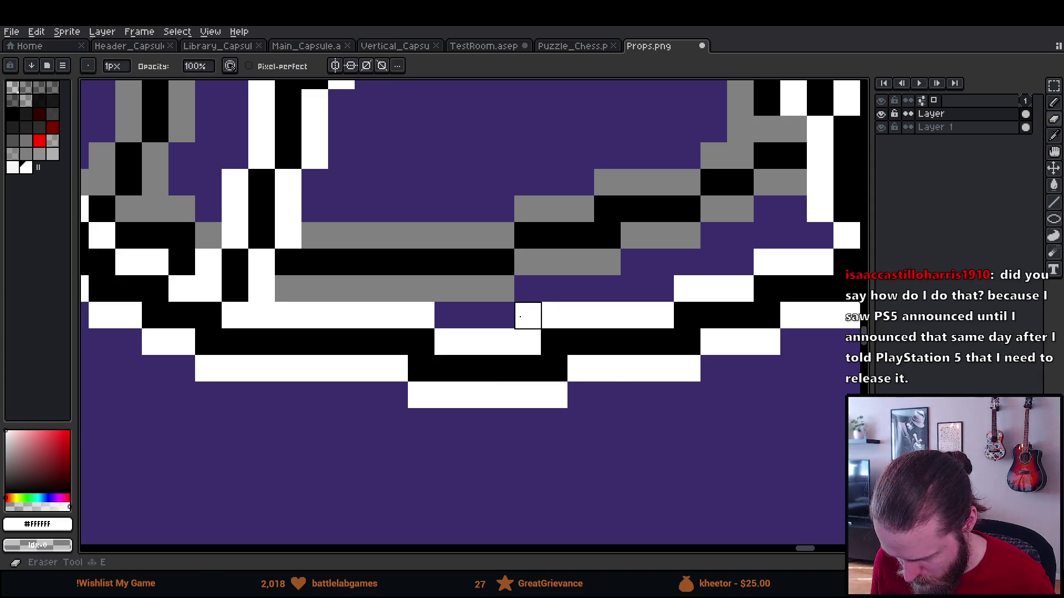
scroll(501, 482, "down", 10)
scroll(506, 490, "down", 2)
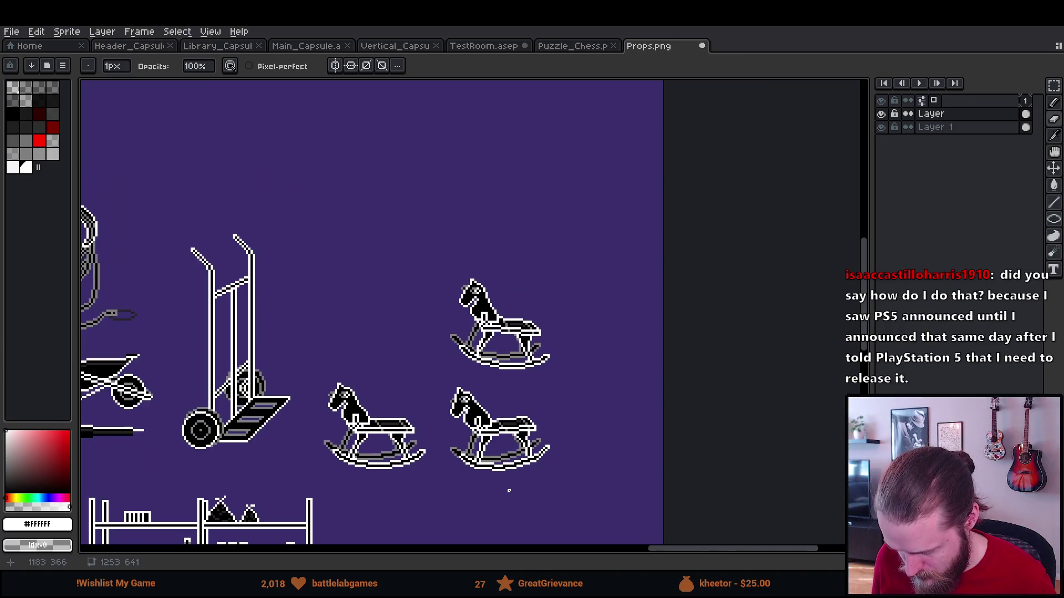
scroll(506, 490, "up", 5)
Fix the remaining rocker pixels, erasing strays and adding white outline pixels.
key("b")
left_click(428, 331)
key("e")
left_click_drag(427, 331, 401, 357)
left_click(411, 340, "alt")
left_click(425, 341, "alt")
left_click(415, 343)
scroll(403, 436, "down", 3)
scroll(402, 435, "down", 1)
Select a square around the top rocking horse and copy it.
left_click_drag(401, 435, 491, 456)
scroll(492, 456, "down", 1)
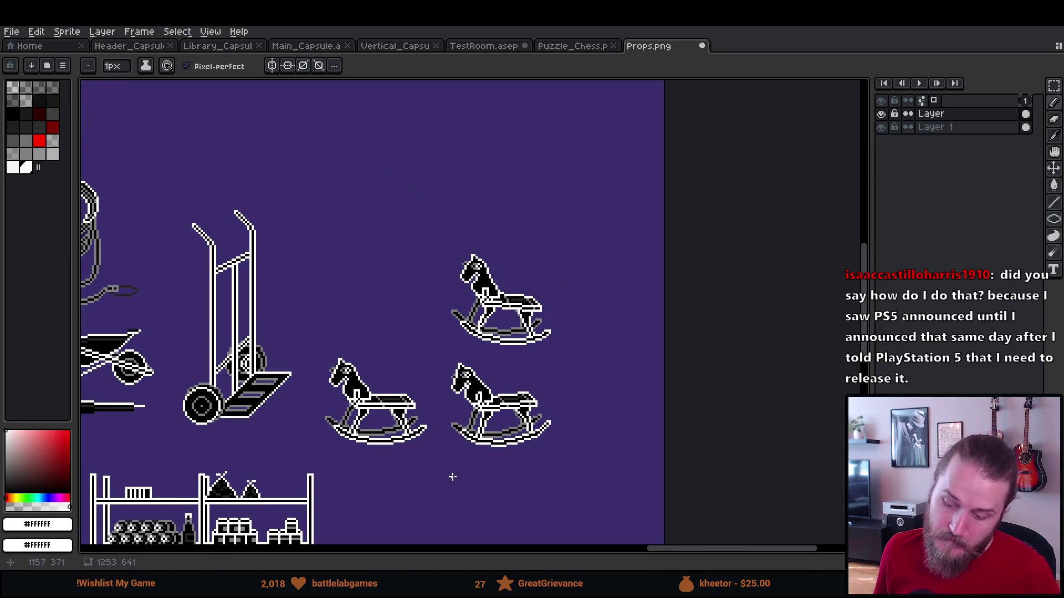
scroll(442, 433, "up", 1)
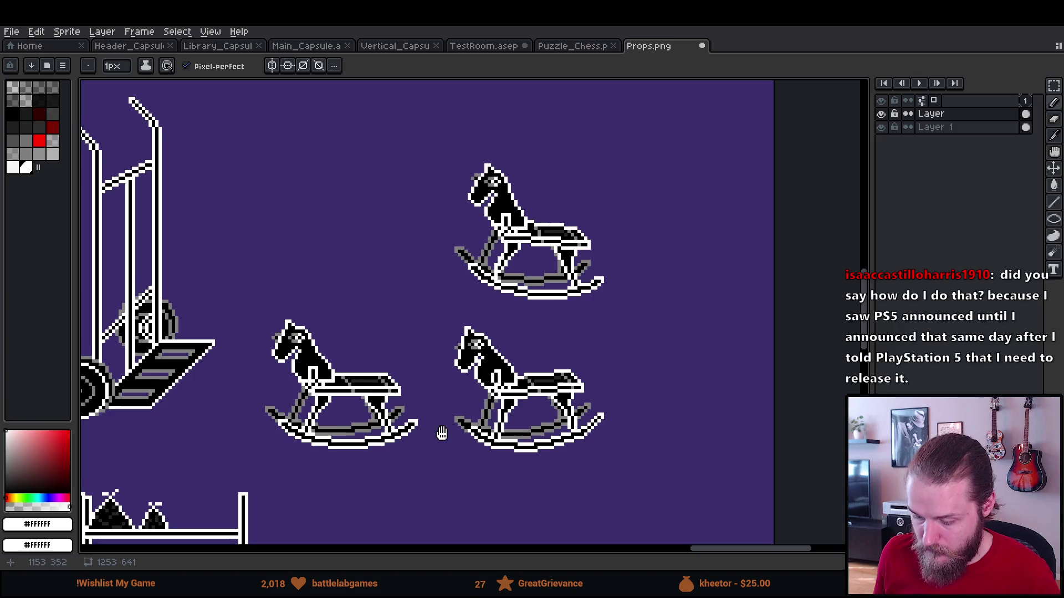
left_click_drag(443, 433, 462, 442)
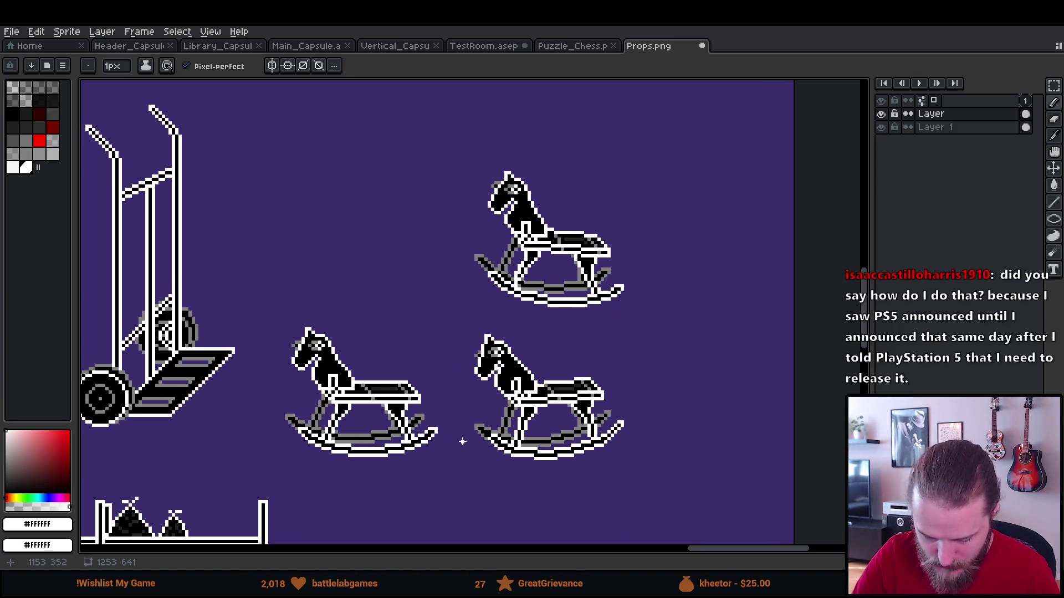
key("m")
mouse_move(249, 116)
left_mouse_down()
mouse_move(283, 202)
mouse_move(712, 466)
left_mouse_up()
left_click(772, 409)
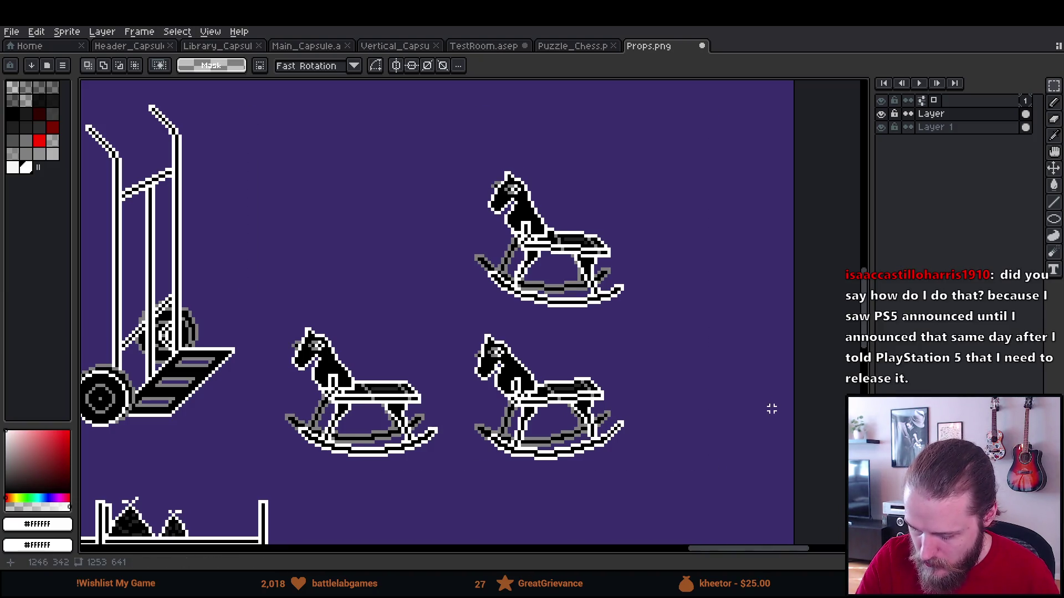
left_click_drag(463, 172, 620, 336)
key("ctrl+d")
key("u")
left_click_drag(456, 149, 702, 325)
key("ctrl+d")
Create a new 54×54 sprite.
left_click(37, 31)
left_click(11, 31)
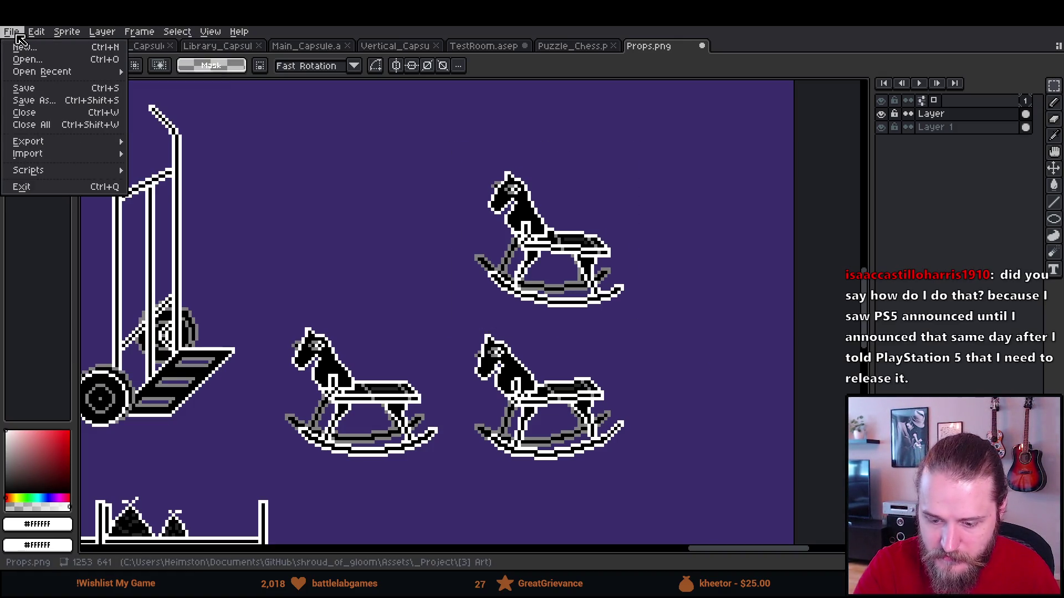
left_click(22, 45)
key("Tab")
type("5")
key("Return")
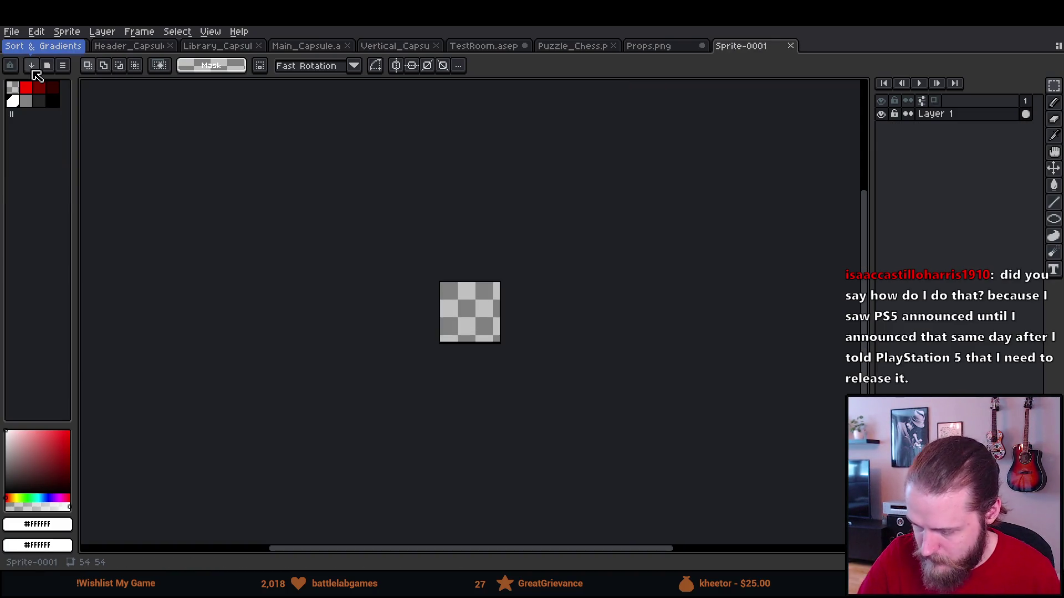
Back in Props.png, select the top rocking horse again.
scroll(548, 366, "up", 4)
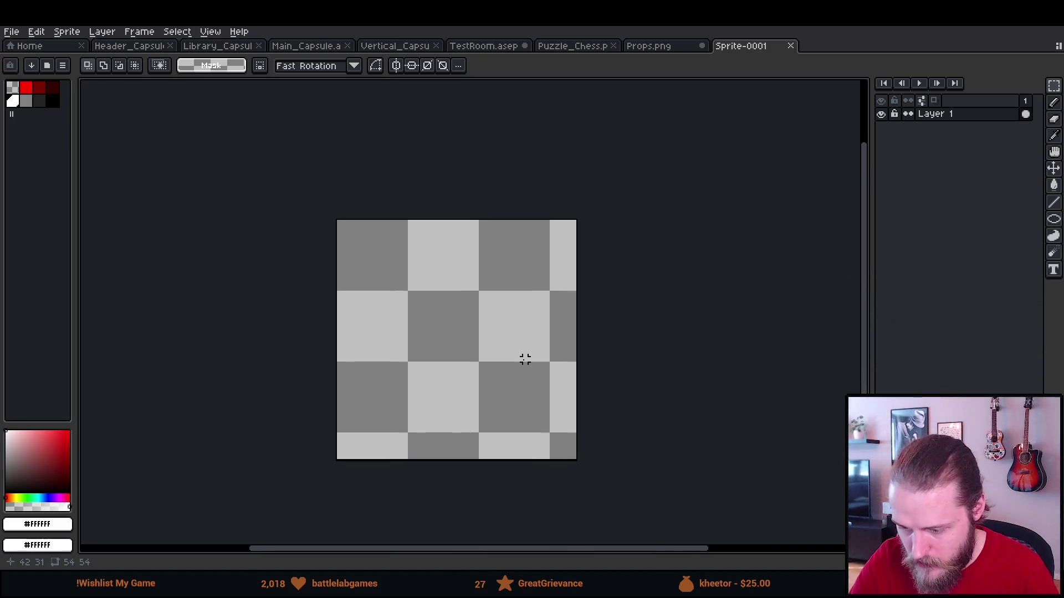
left_click(660, 52)
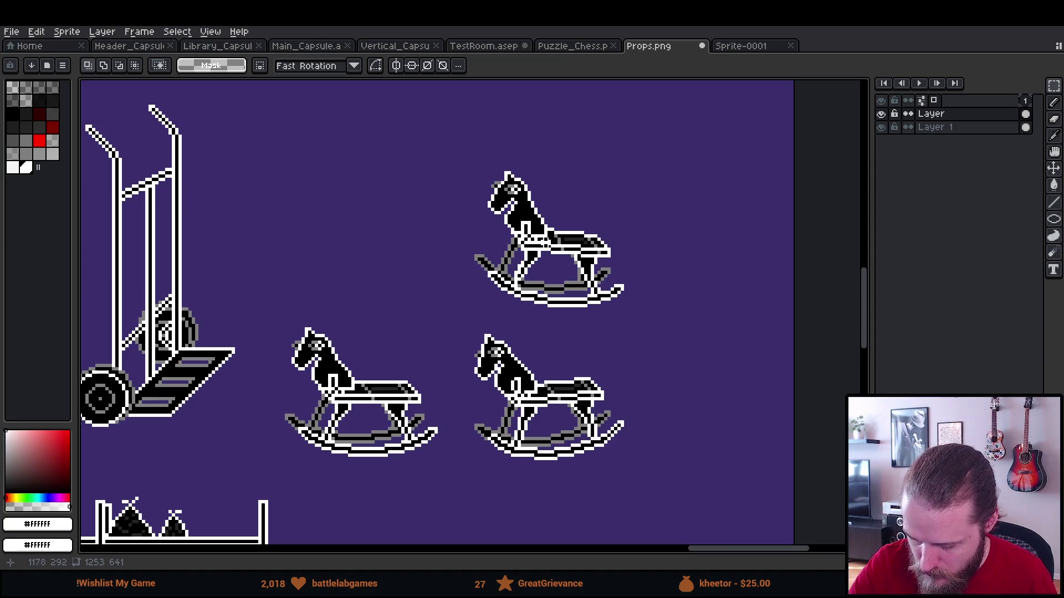
mouse_move(441, 150)
left_mouse_down()
mouse_move(682, 297)
mouse_move(688, 318)
left_mouse_up()
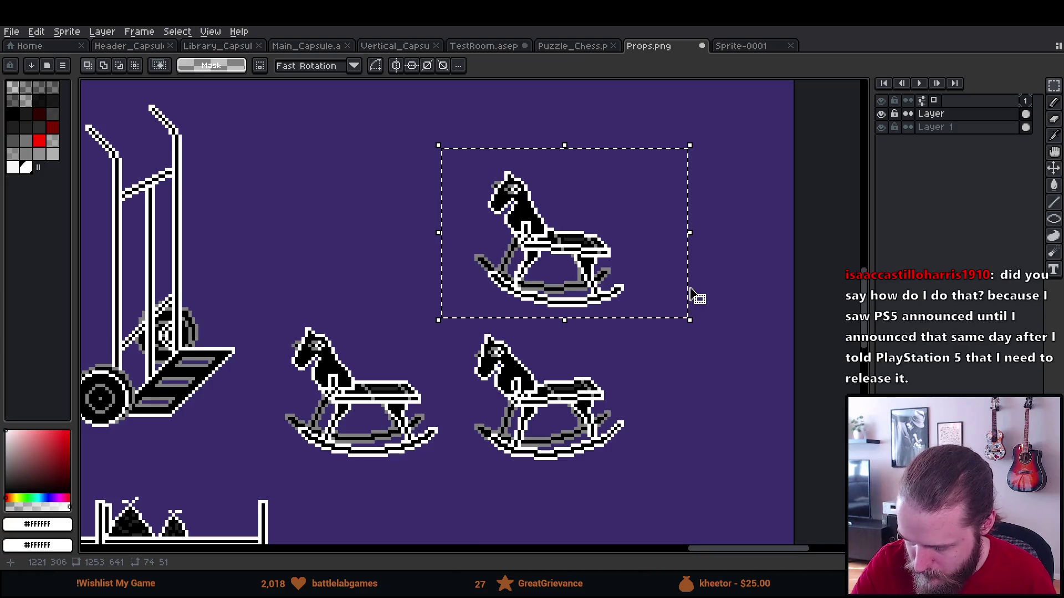
Paste the rocking horse into Sprite-0001 and nudge it into position.
left_click(743, 47)
key("ctrl+v")
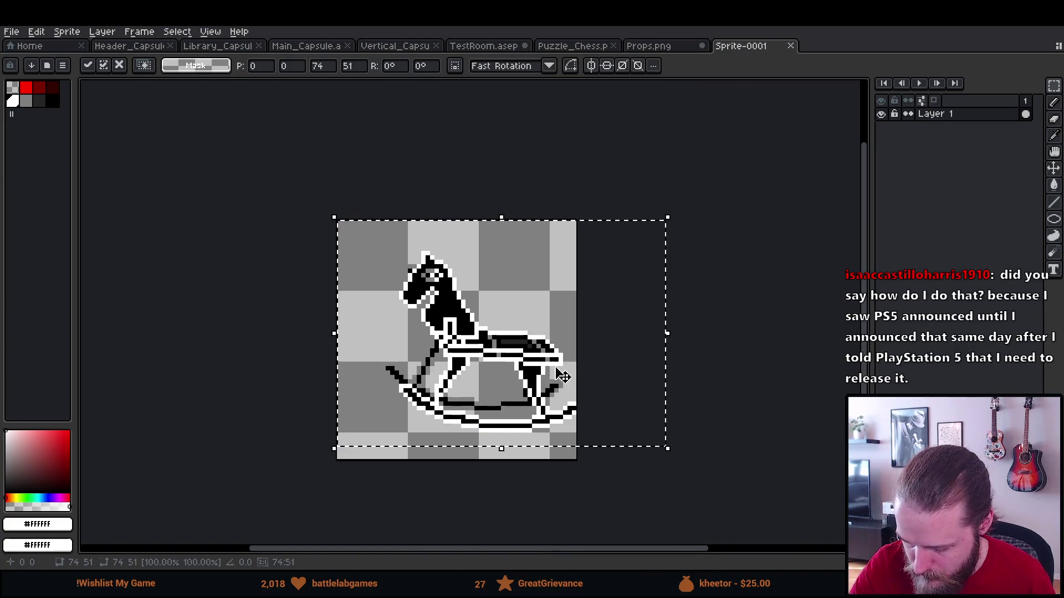
left_click_drag(558, 375, 545, 364)
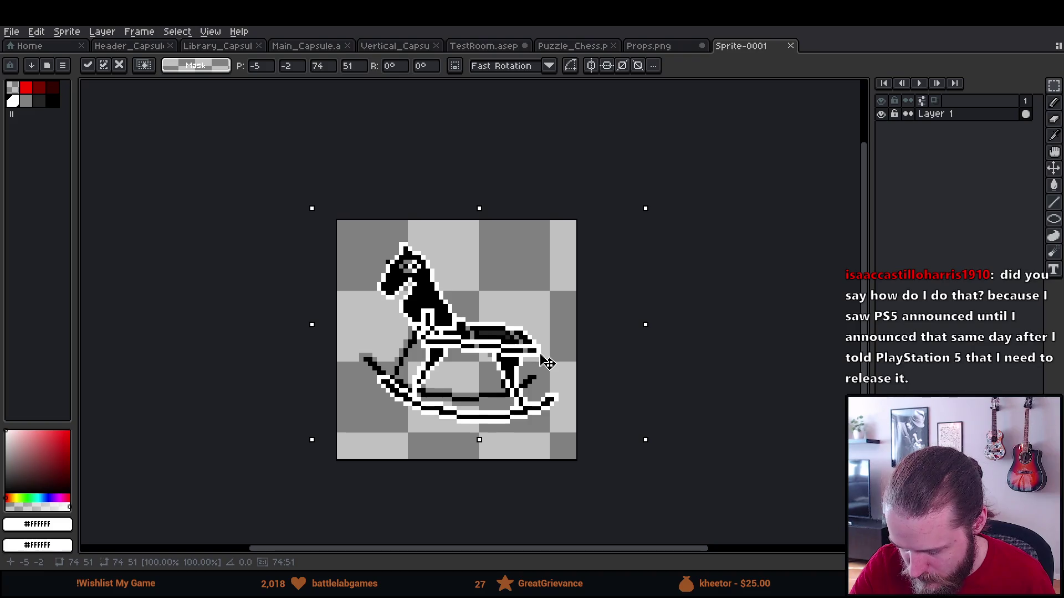
left_click_drag(546, 364, 554, 370)
key("ctrl+d")
Add Layer 2 below the horse and fill it with purple.
key("shift+n")
left_click_drag(986, 111, 977, 148)
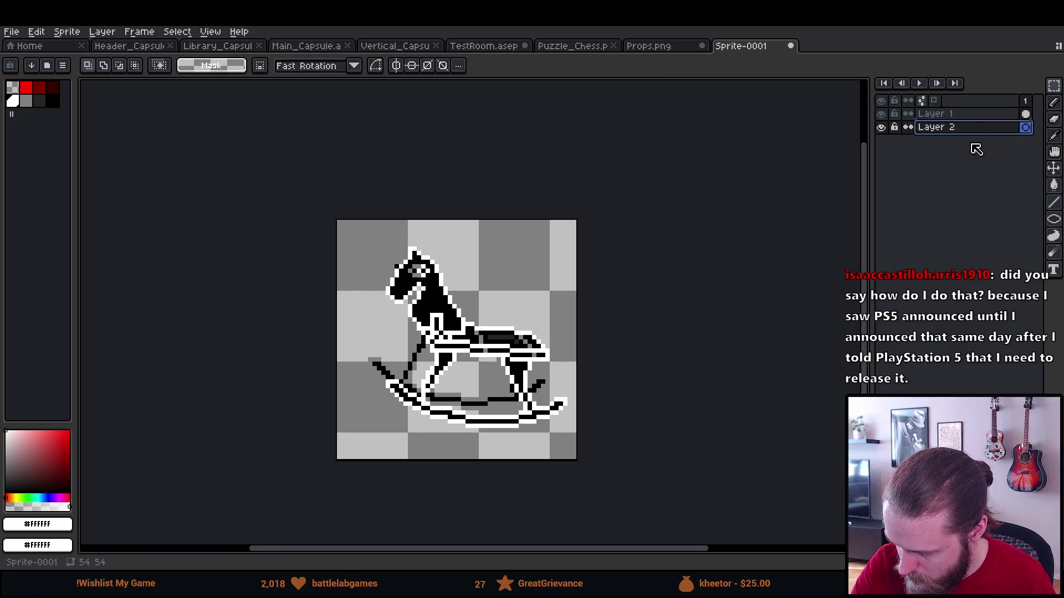
left_click(56, 498)
left_click(53, 469)
key("g")
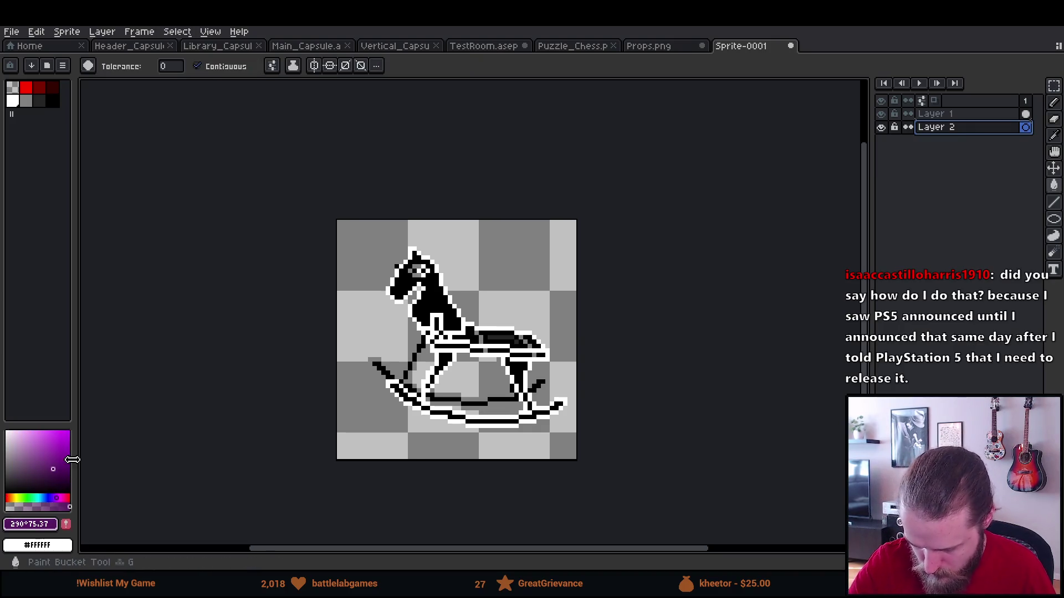
left_click(546, 263)
left_click(939, 114)
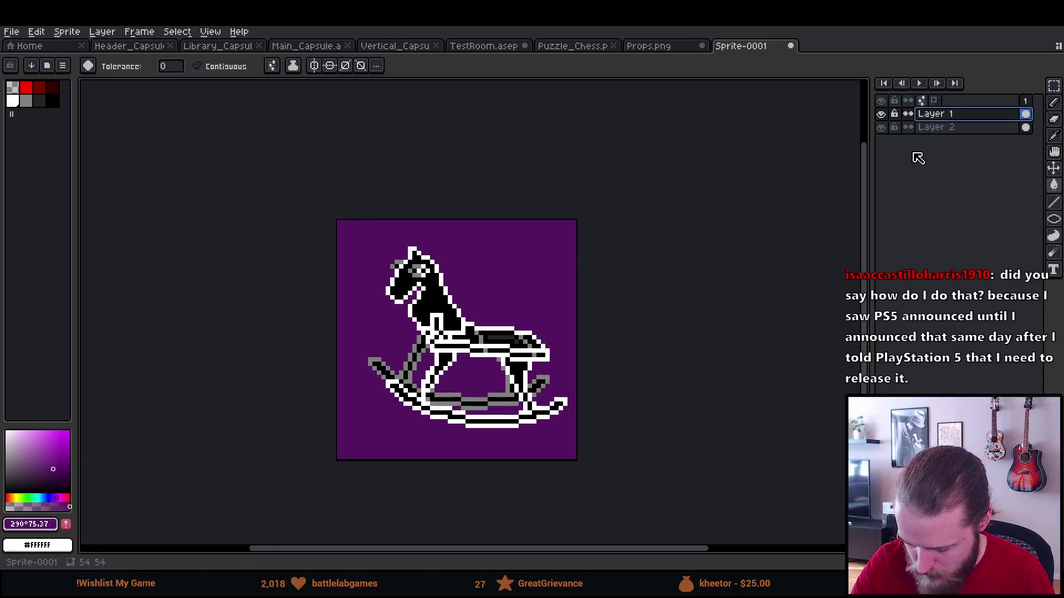
key("i")
Add a second frame and clear the horse from it.
key("alt+n")
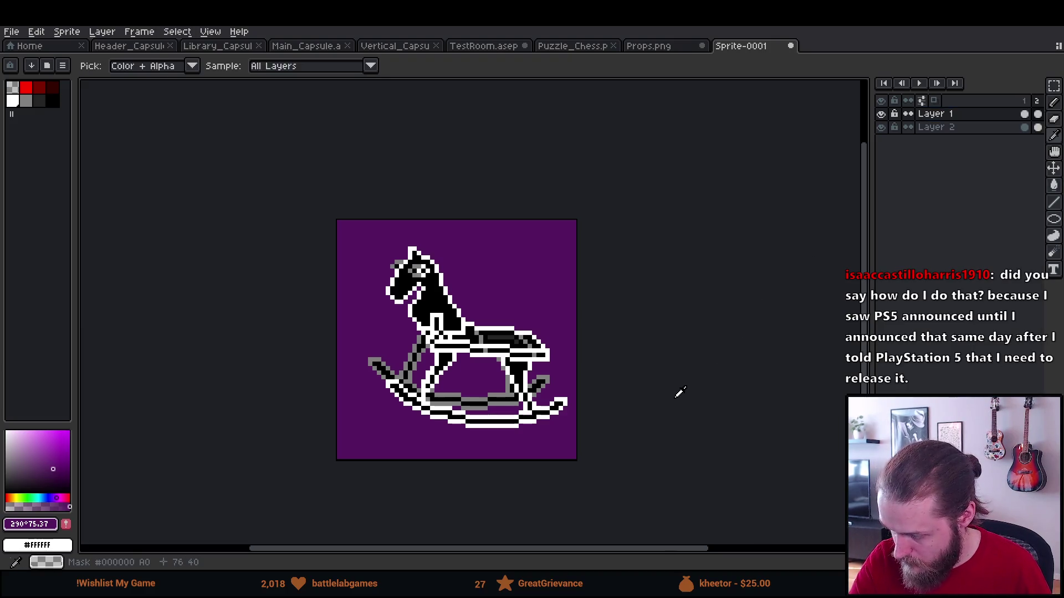
key("b")
scroll(397, 423, "up", 20)
key("Delete")
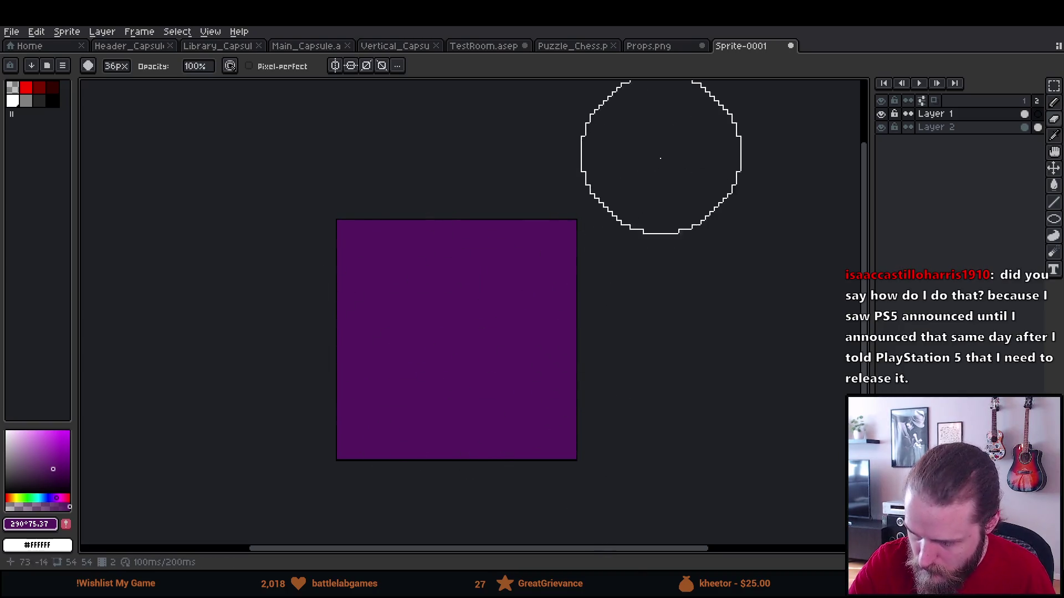
Hide the purple Layer 2 background.
key("b")
left_click(881, 127)
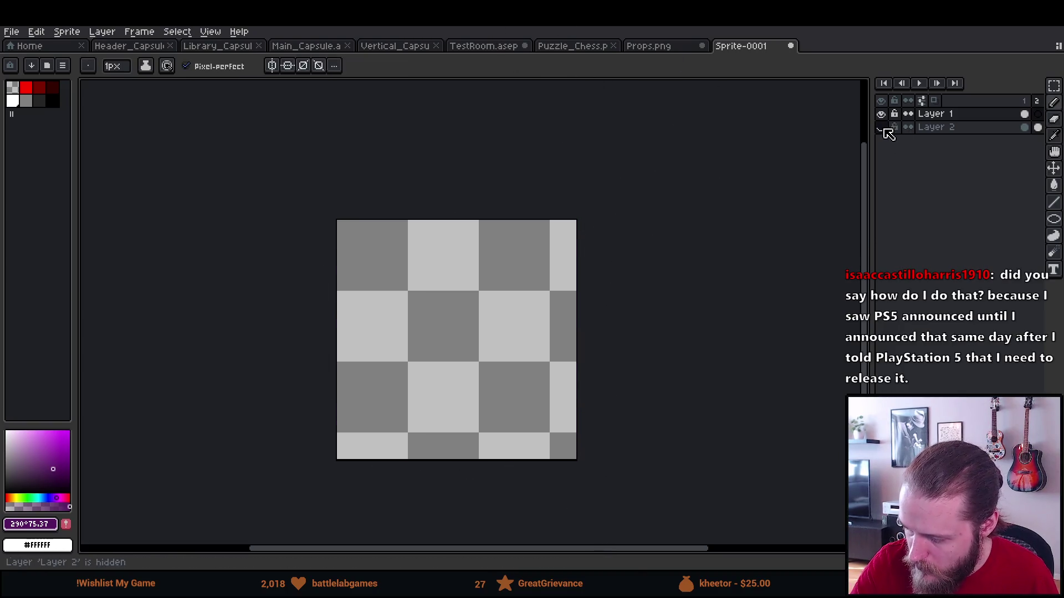
left_click(881, 127)
left_click(882, 127)
key("ctrl+z")
Browse the View menu, move to frame 2, and open the Home page.
left_click(210, 31)
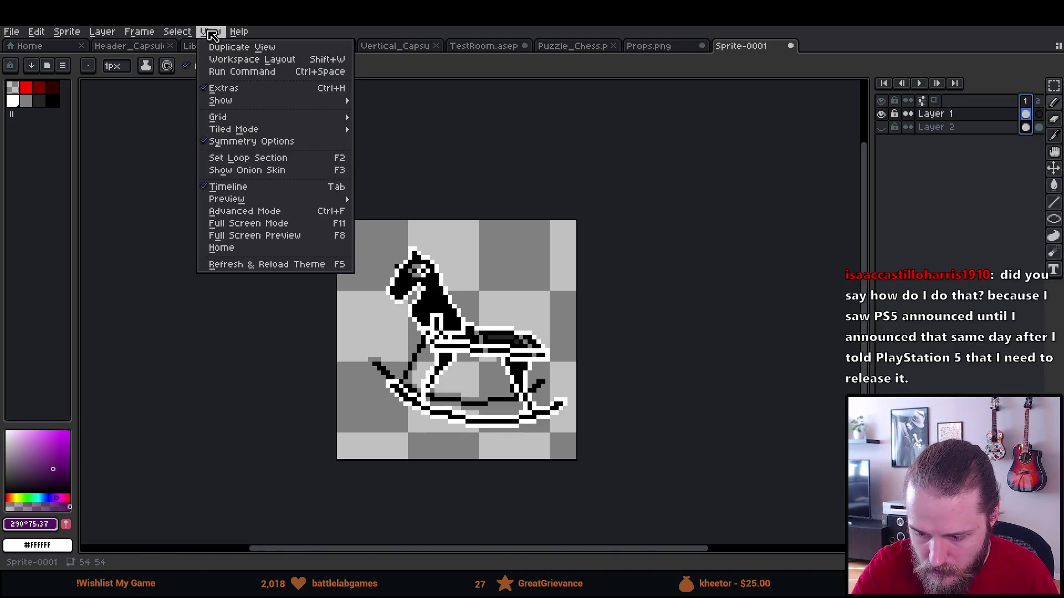
mouse_move(332, 130)
mouse_move(336, 101)
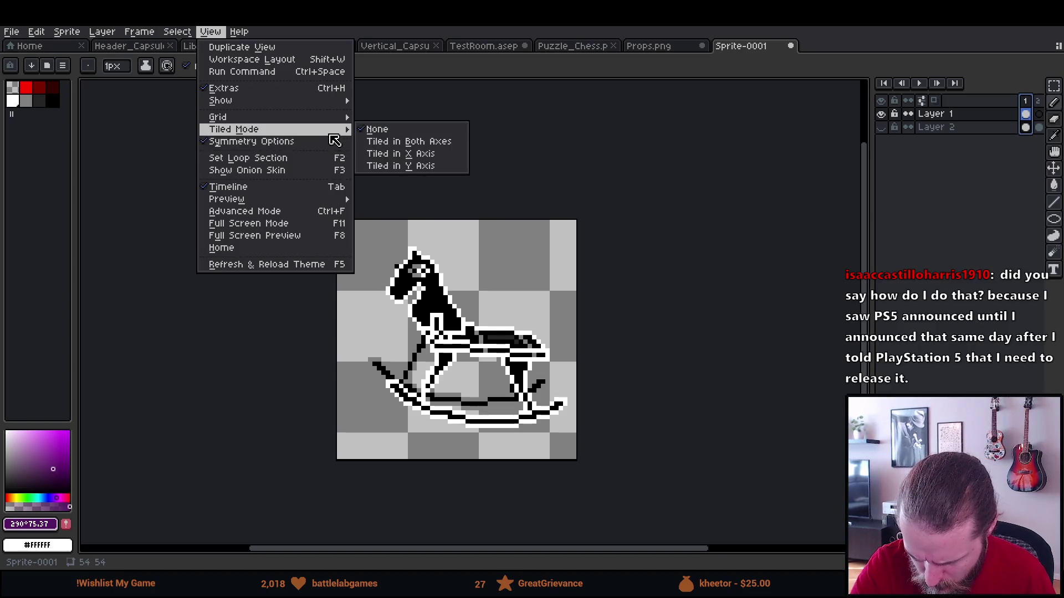
key("Escape")
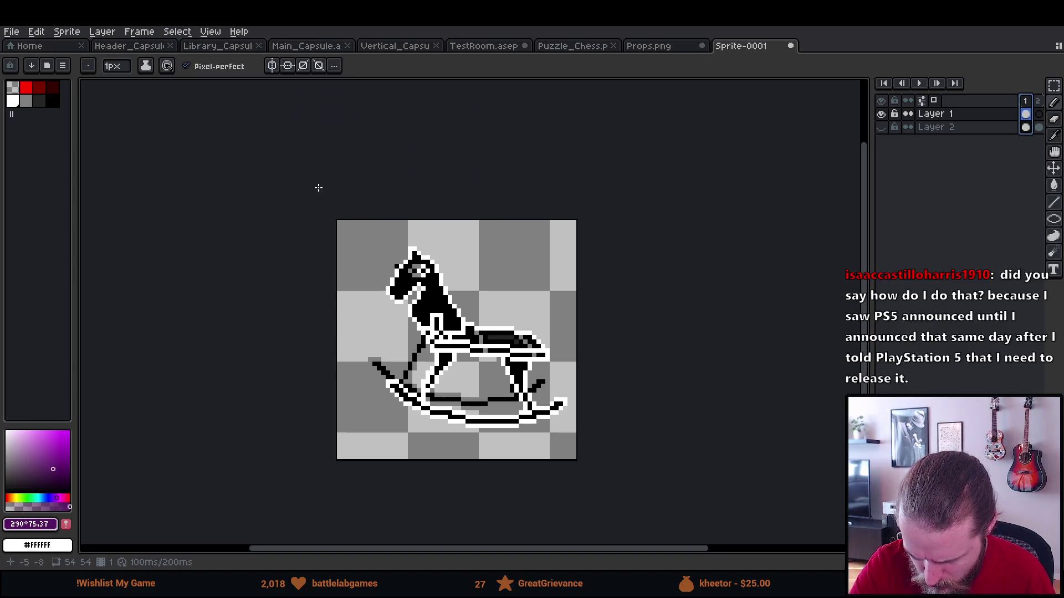
key("Right")
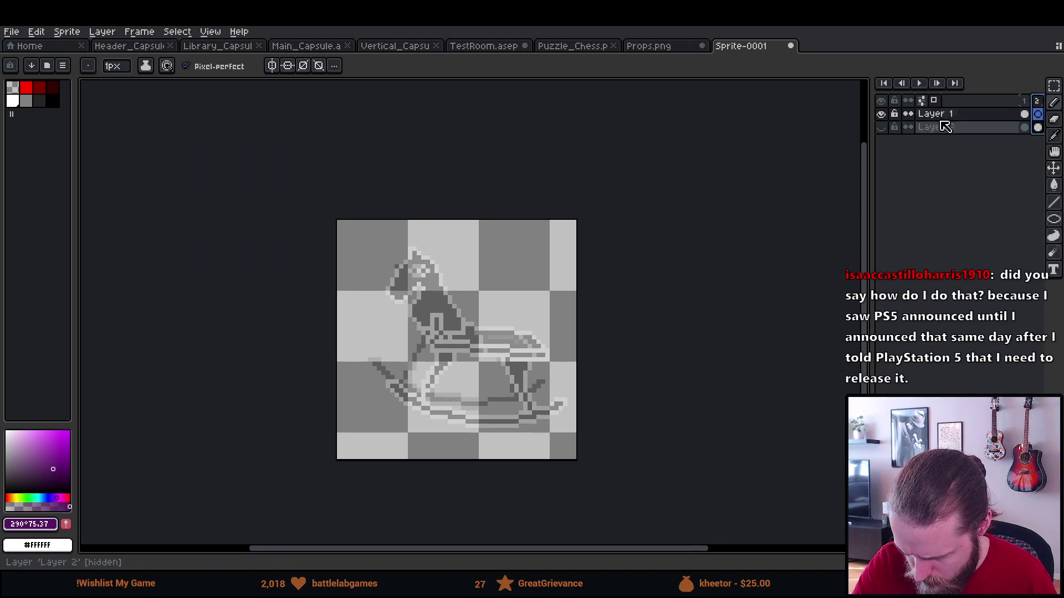
left_click_drag(568, 304, 552, 303)
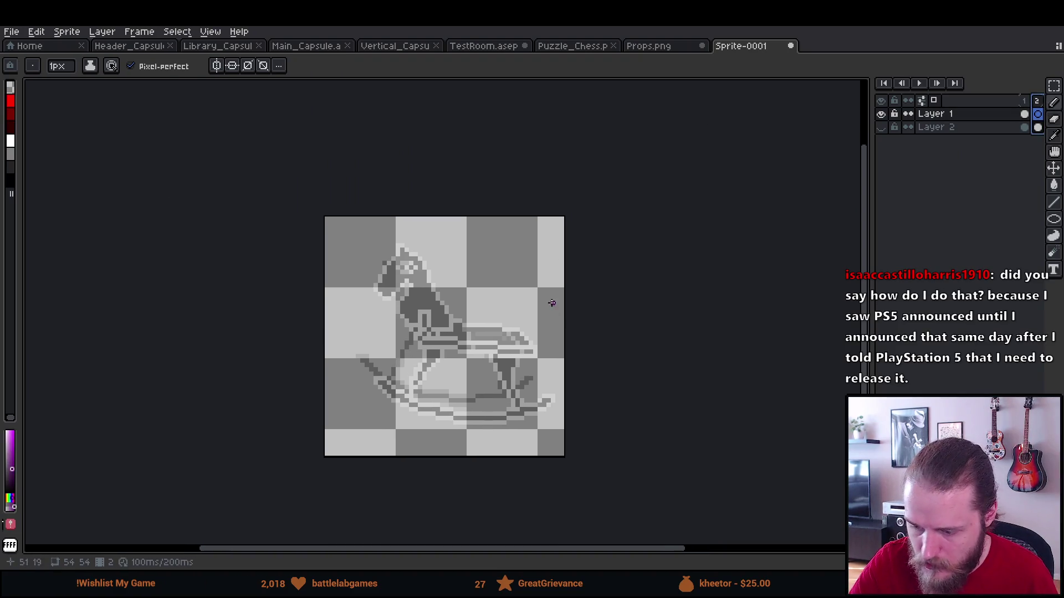
left_click(50, 47)
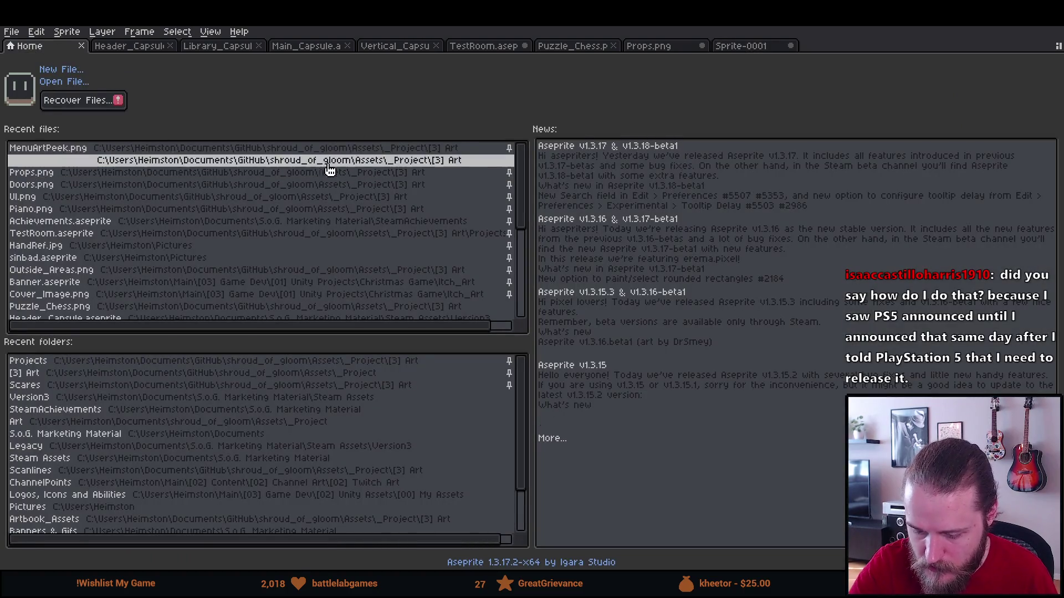
Paste the bottom-left rocking horse from Props.png into Sprite-0001 over the ghost outline.
left_click(645, 50)
left_click(665, 380)
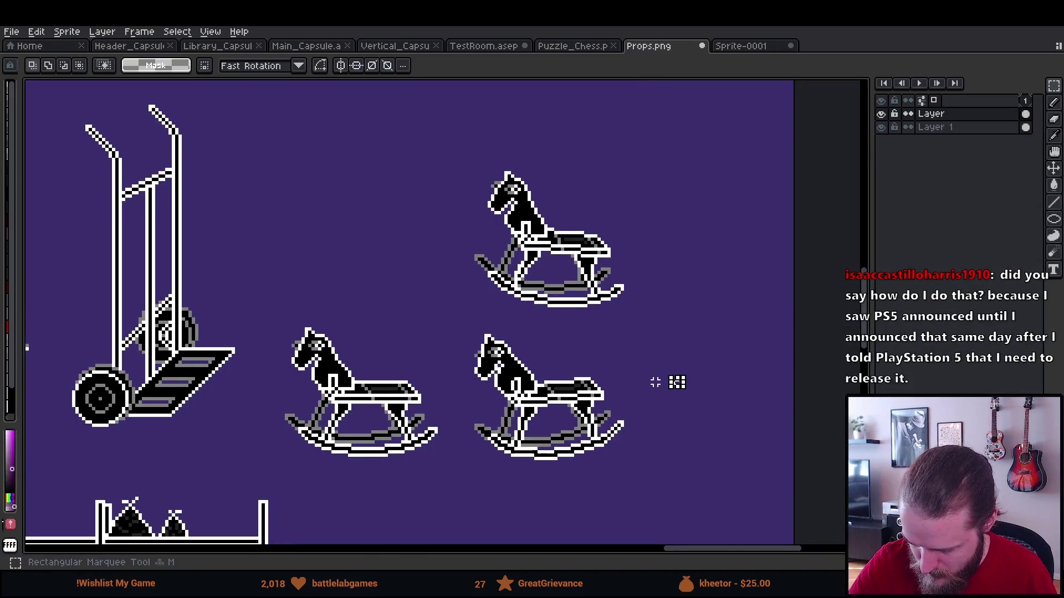
left_click_drag(255, 294, 449, 468)
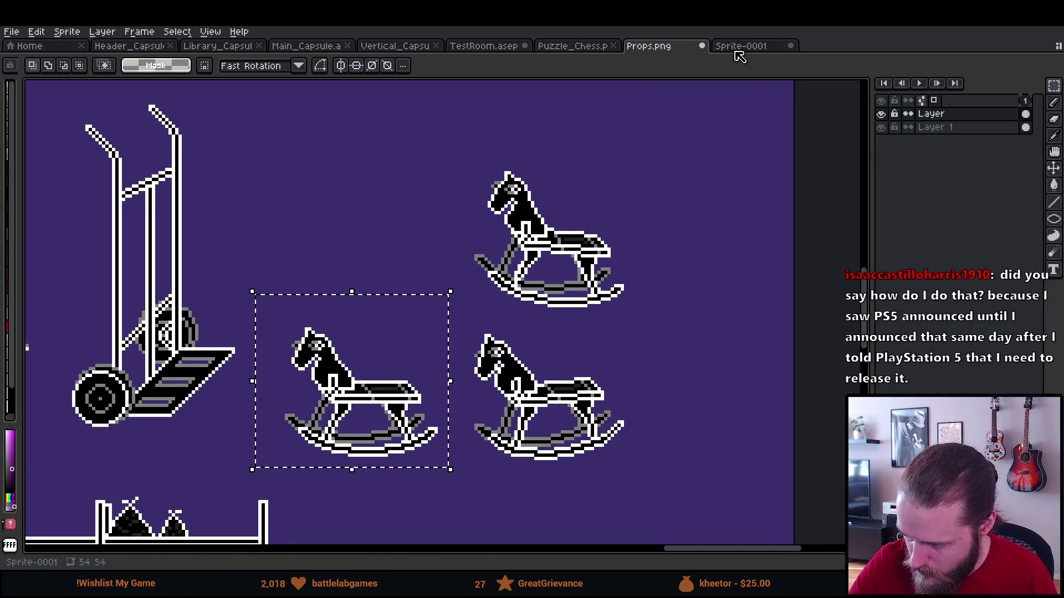
left_click(738, 47)
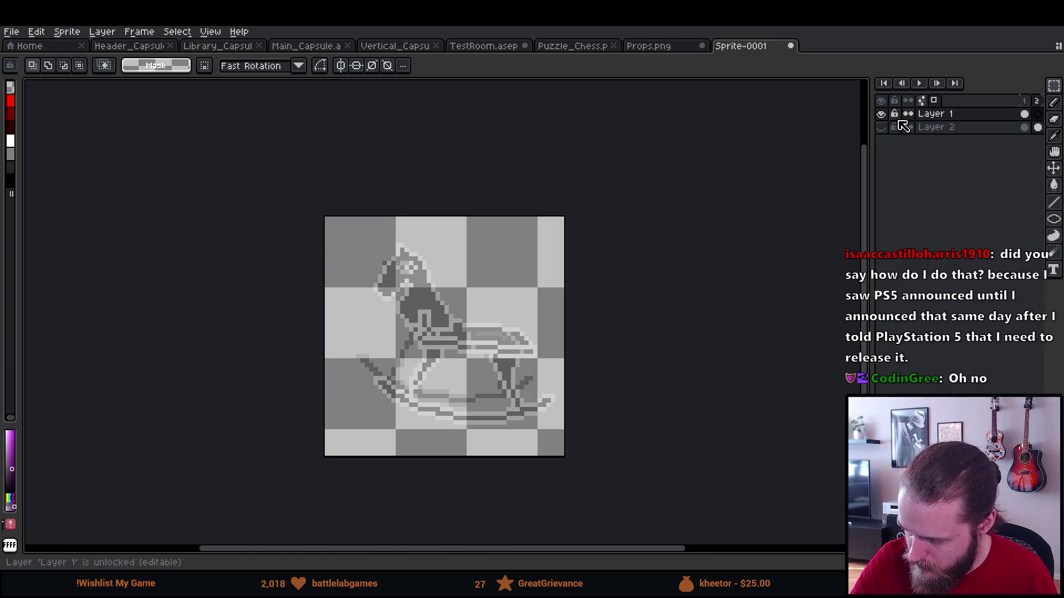
key("ctrl+v")
mouse_move(540, 359)
left_mouse_down()
mouse_move(513, 297)
mouse_move(514, 364)
mouse_move(544, 361)
mouse_move(535, 386)
mouse_move(545, 353)
mouse_move(545, 375)
mouse_move(543, 350)
mouse_move(533, 349)
mouse_move(542, 353)
left_mouse_up()
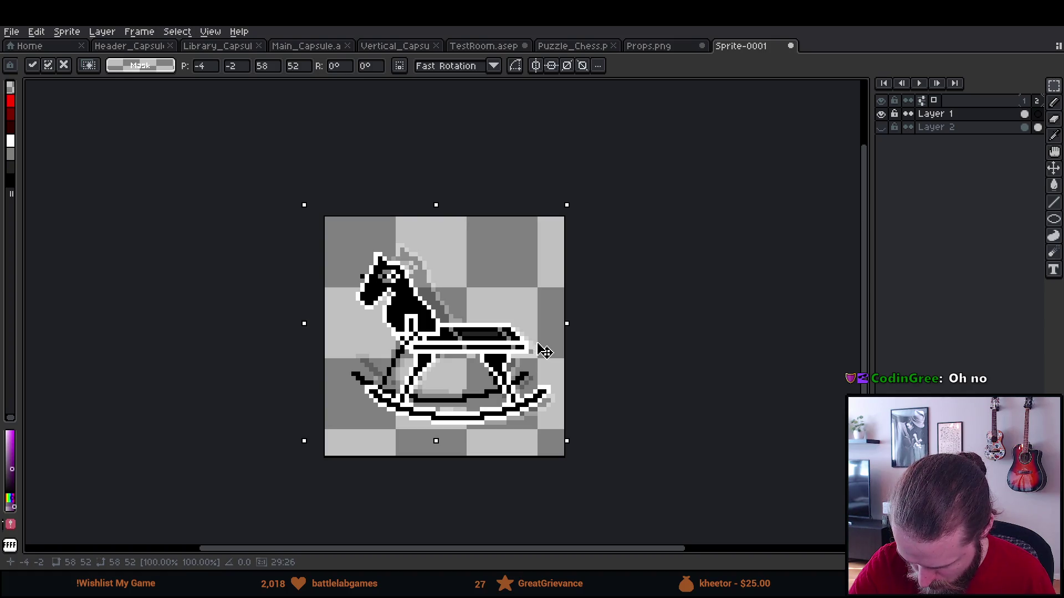
left_click(613, 318)
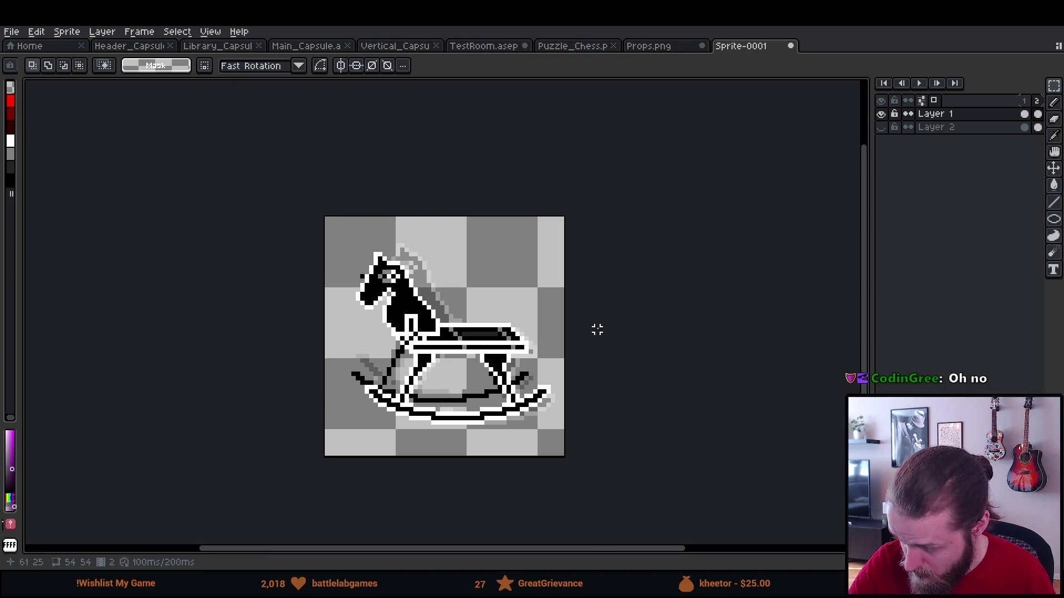
key("i")
key("ctrl")
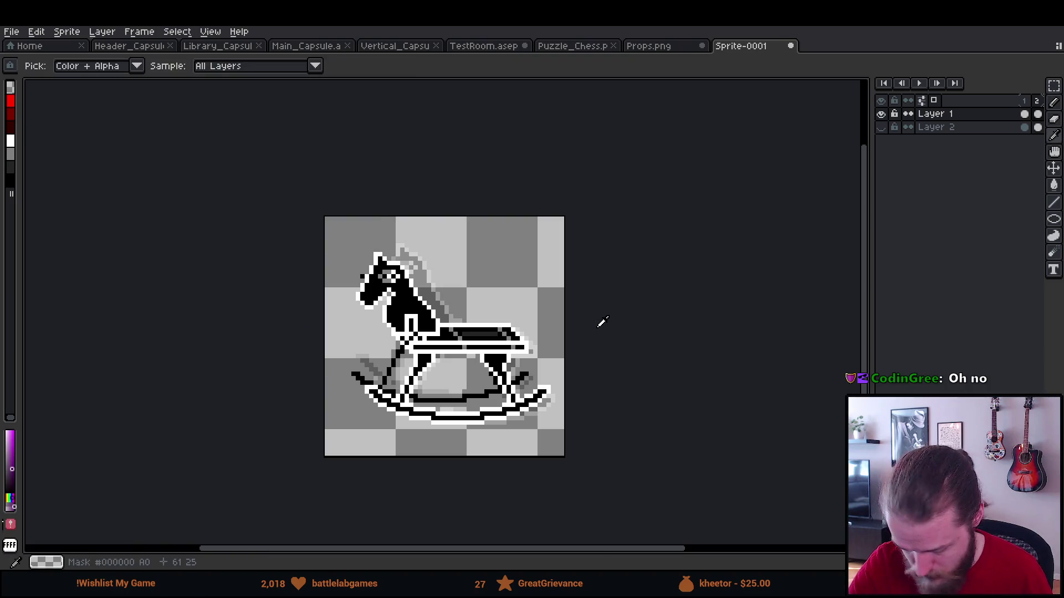
Add a third frame and clear its contents.
key("Right")
key("m")
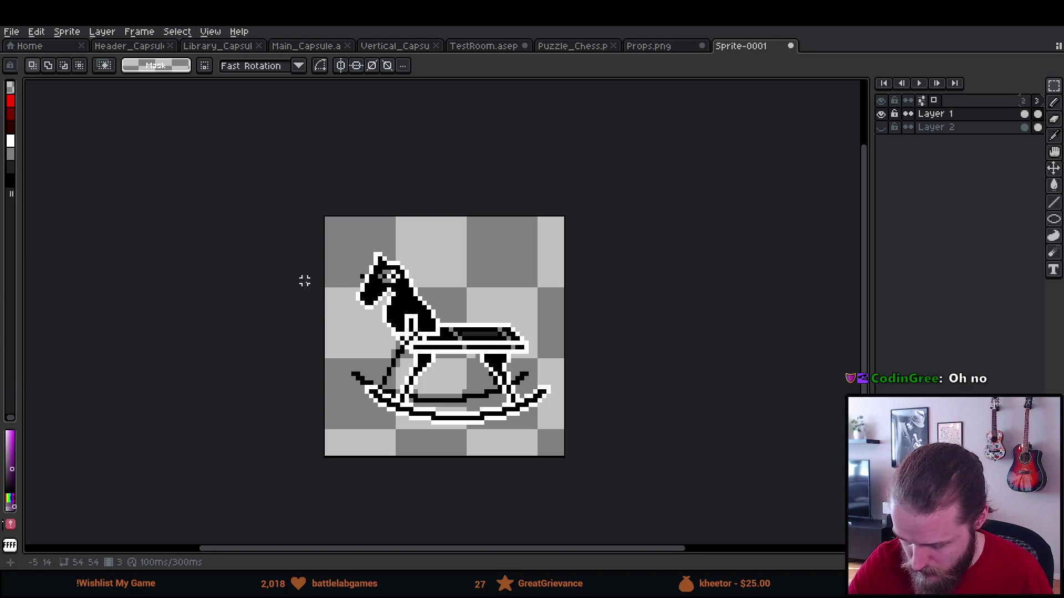
key("ctrl+a")
key("Delete")
key("ctrl+d")
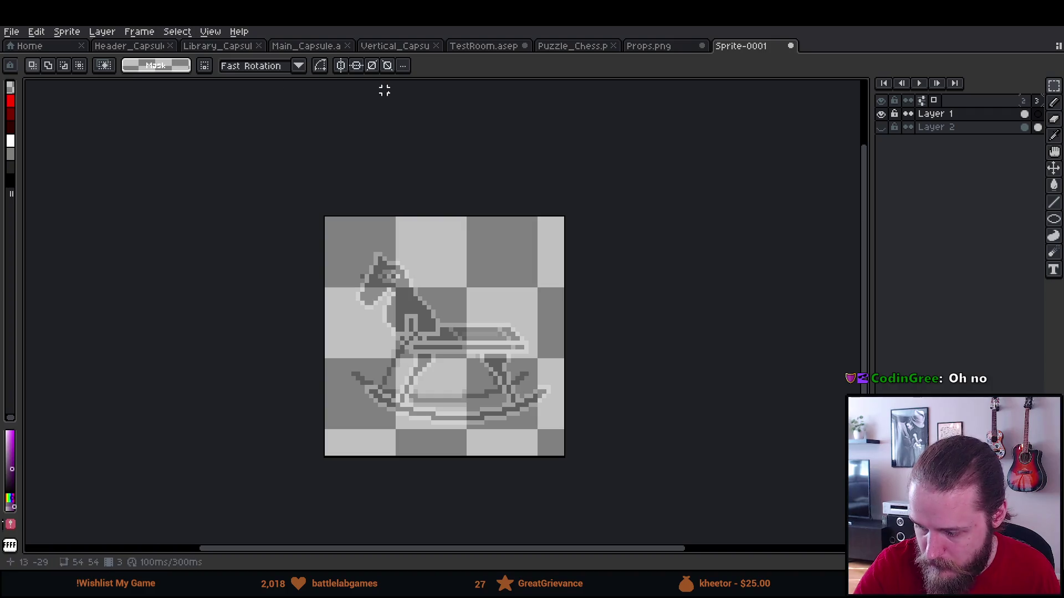
Copy the lower-right tilted horse from Props.png and paste it into frame 3.
key("ctrl+shift+Tab")
mouse_move(461, 326)
left_mouse_down()
mouse_move(546, 457)
mouse_move(671, 494)
left_mouse_up()
key("ctrl+c")
key("ctrl+Tab")
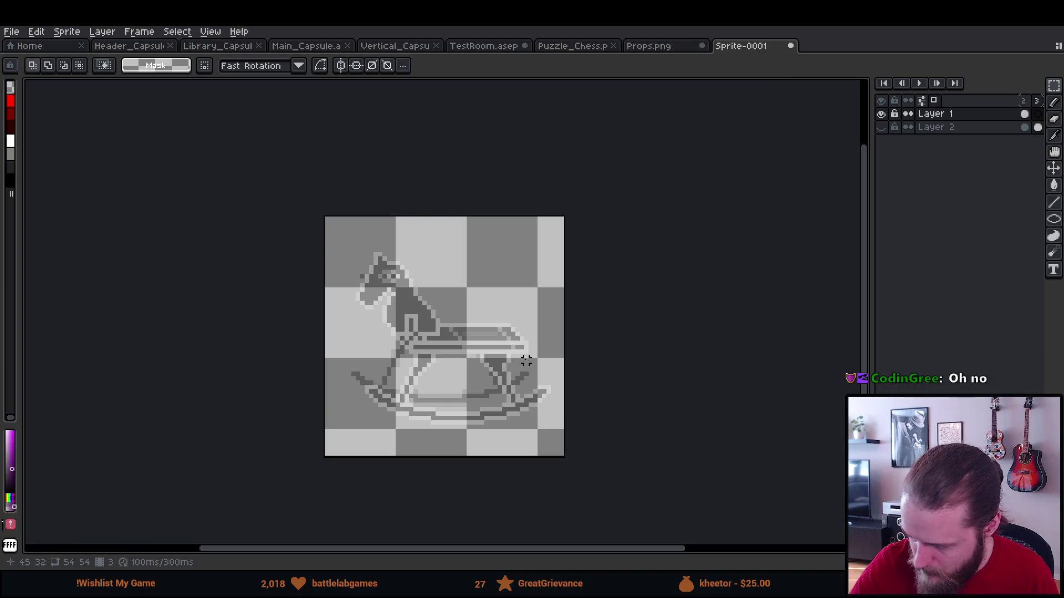
key("ctrl+v")
mouse_move(530, 347)
left_mouse_down()
mouse_move(565, 359)
mouse_move(564, 376)
mouse_move(543, 386)
mouse_move(535, 377)
left_mouse_up()
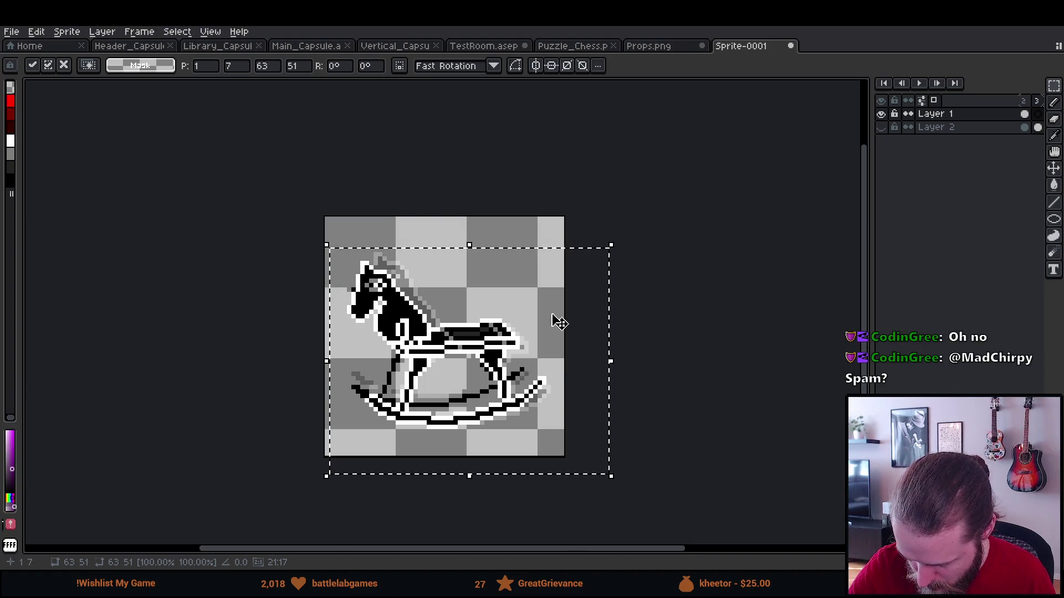
left_click(580, 219)
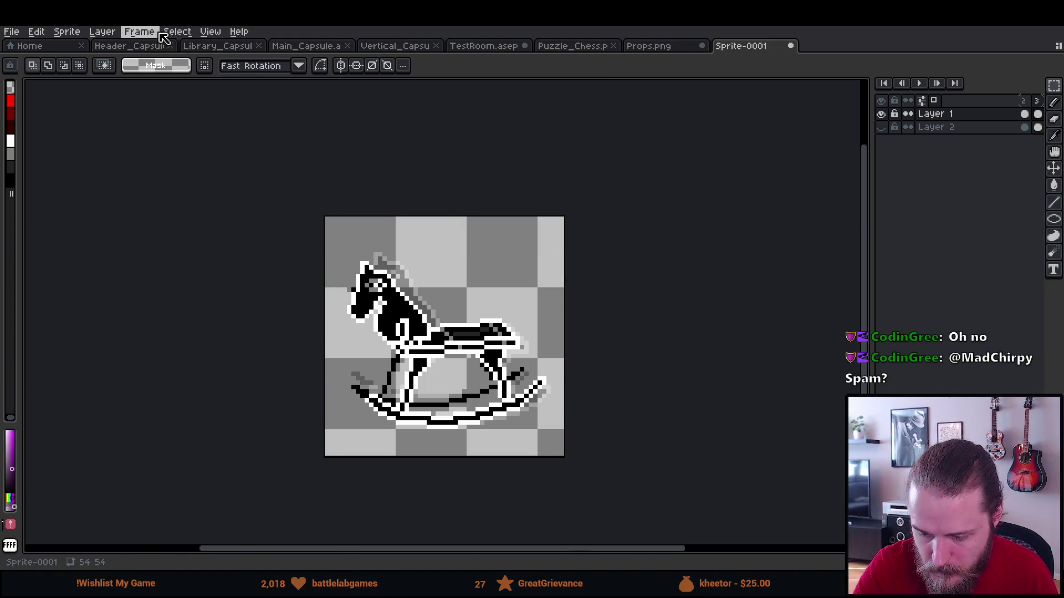
left_click(139, 32)
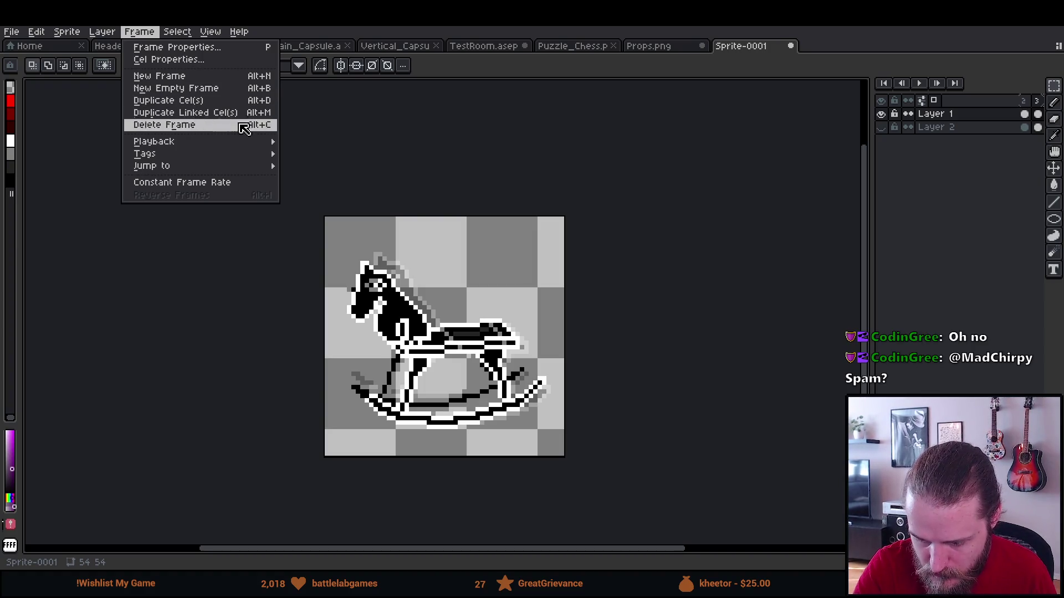
Widen the timeline and set frames 1–3 as a loop section.
mouse_move(235, 145)
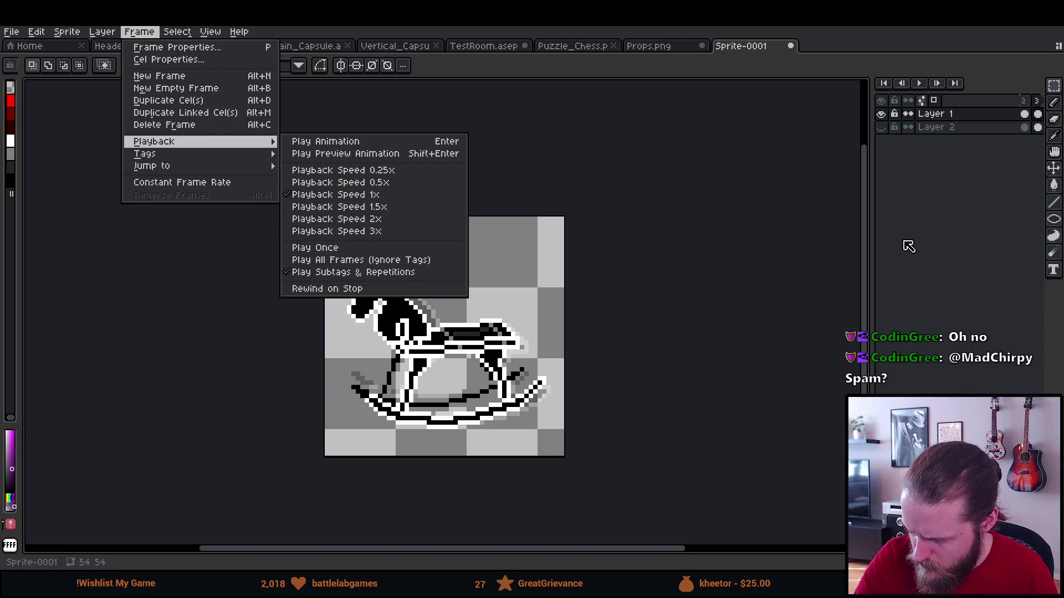
left_click(908, 236)
left_click_drag(872, 202, 821, 201)
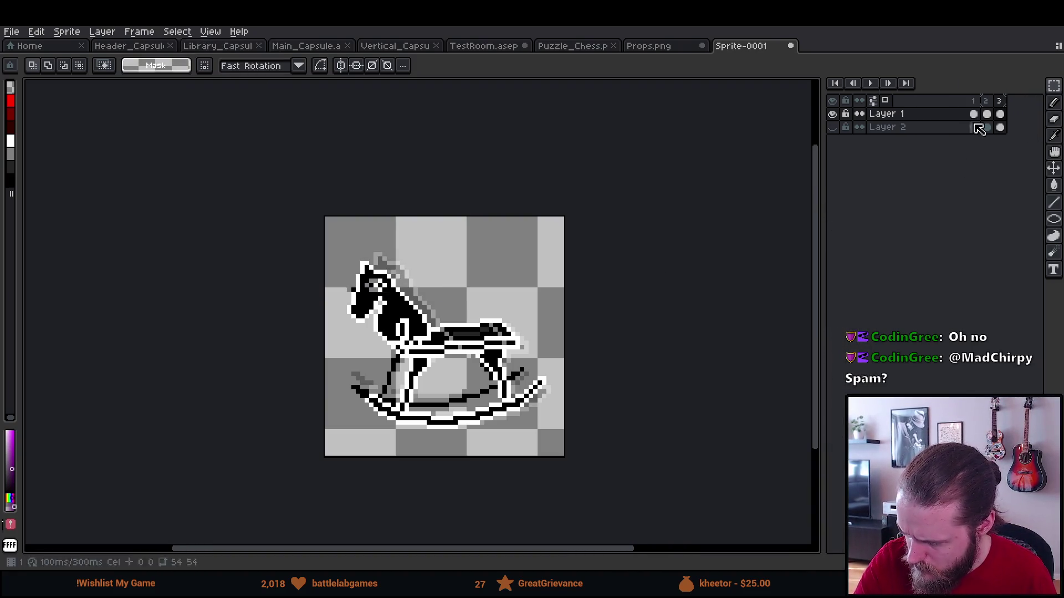
left_click(990, 104)
left_click(1006, 103)
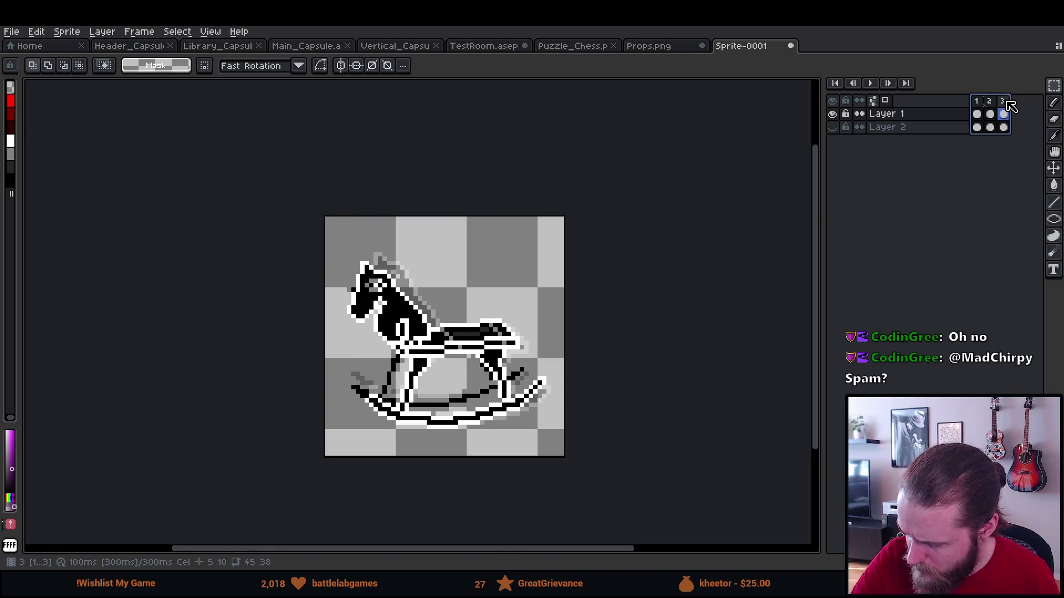
right_click(1006, 103)
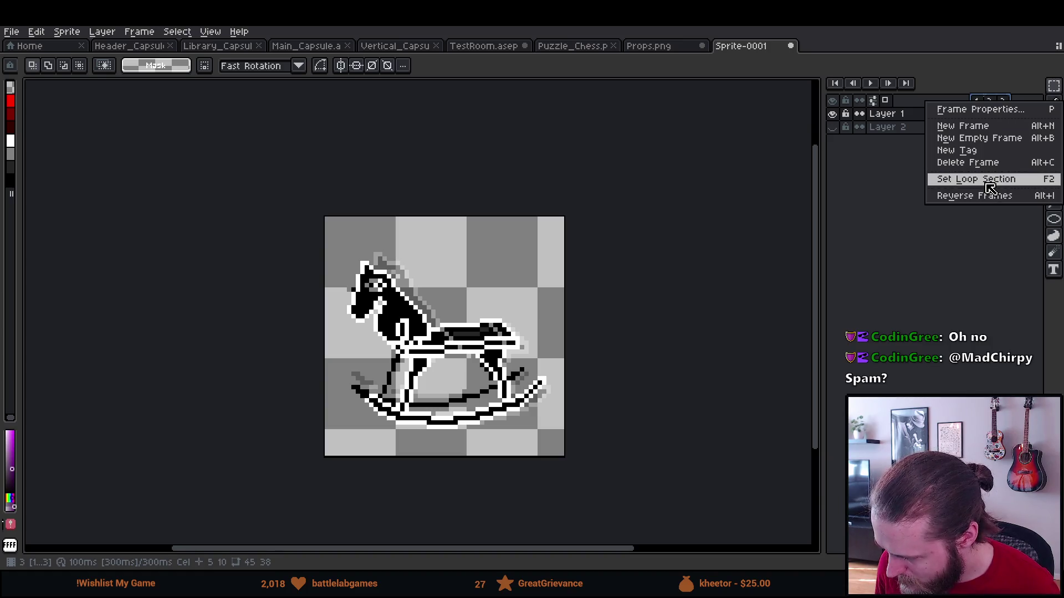
left_click(989, 180)
Set the Loop tag's animation direction to Ping-pong.
right_click(995, 87)
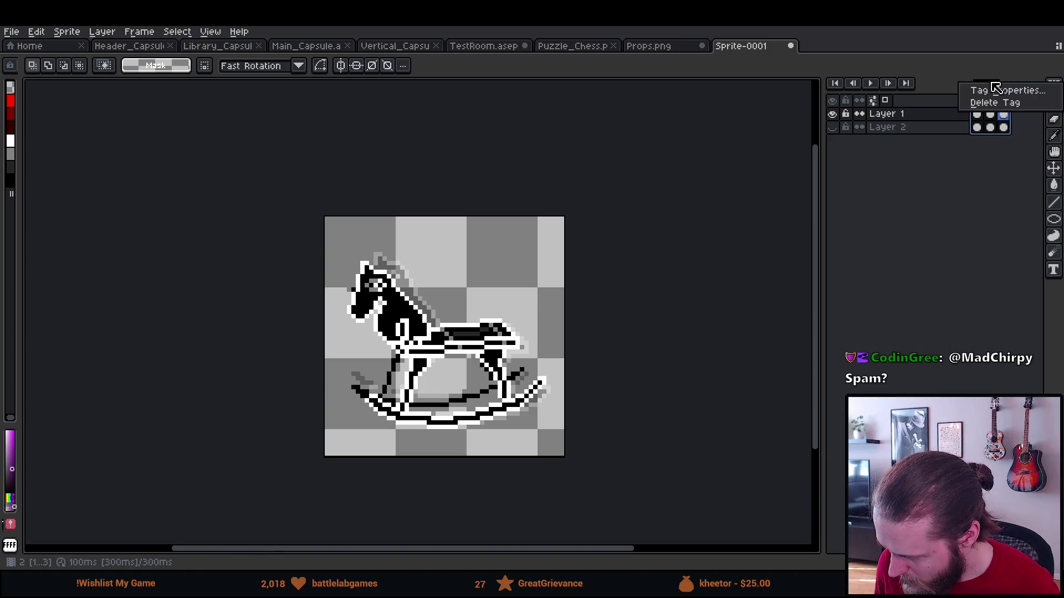
left_click(995, 90)
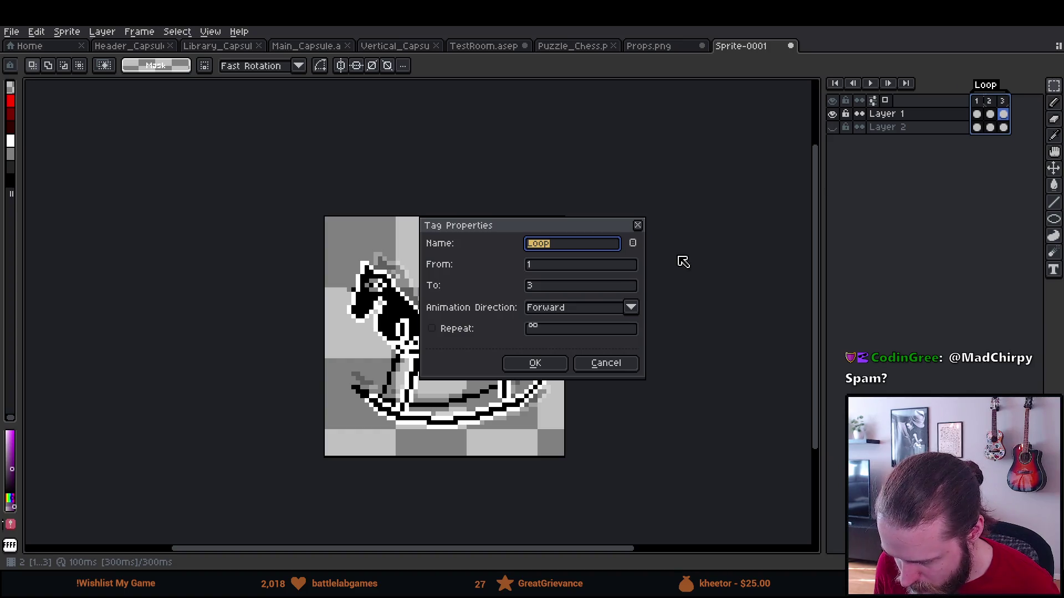
left_click(631, 307)
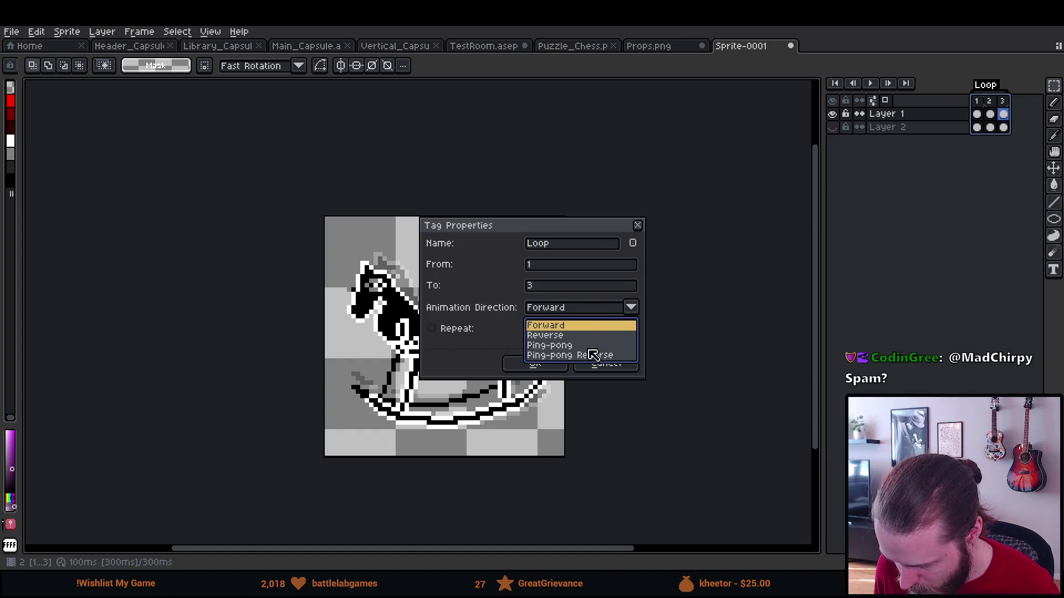
left_click(583, 346)
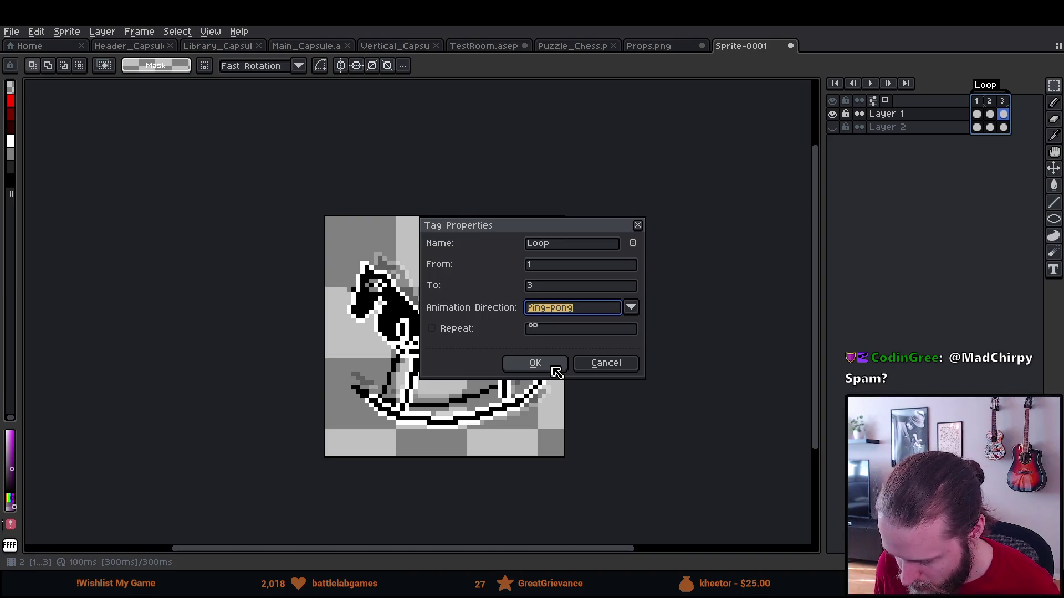
left_click(555, 364)
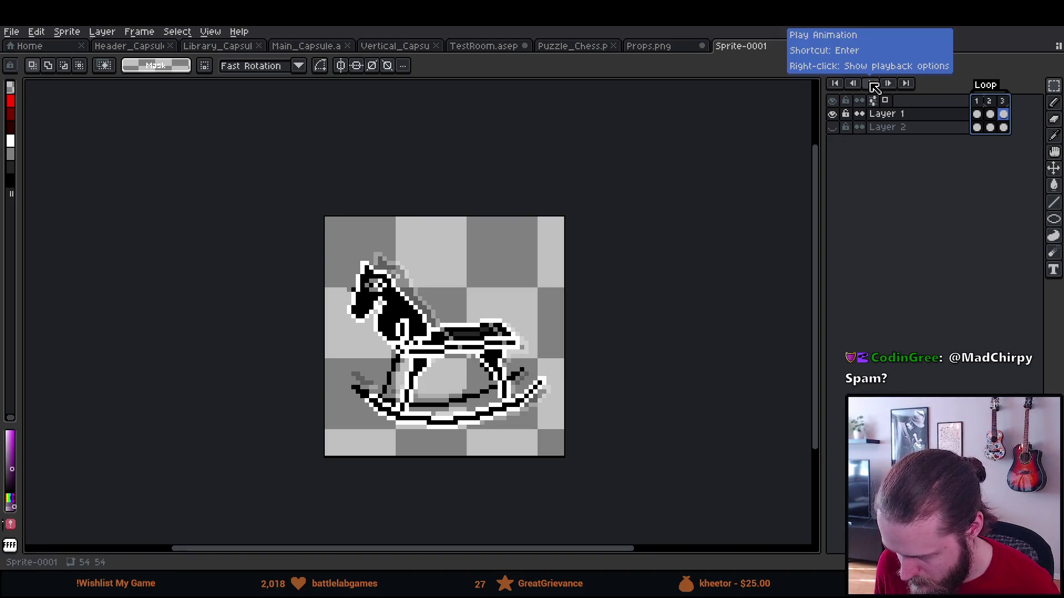
Preview the animation, turn off onion skinning, and show the purple background.
left_click(870, 83)
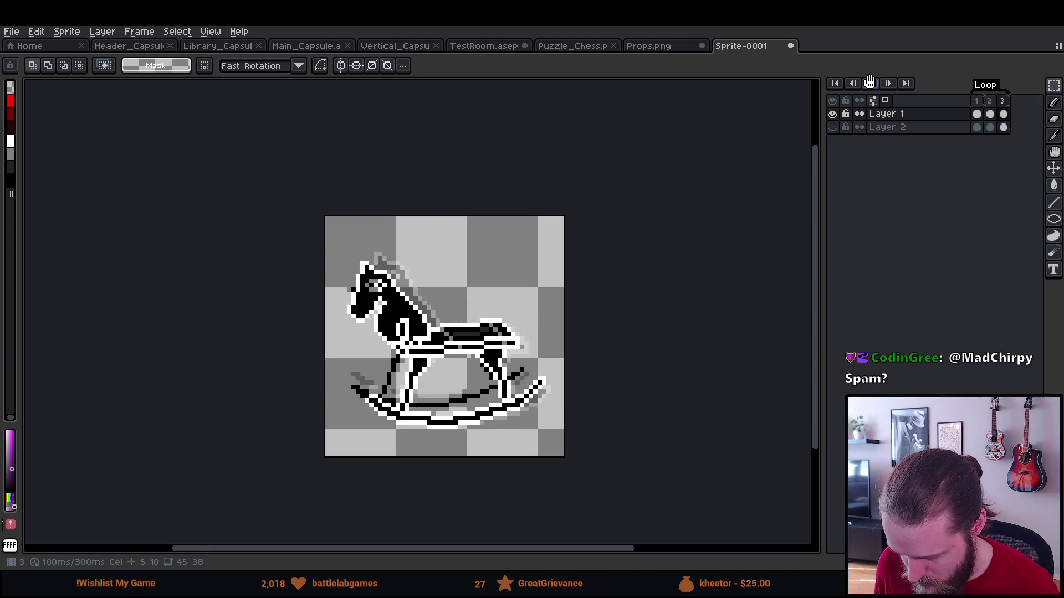
left_click(870, 83)
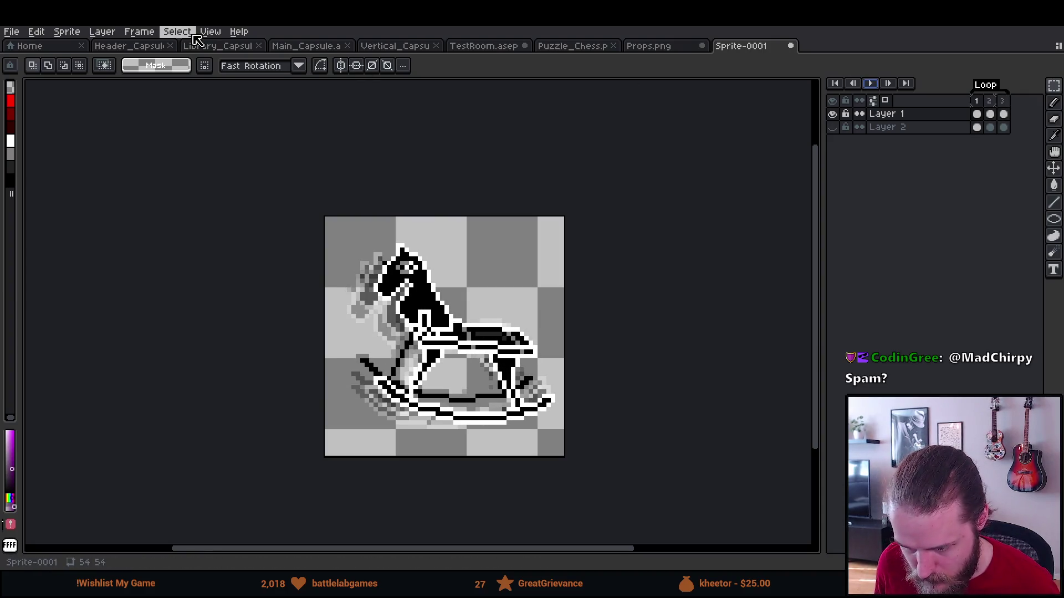
left_click(211, 32)
left_click(247, 170)
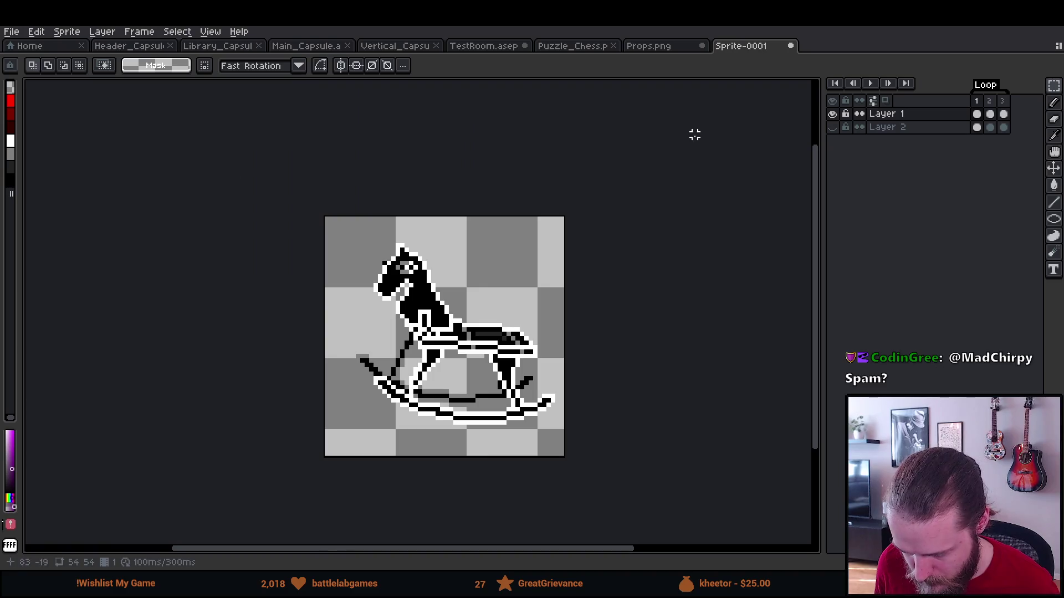
left_click(832, 127)
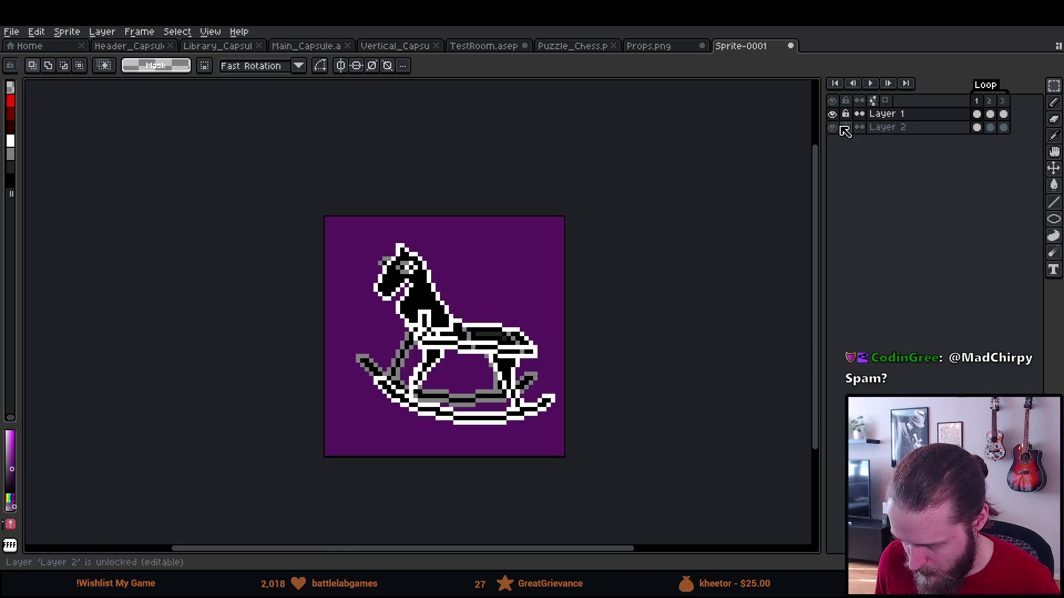
left_click(870, 83)
scroll(491, 247, "down", 5)
scroll(487, 245, "up", 4)
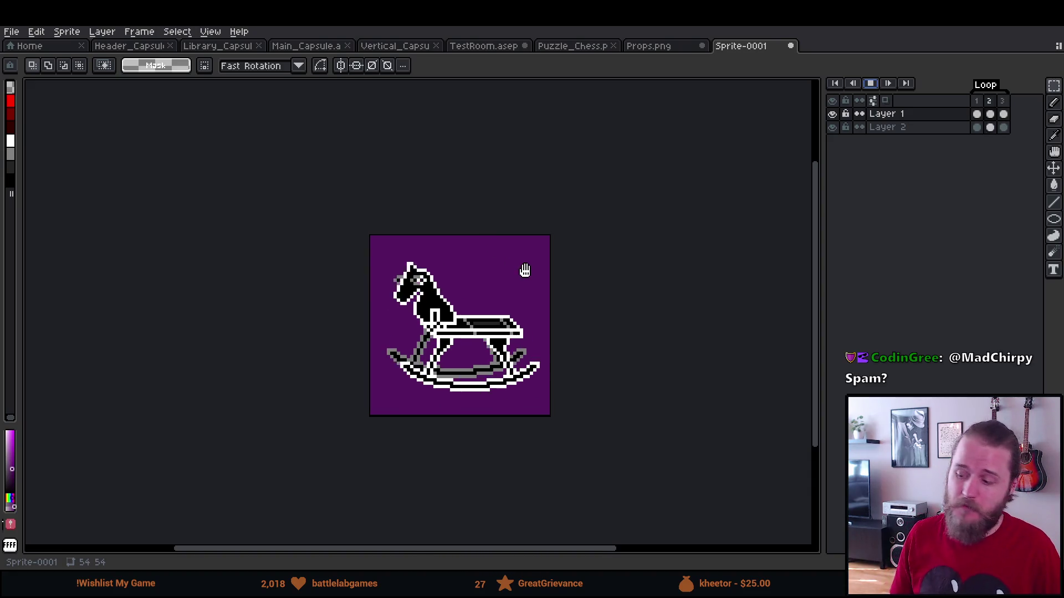
left_click(870, 84)
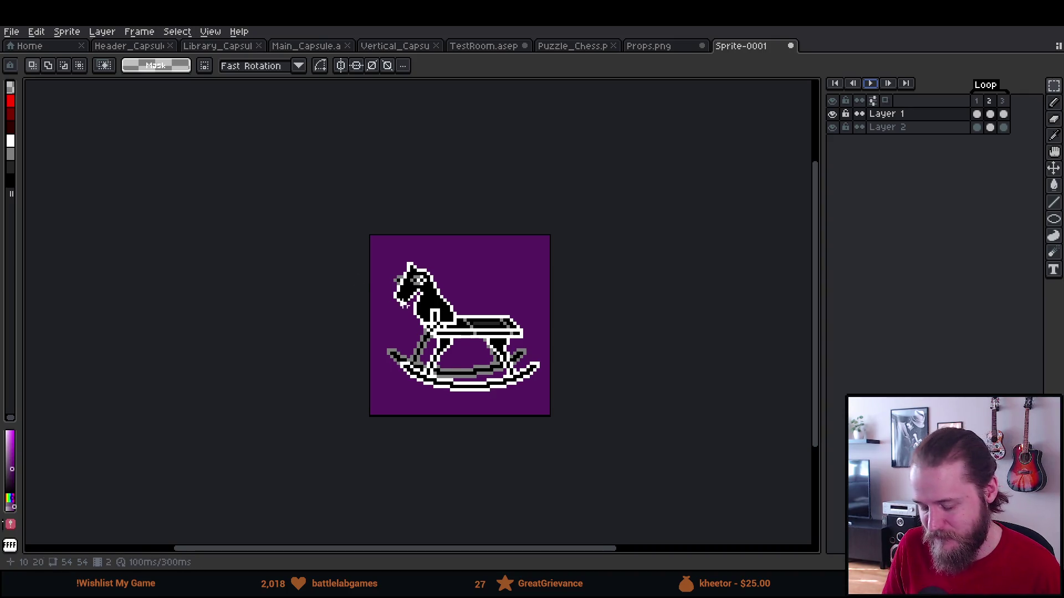
Replay the rocking animation centred in view, then hide the purple background layer.
scroll(404, 302, "up", 2)
scroll(405, 302, "down", 1)
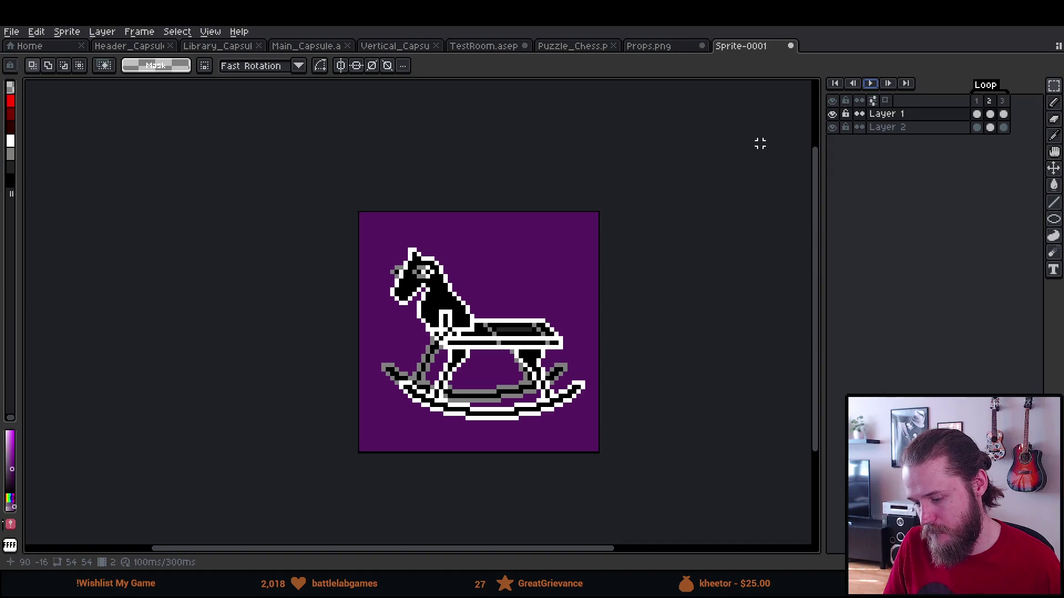
left_click(870, 84)
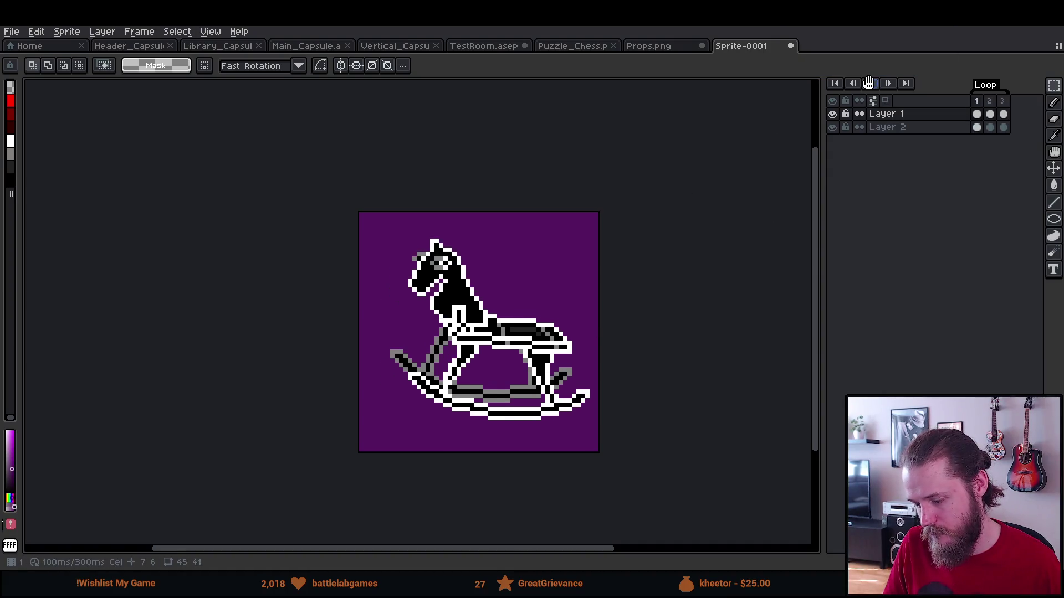
scroll(630, 356, "down", 3)
scroll(630, 356, "down", 2)
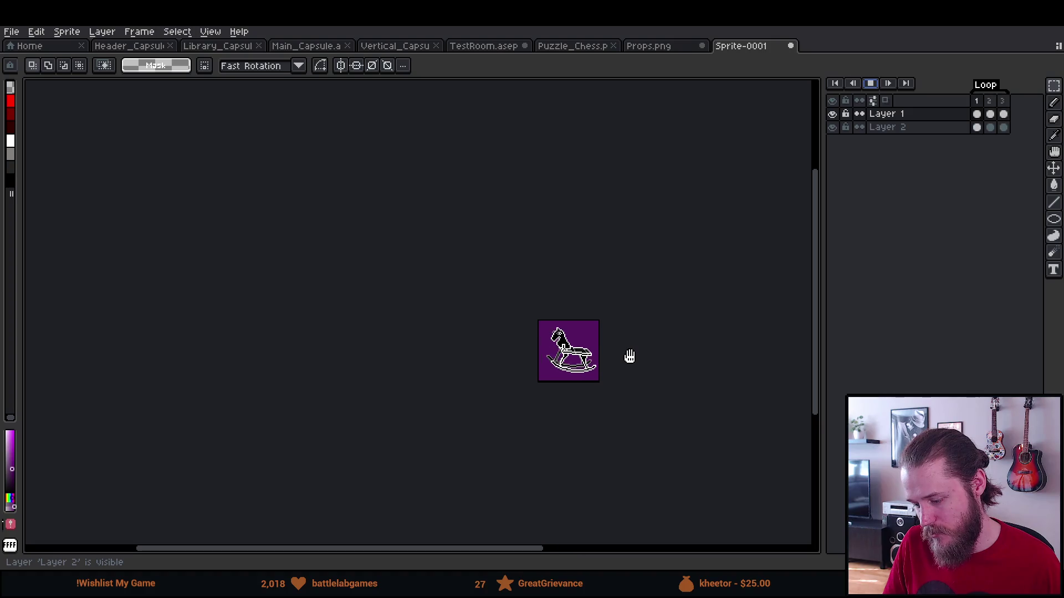
scroll(629, 357, "up", 2)
left_click_drag(630, 357, 561, 370)
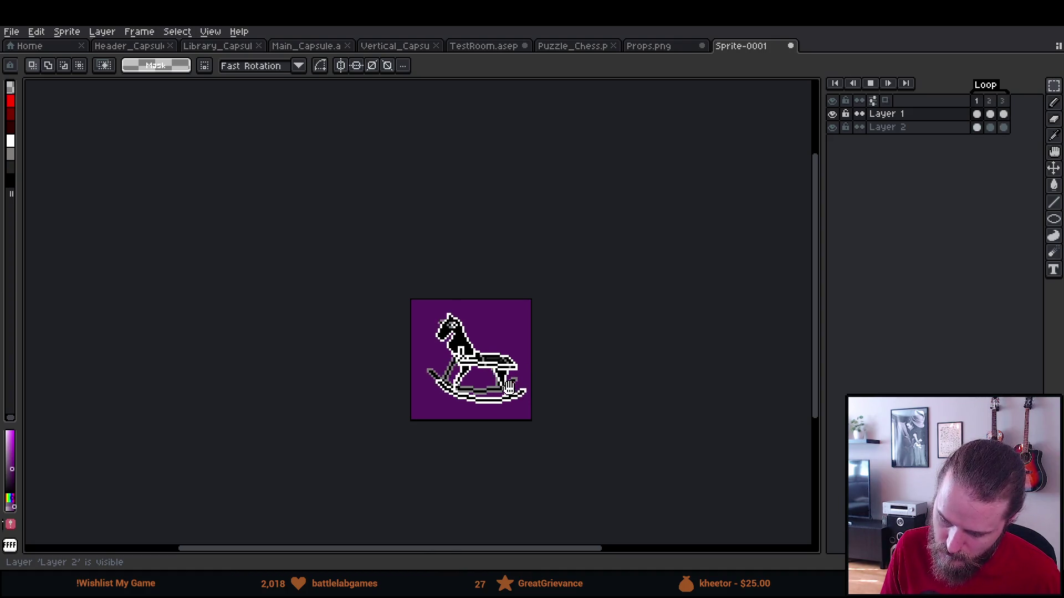
scroll(509, 369, "up", 1)
left_click_drag(509, 369, 549, 374)
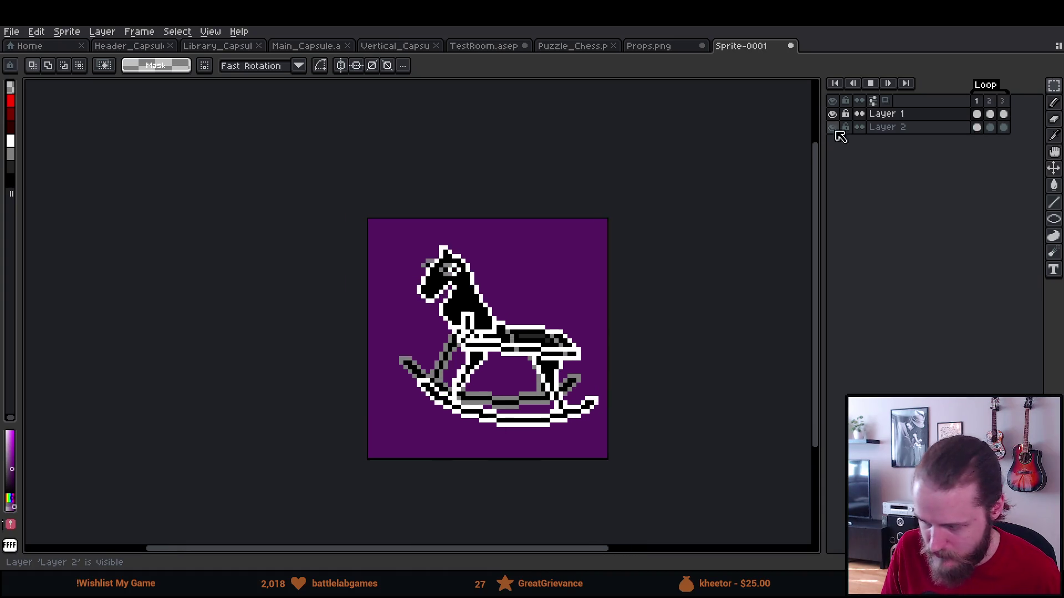
left_click(869, 83)
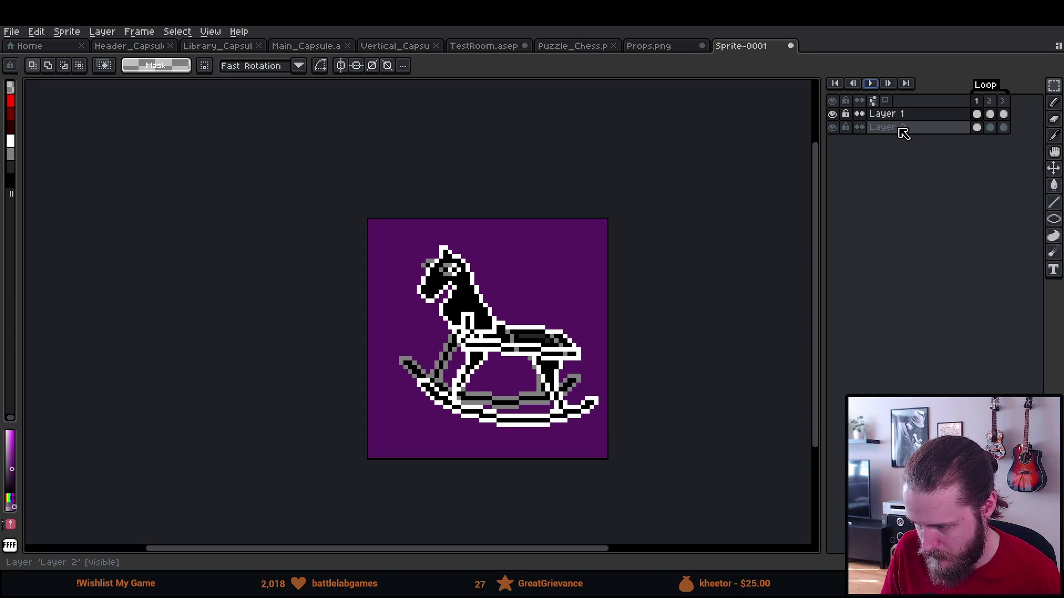
left_click(833, 128)
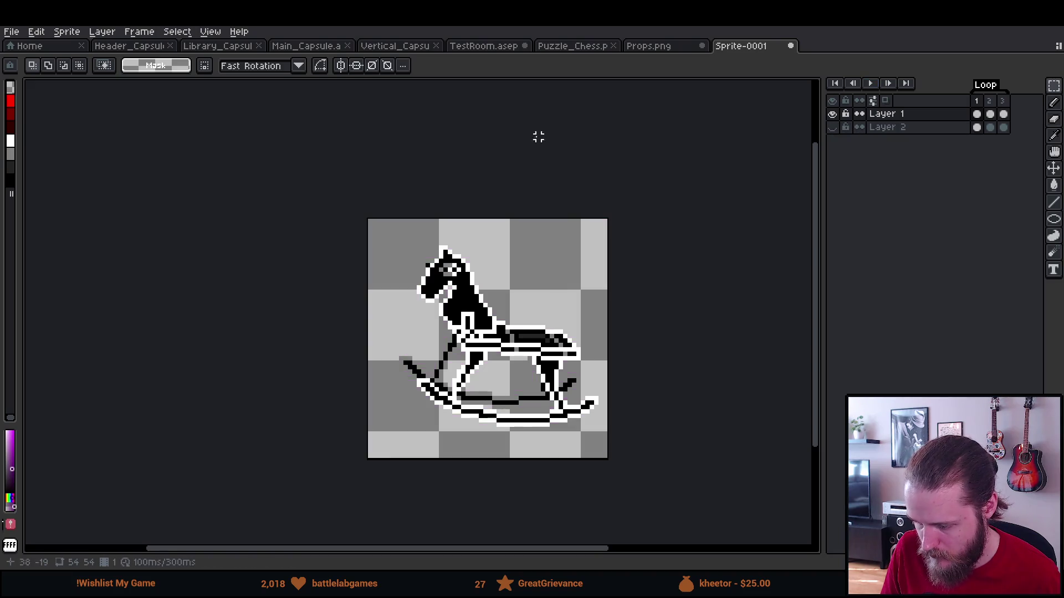
Use Export Sprite Sheet with Output File enabled, saving Sprite-0001.png into the shroud_of_gloom folder.
left_click(11, 32)
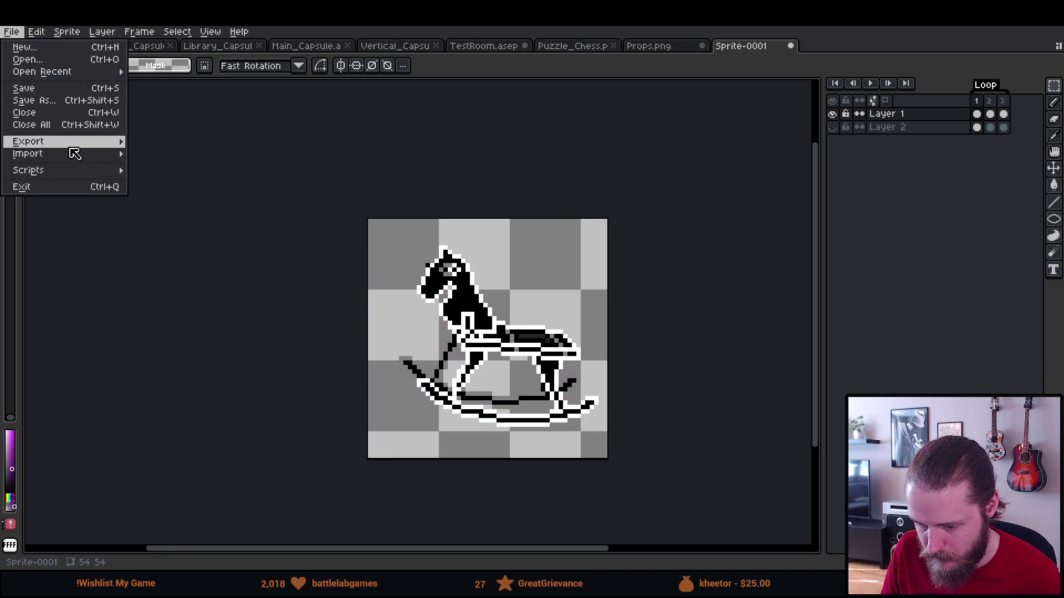
mouse_move(94, 143)
left_click(186, 154)
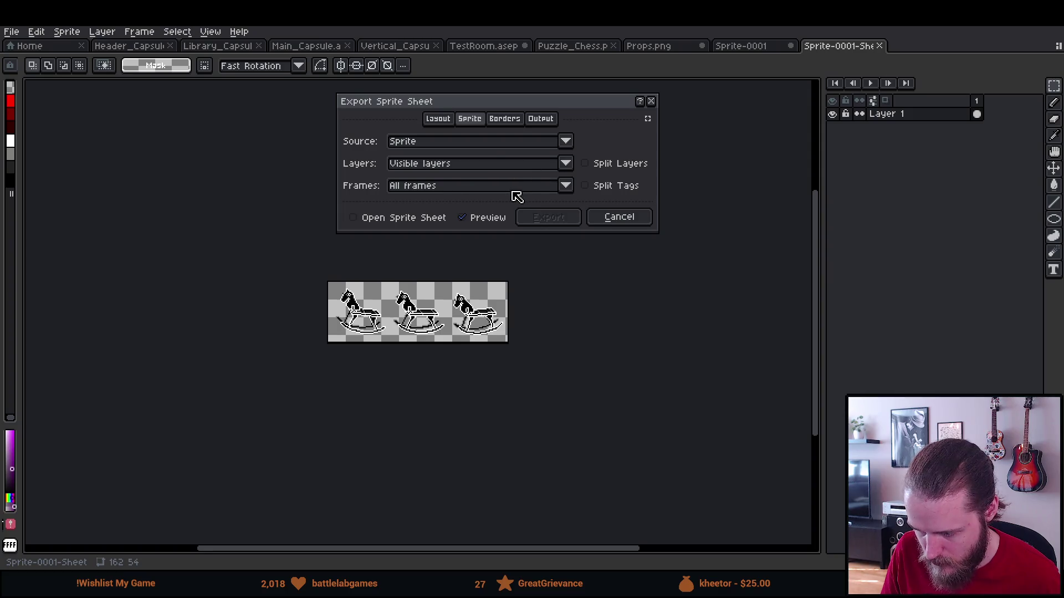
left_click(539, 122)
left_click(447, 121)
left_click(540, 123)
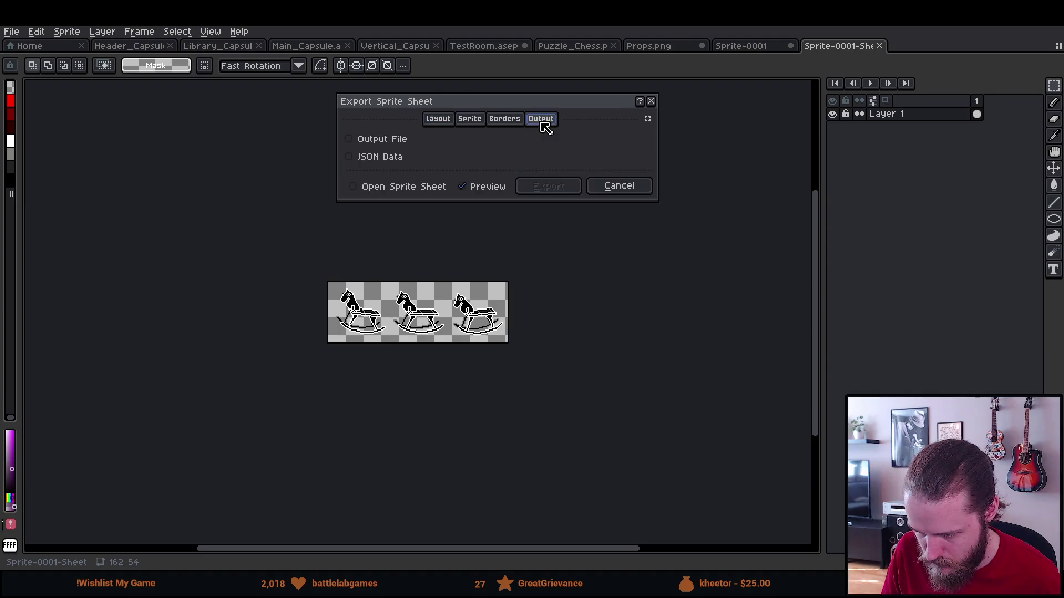
left_click(400, 140)
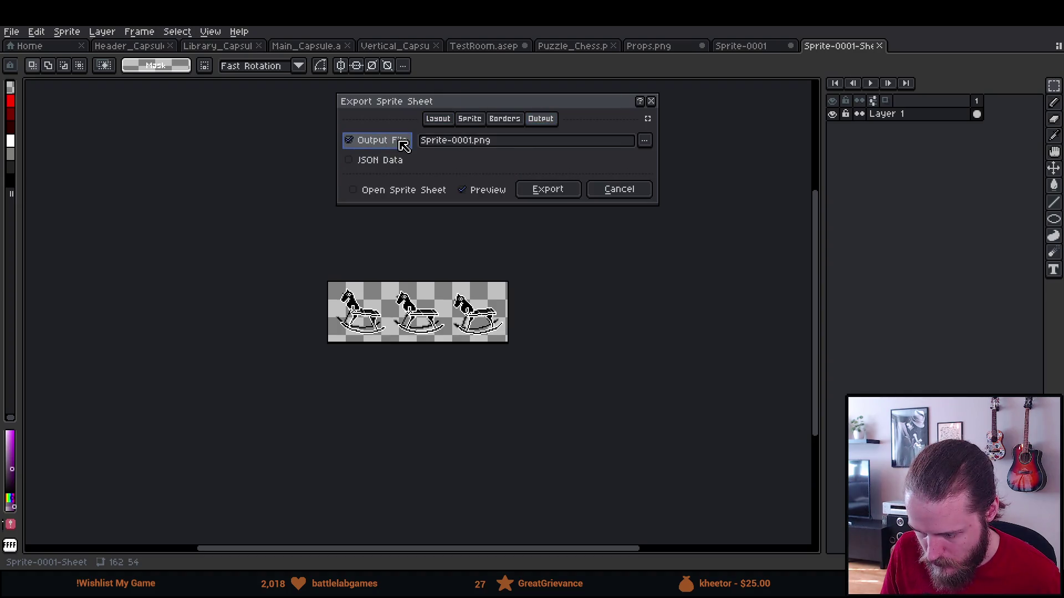
left_click(644, 142)
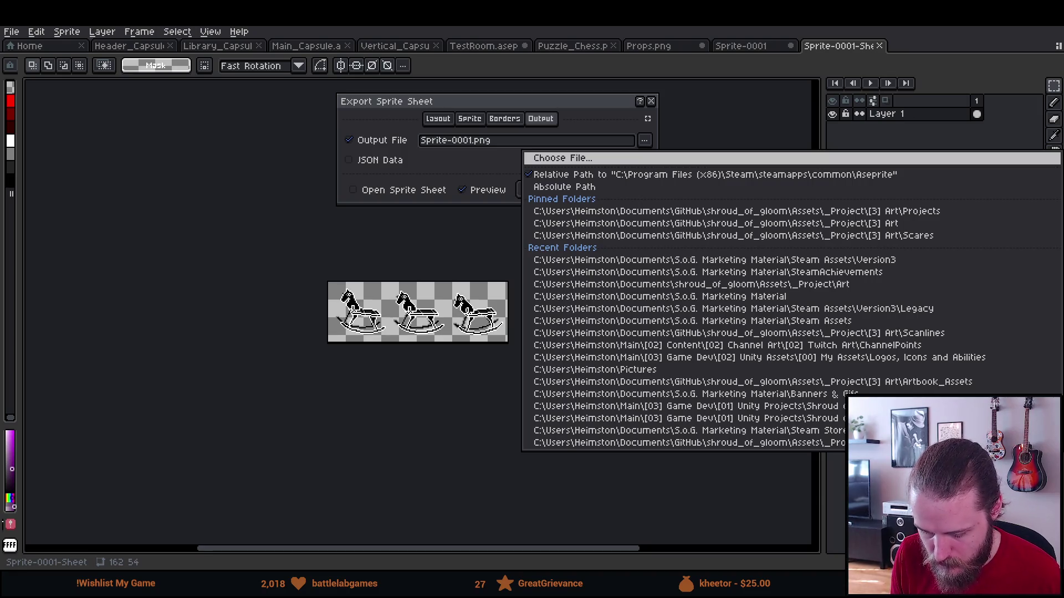
left_click(609, 211)
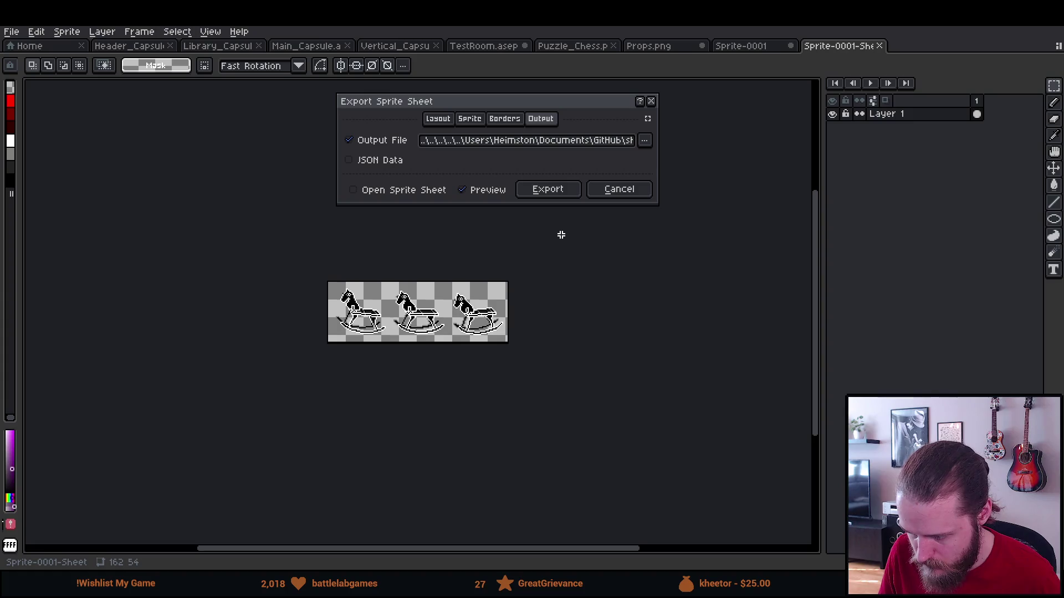
left_click(556, 194)
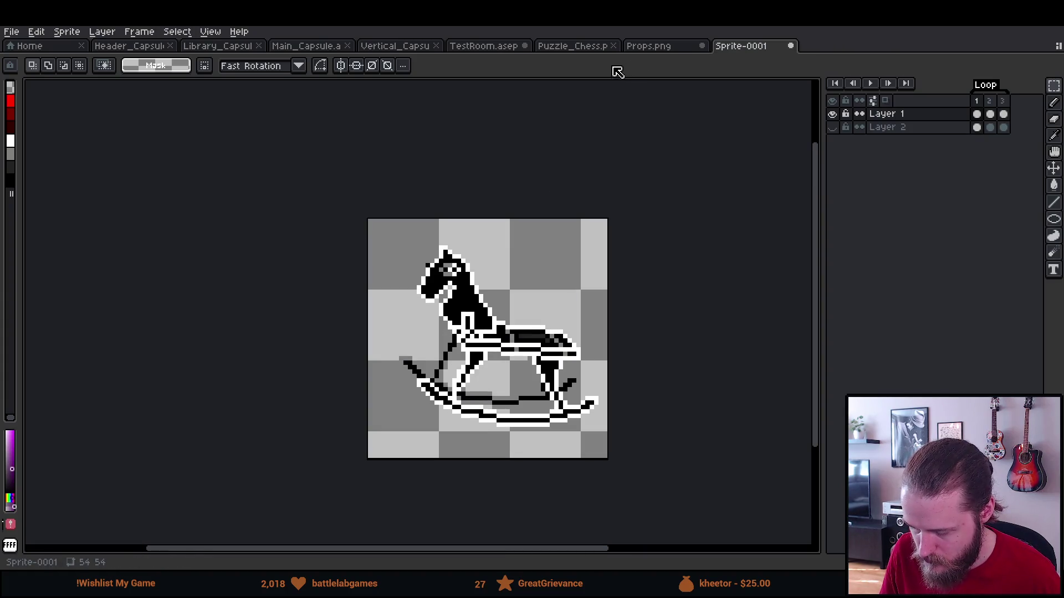
Save the sprite as Rocking_Horse and delete the three old rocking horses from Props.png.
left_click(21, 34)
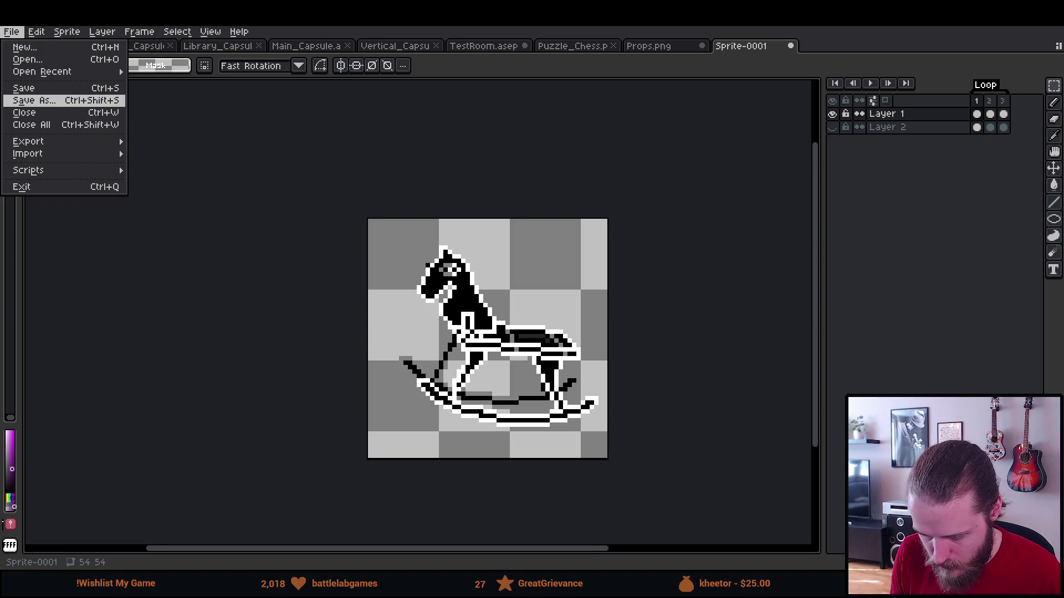
left_click(629, 48)
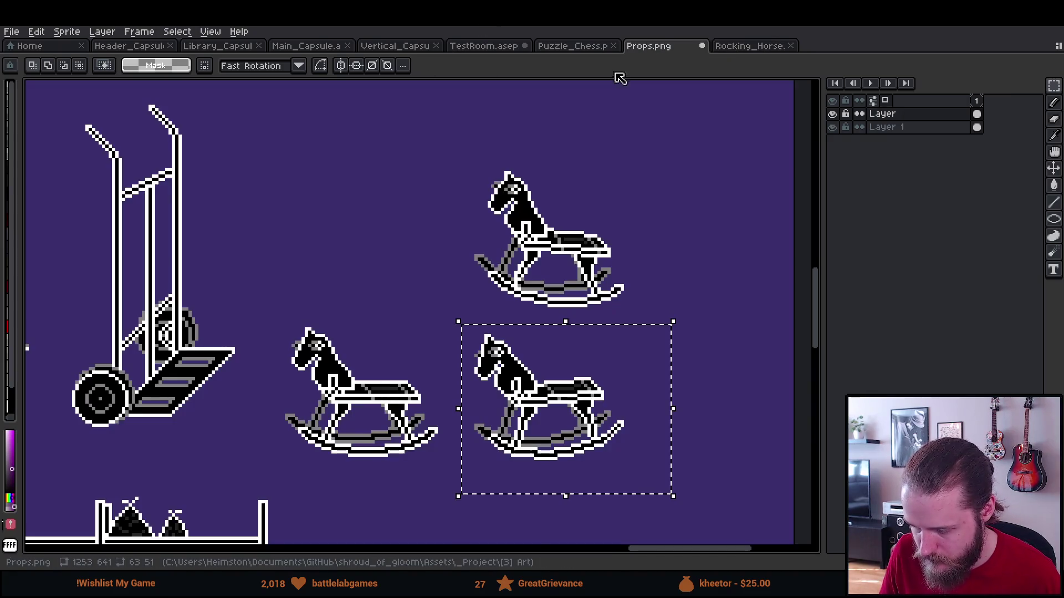
key("ctrl+d")
mouse_move(257, 132)
left_mouse_down()
mouse_move(373, 292)
mouse_move(625, 459)
mouse_move(689, 481)
left_mouse_up()
key("Delete")
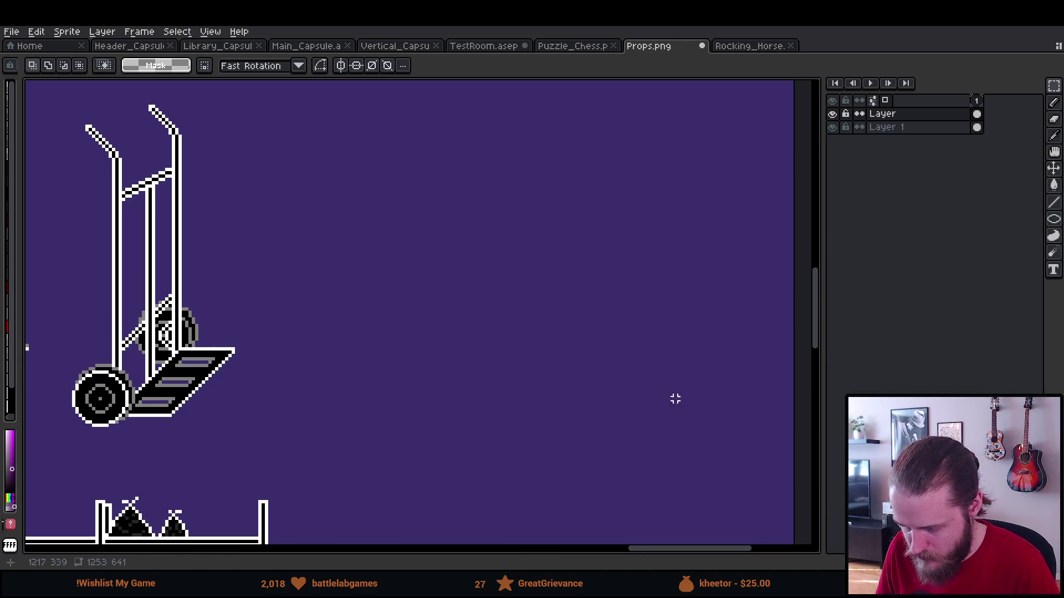
left_click(833, 128)
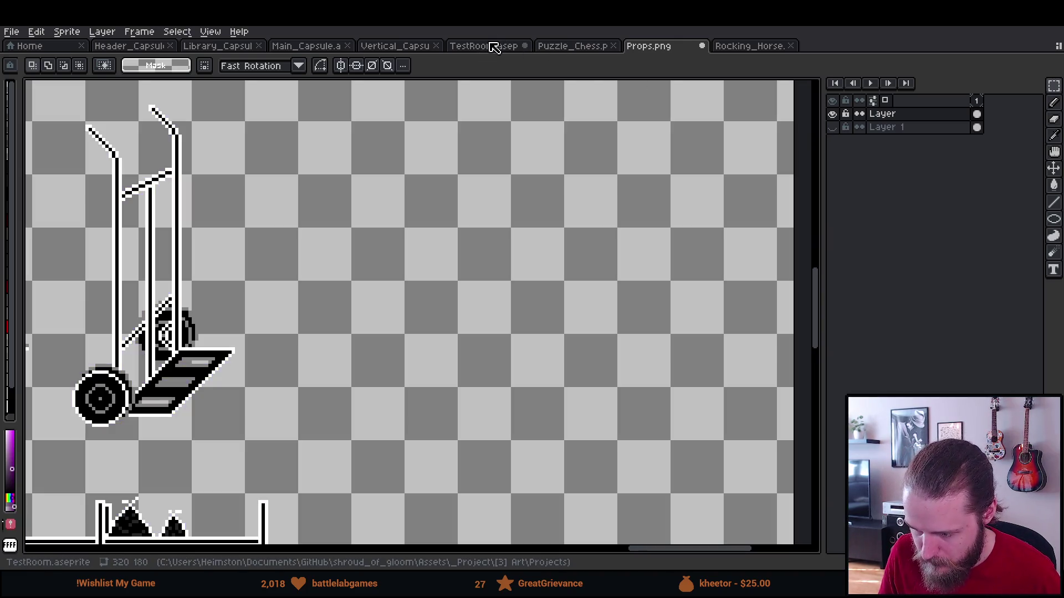
Cut the round disc out of TestRoom, paste it beside the hand truck in Props.png, and save.
left_click(493, 47)
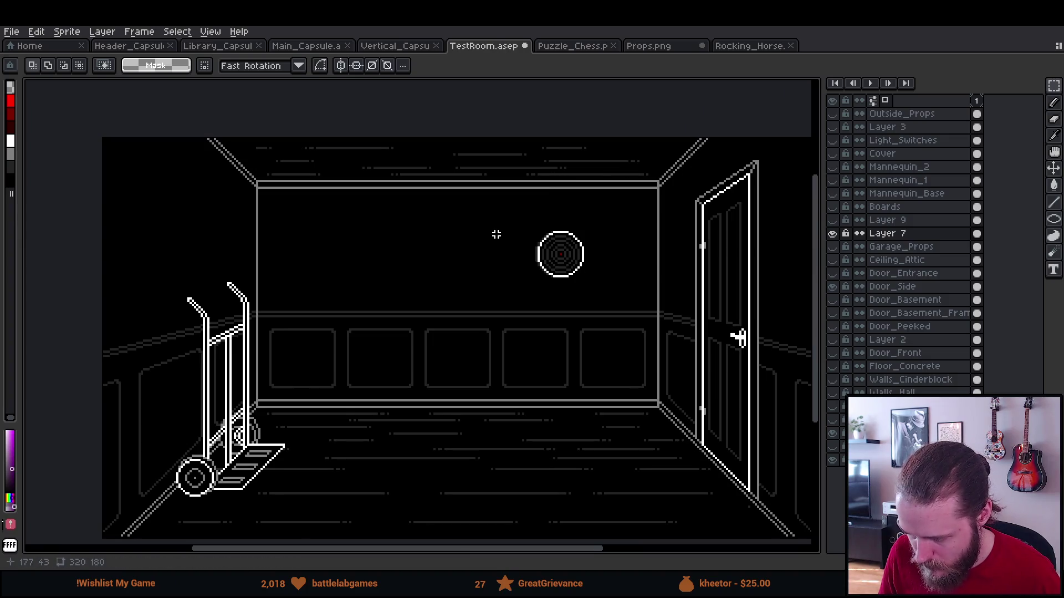
left_click_drag(490, 203, 749, 359)
key("Delete")
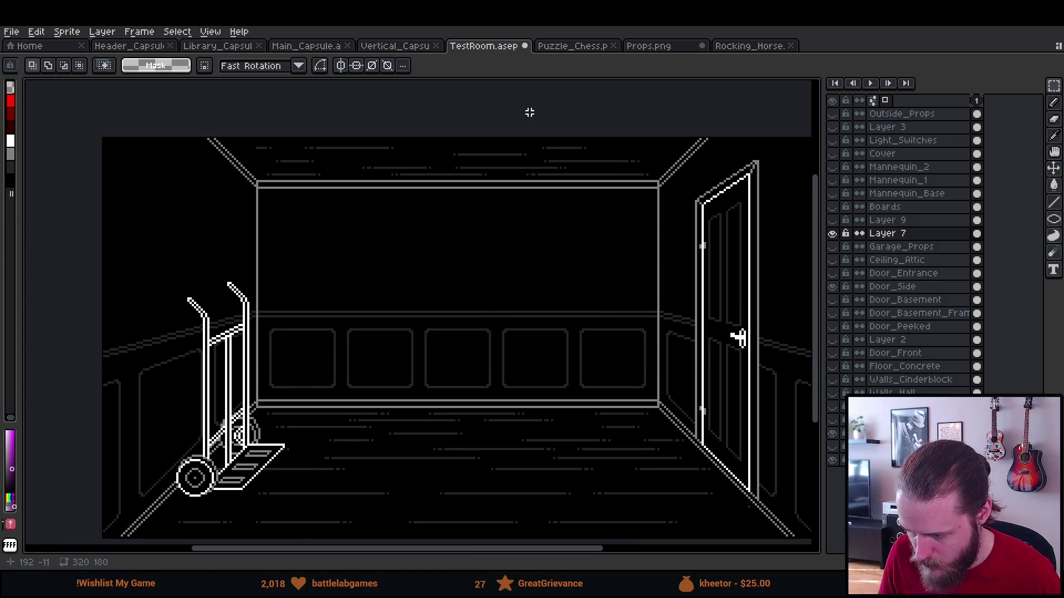
left_click(654, 47)
key("ctrl+v")
mouse_move(360, 329)
left_mouse_down()
mouse_move(361, 373)
mouse_move(321, 461)
mouse_move(331, 472)
left_mouse_up()
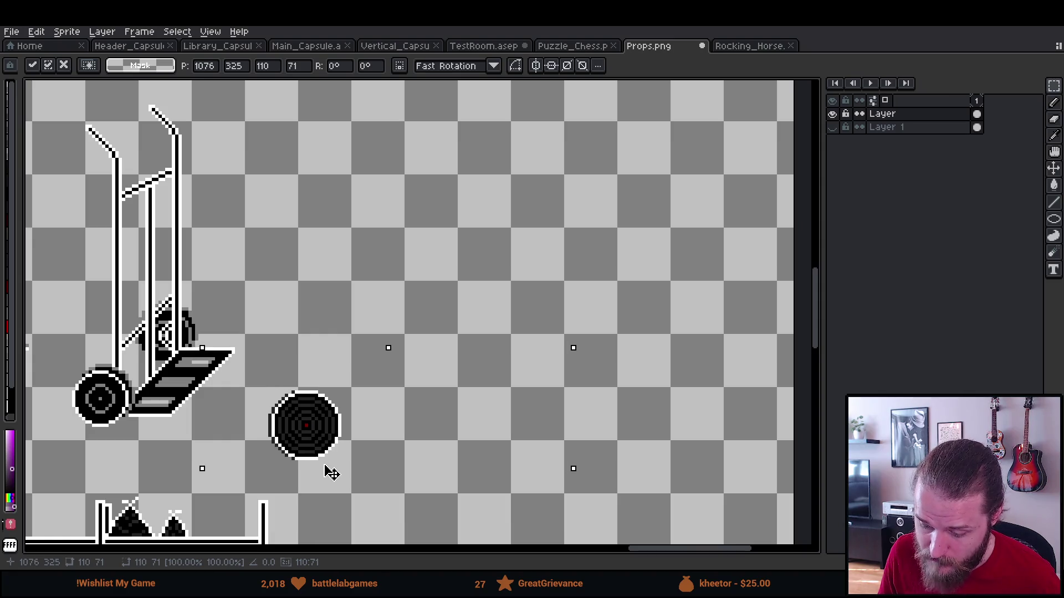
key("Return")
key("ctrl+d")
scroll(310, 295, "down", 1)
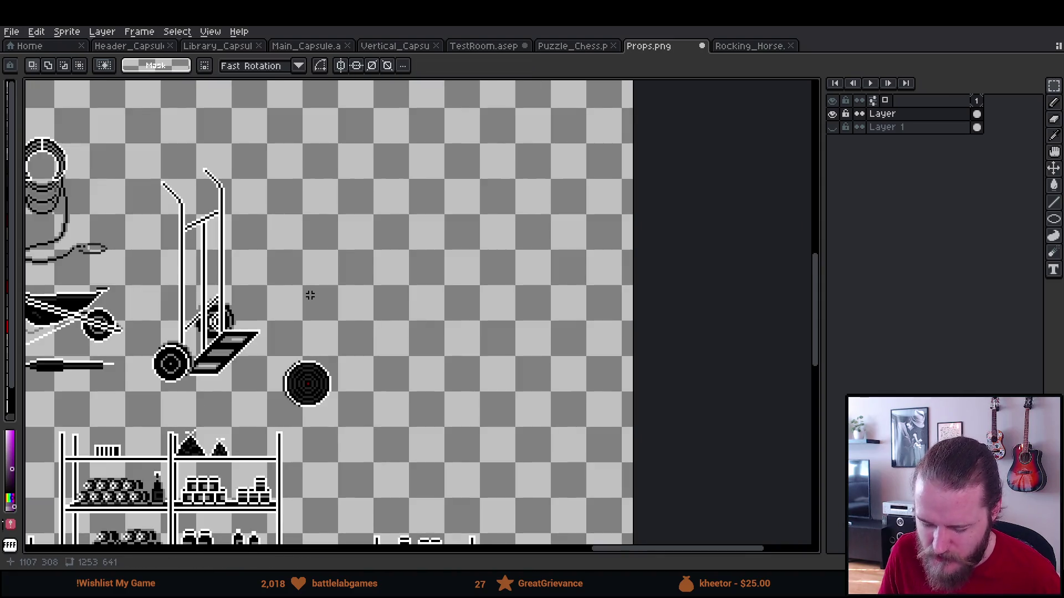
left_click_drag(290, 328, 399, 344)
key("ctrl+s")
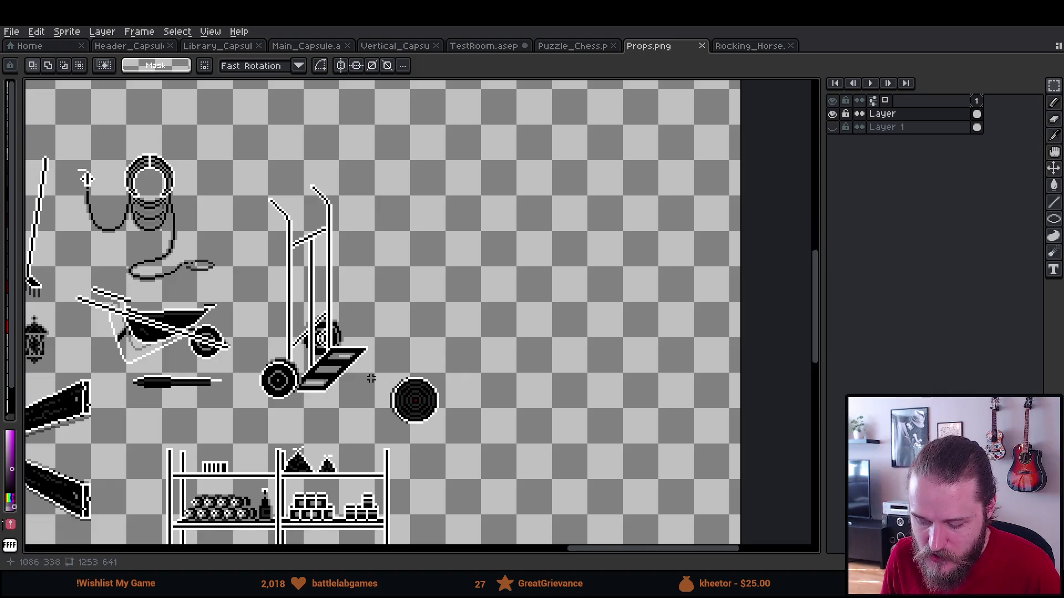
Review the prop sheet full screen, then select the Rocking_Horse texture asset in Unity.
key("F11")
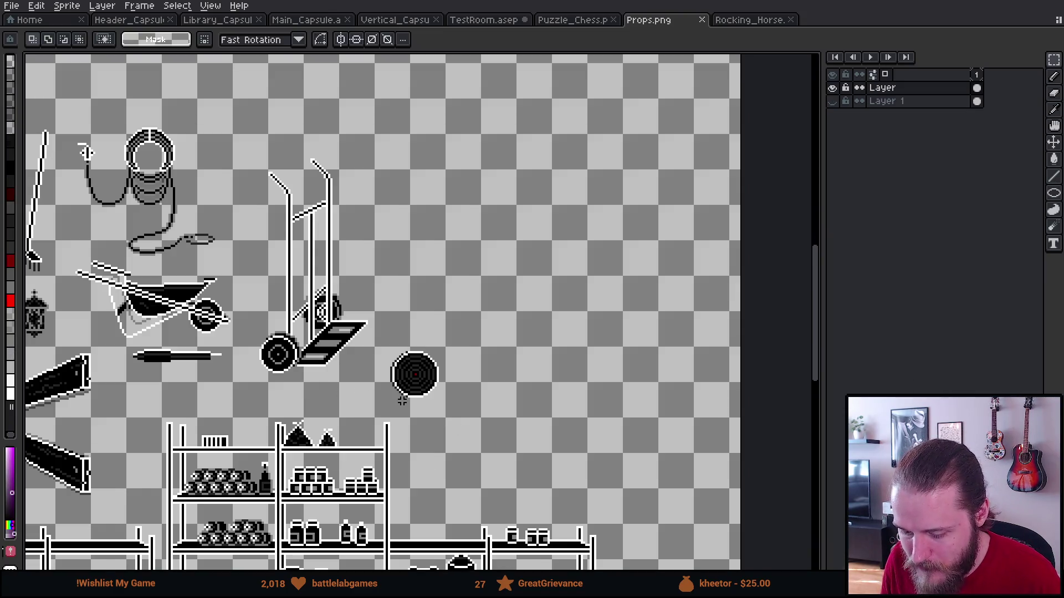
scroll(402, 400, "down", 3)
scroll(480, 367, "up", 2)
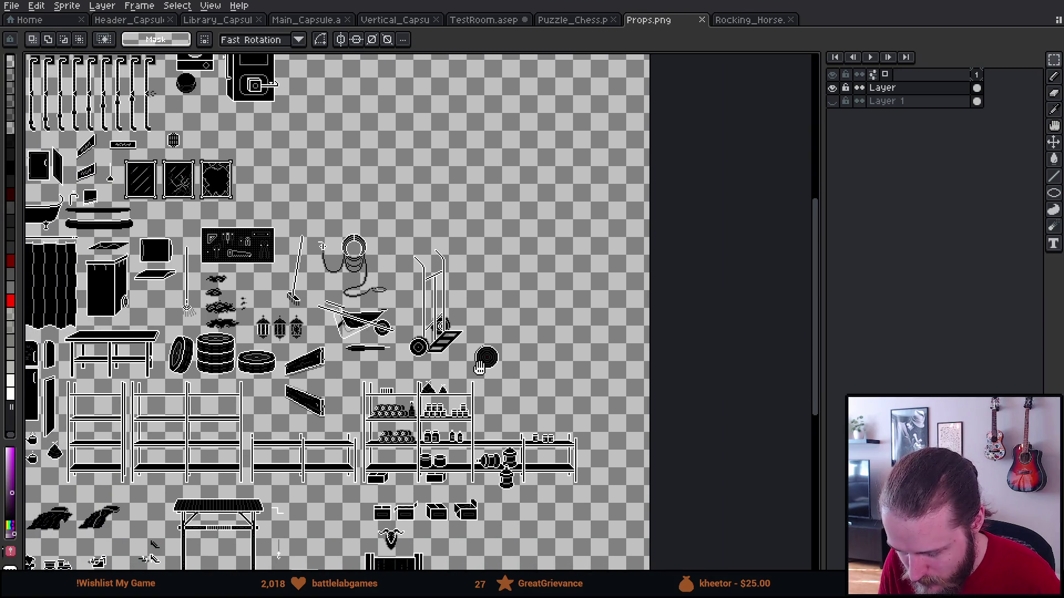
left_click_drag(480, 367, 396, 398)
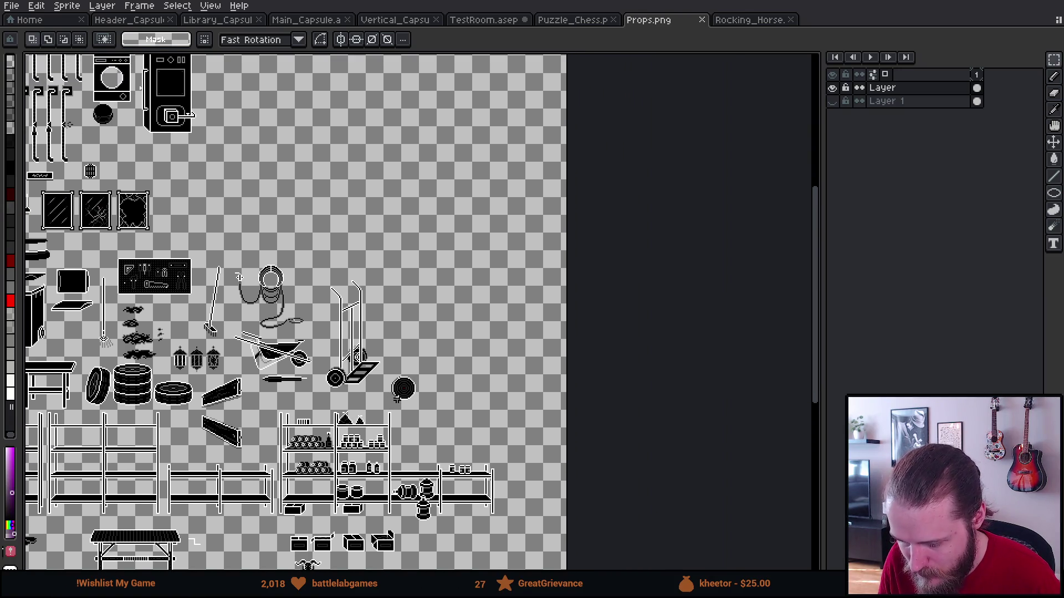
scroll(397, 397, "up", 2)
left_click_drag(399, 393, 385, 401)
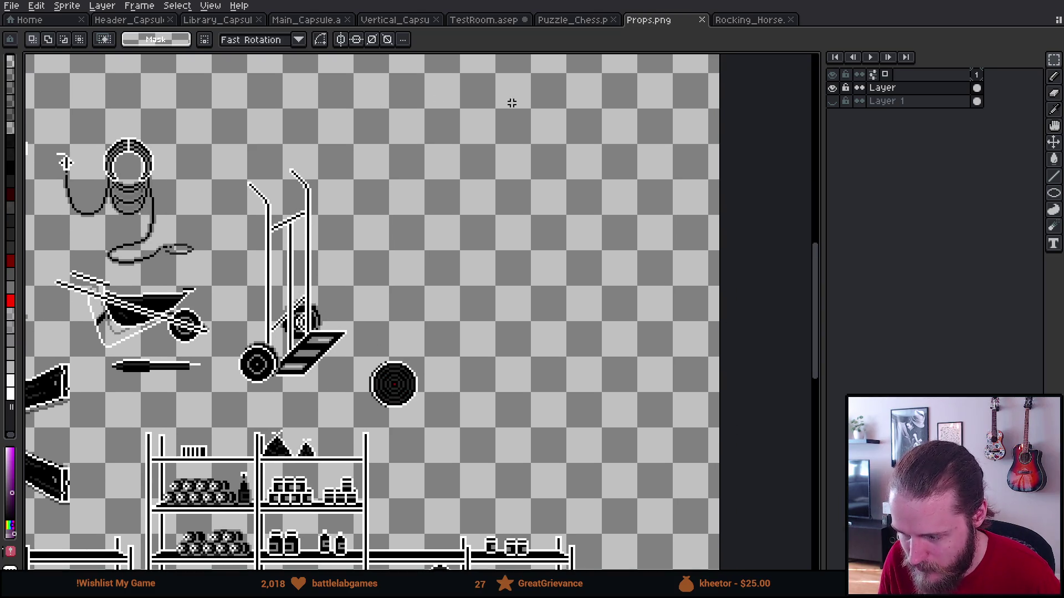
left_click(752, 22)
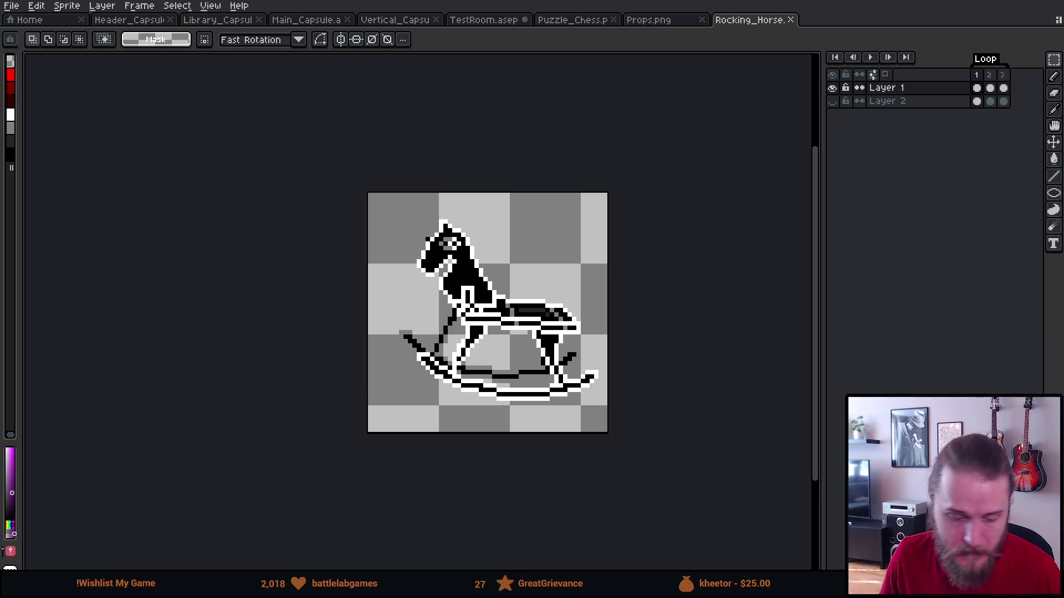
key("alt+Tab")
left_click(374, 483)
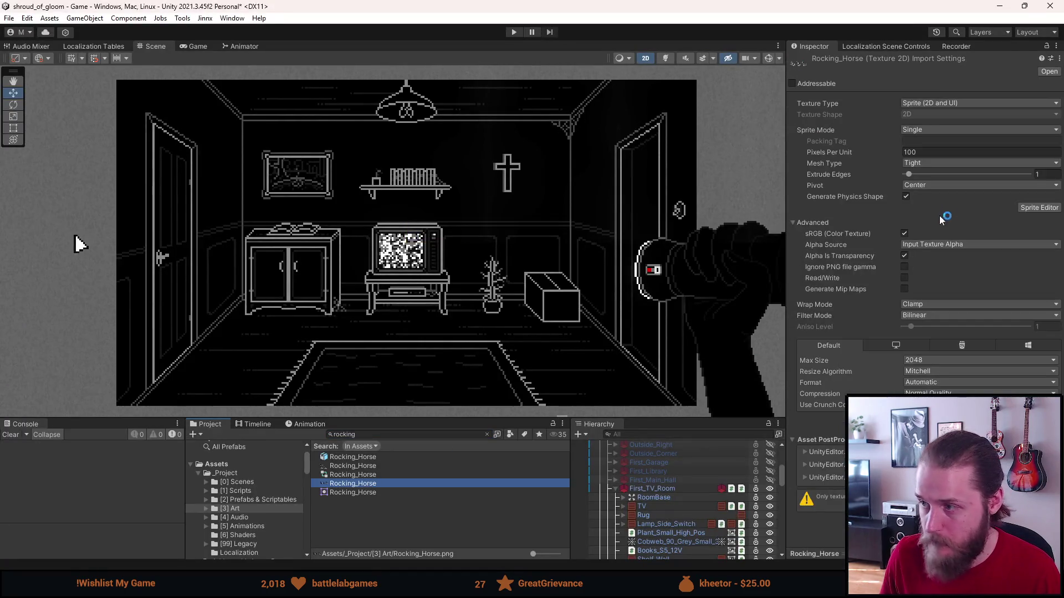
Set the Rocking_Horse texture to Multiple sprite mode, Read/Write on, Point filter, no compression.
left_click(941, 130)
left_click(933, 154)
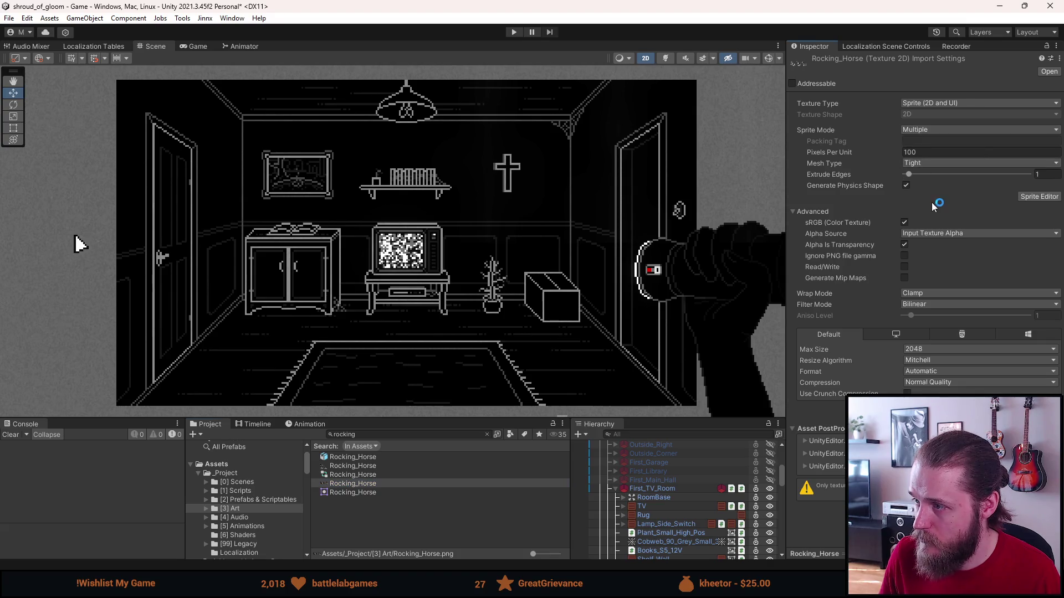
left_click(907, 268)
left_click(916, 306)
left_click(926, 317)
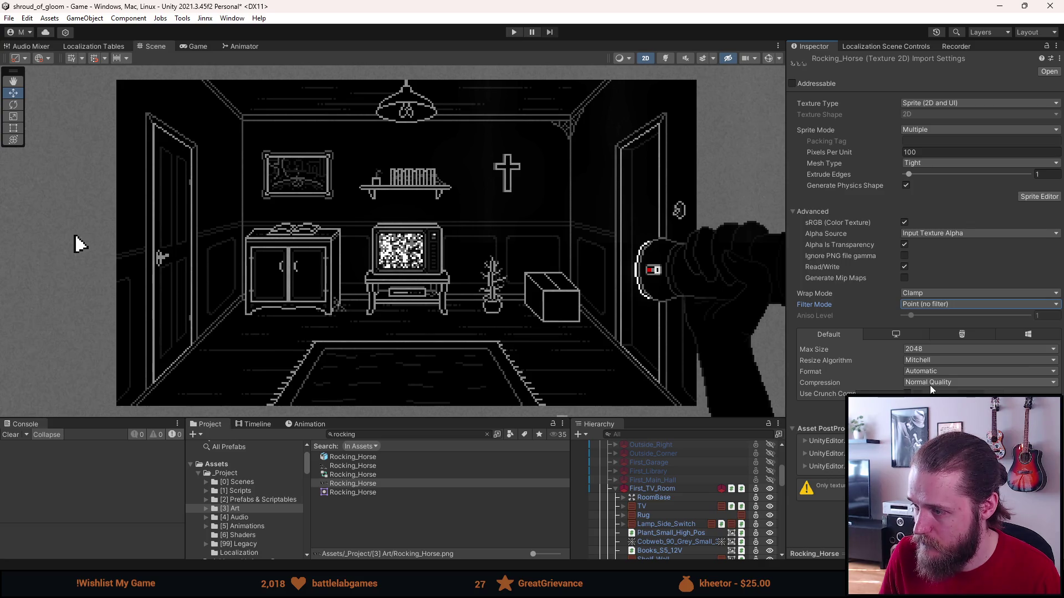
left_click(931, 383)
left_click(925, 392)
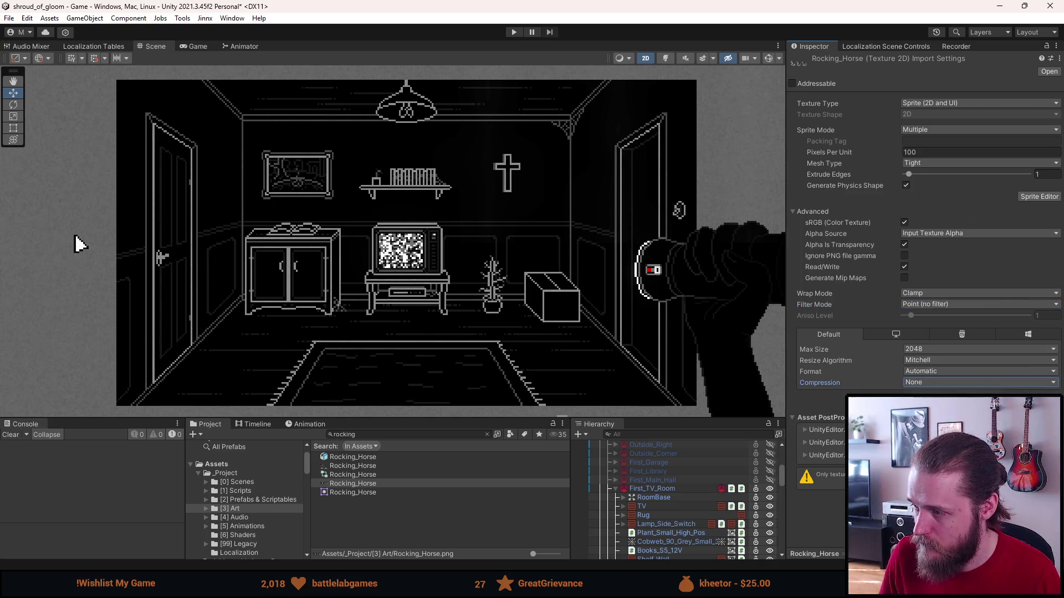
In the Sprite Editor, slice the sheet by Grid By Cell Size at 54×54 with Center pivot.
left_click(1032, 196)
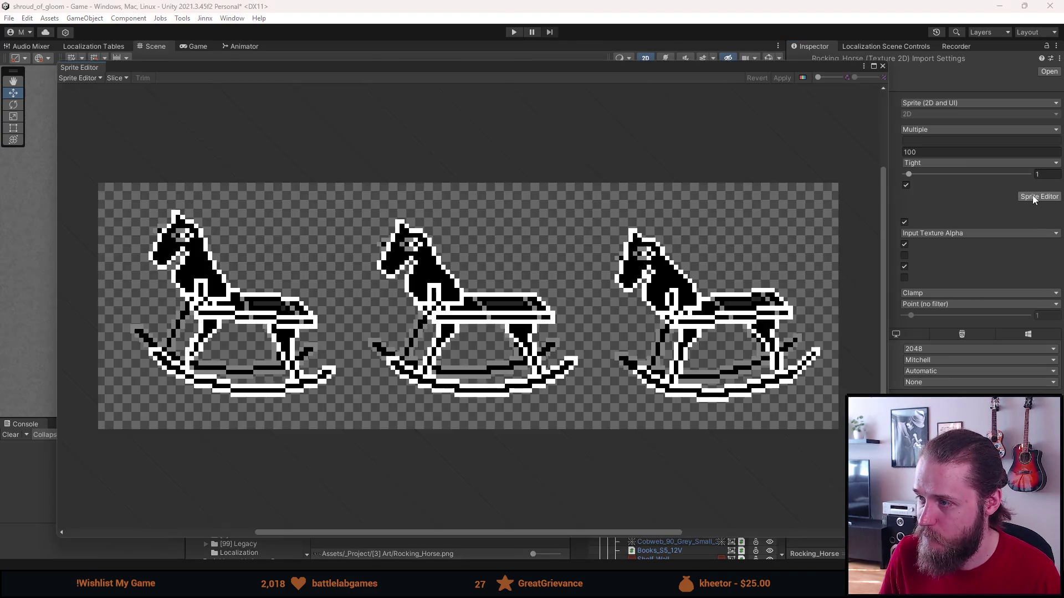
left_click(123, 78)
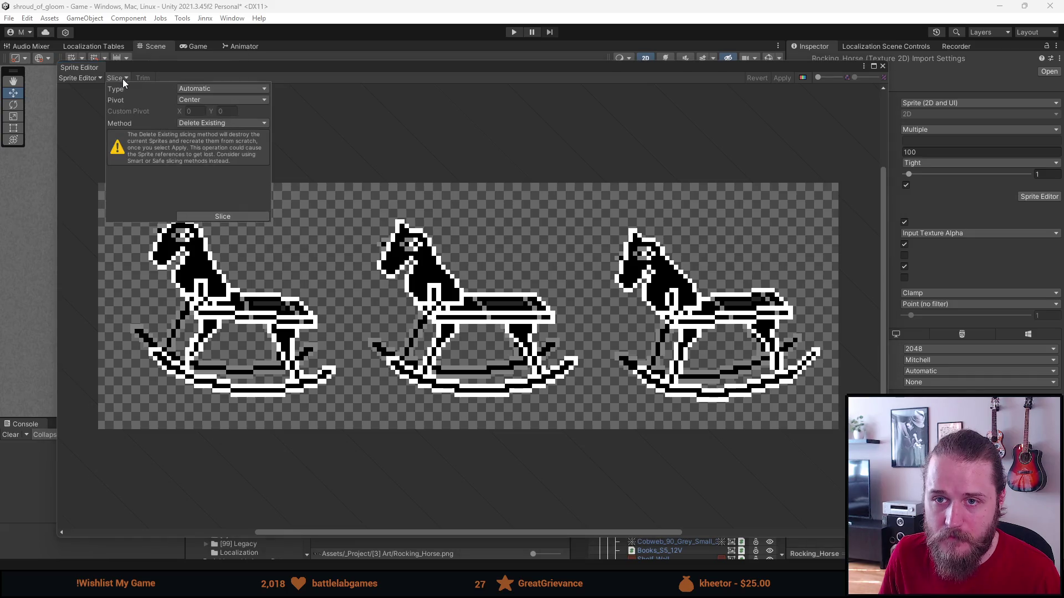
left_click(200, 100)
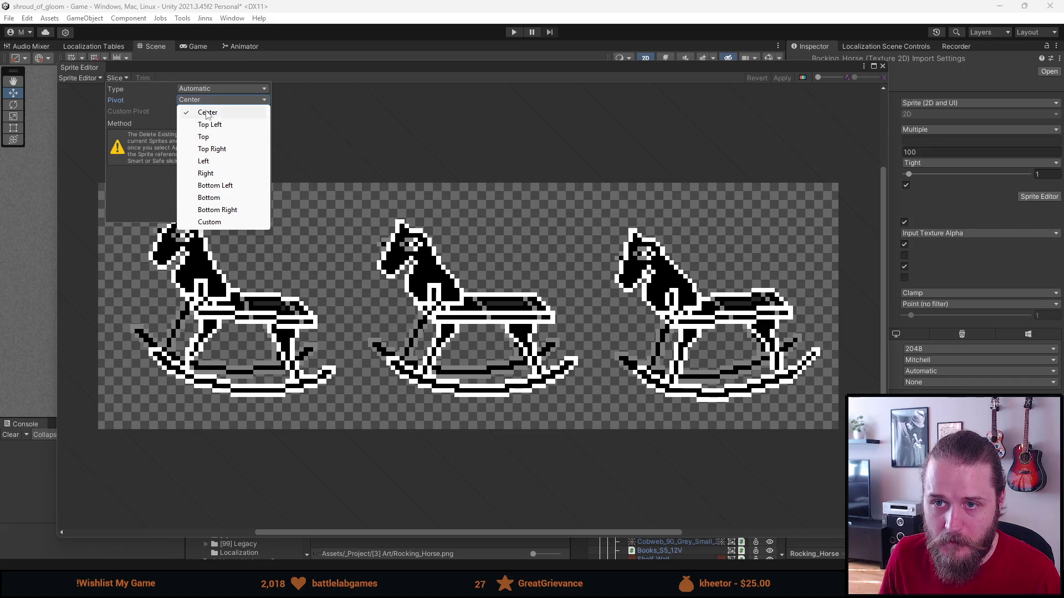
left_click(159, 114)
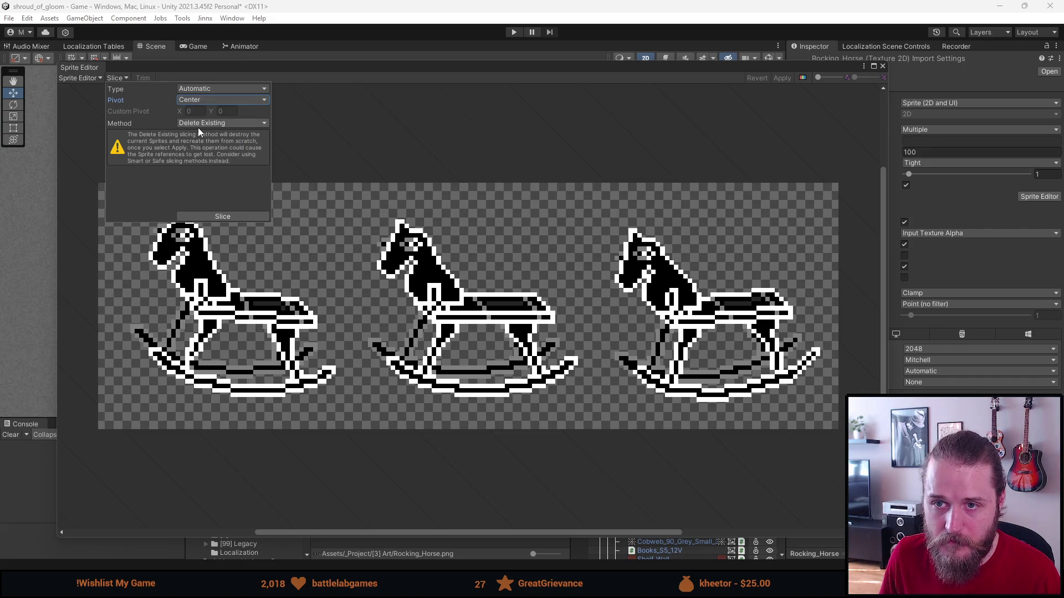
left_click(195, 90)
left_click(235, 113)
left_click(203, 100)
type("54")
key("Tab")
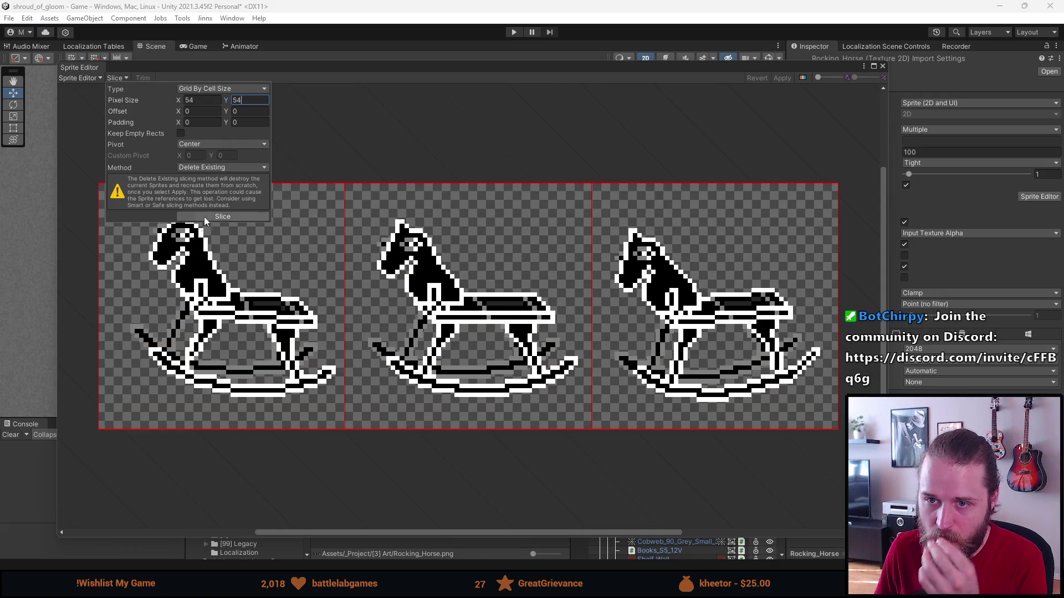
left_click(214, 218)
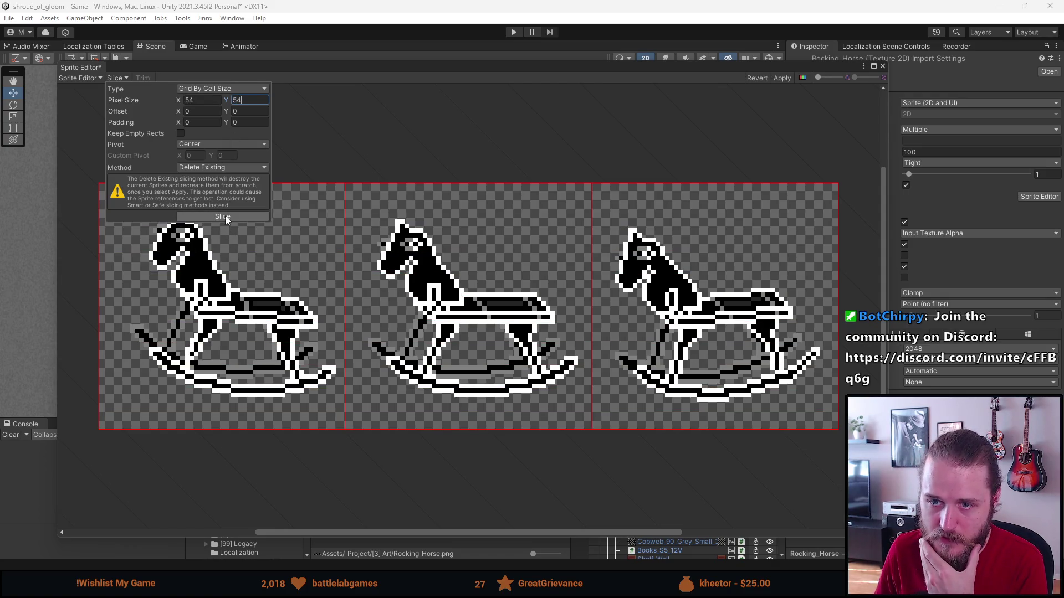
Check the first and third horse sprites, apply the slicing, and close the Sprite Editor.
left_click(266, 235)
left_click(257, 250)
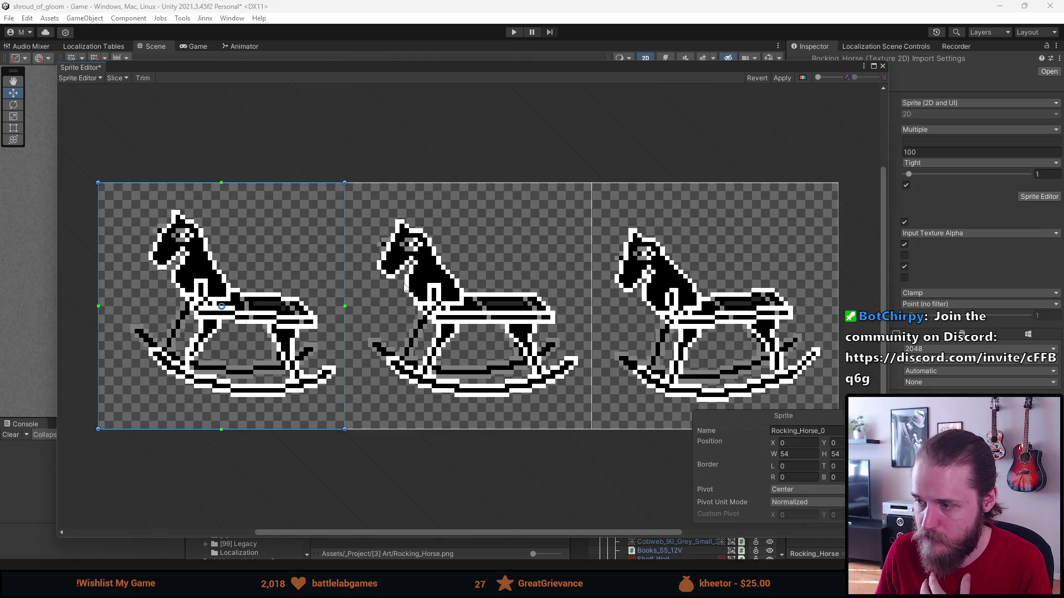
left_click(623, 307)
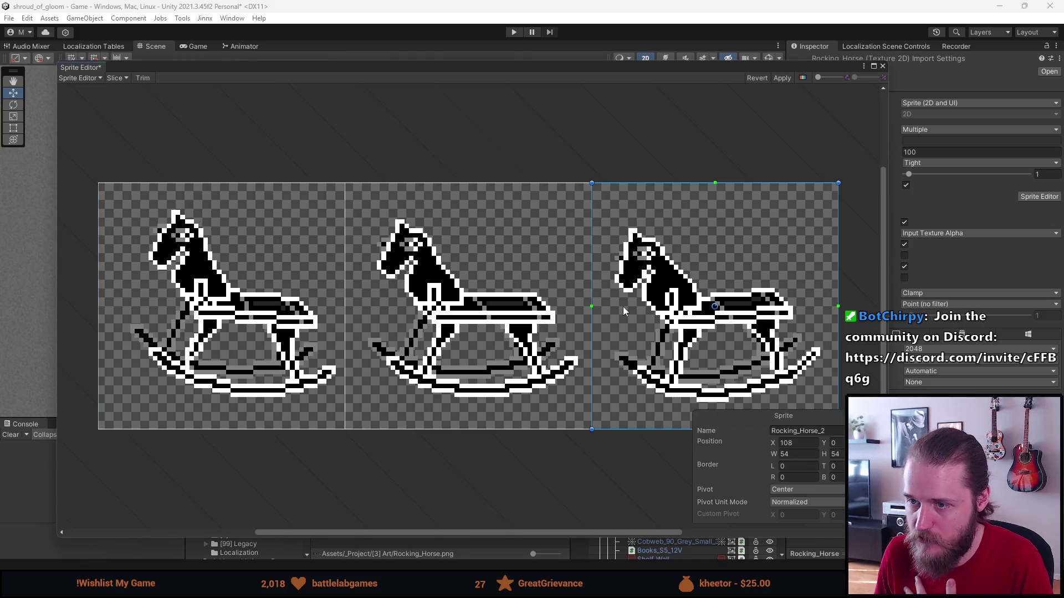
left_click(782, 78)
left_click(883, 66)
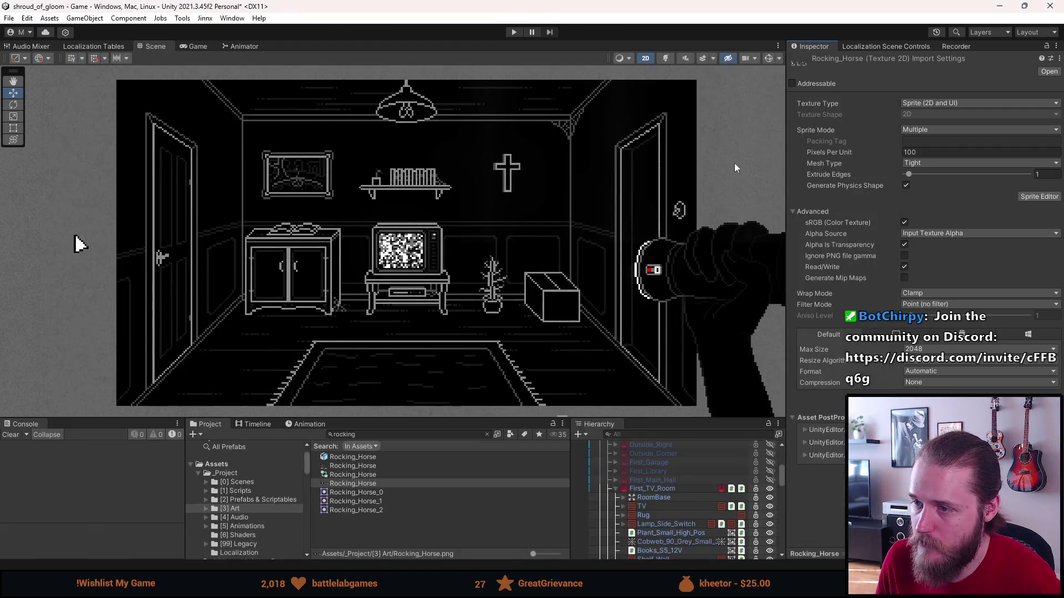
Hide the Box object and try moving the Plant across the room, then undo the move.
scroll(645, 515, "down", 3)
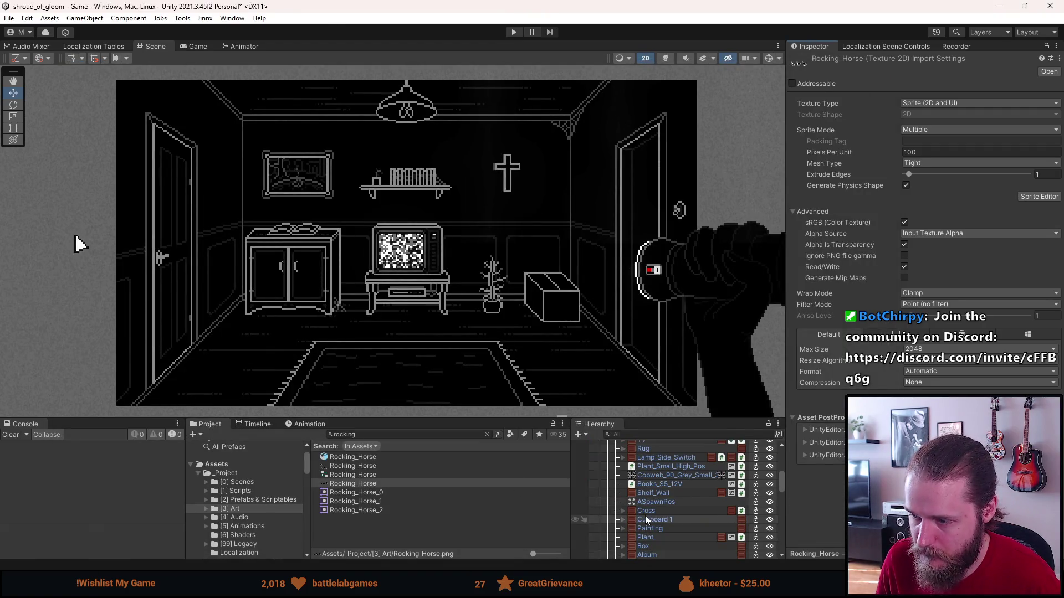
scroll(645, 516, "down", 3)
scroll(645, 513, "up", 3)
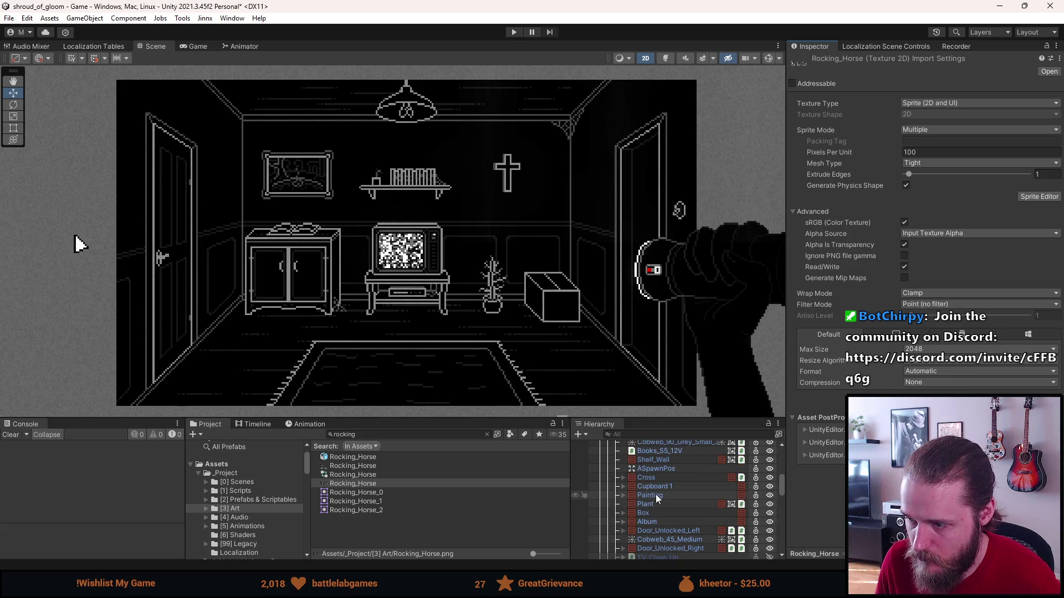
key("a")
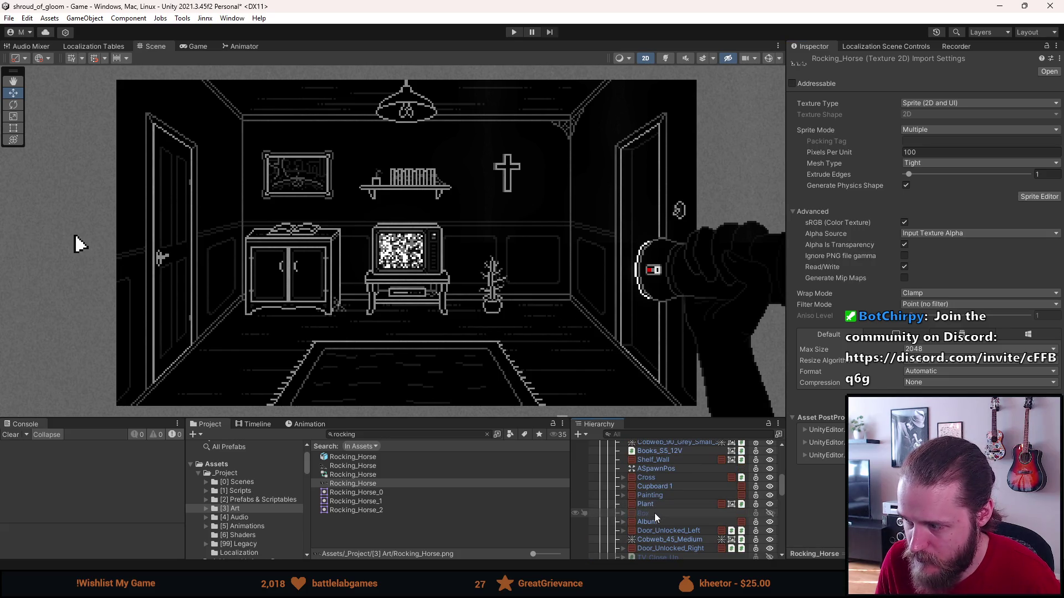
scroll(654, 513, "up", 3)
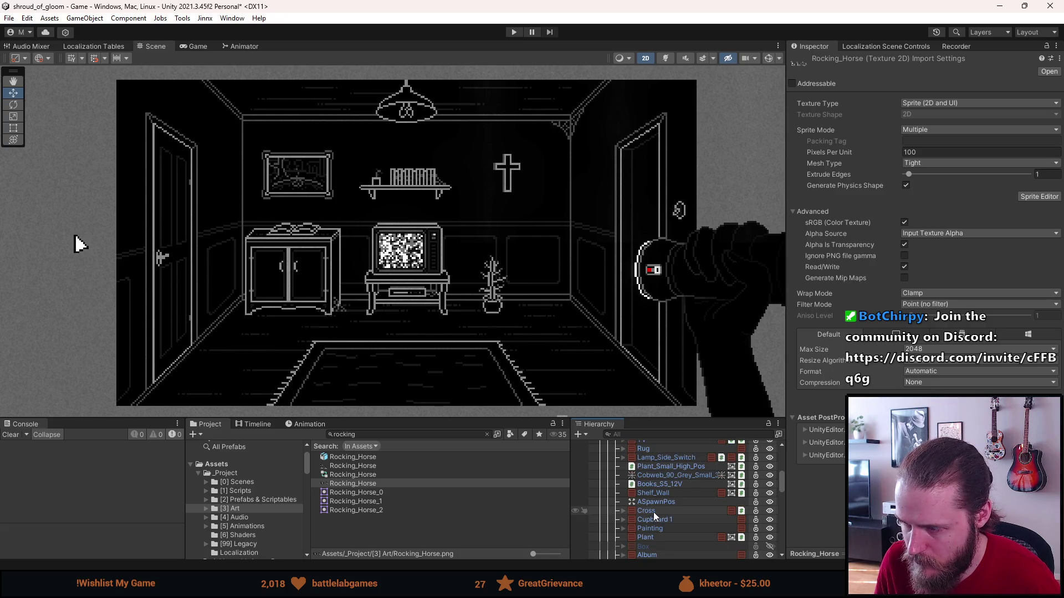
scroll(653, 512, "up", 3)
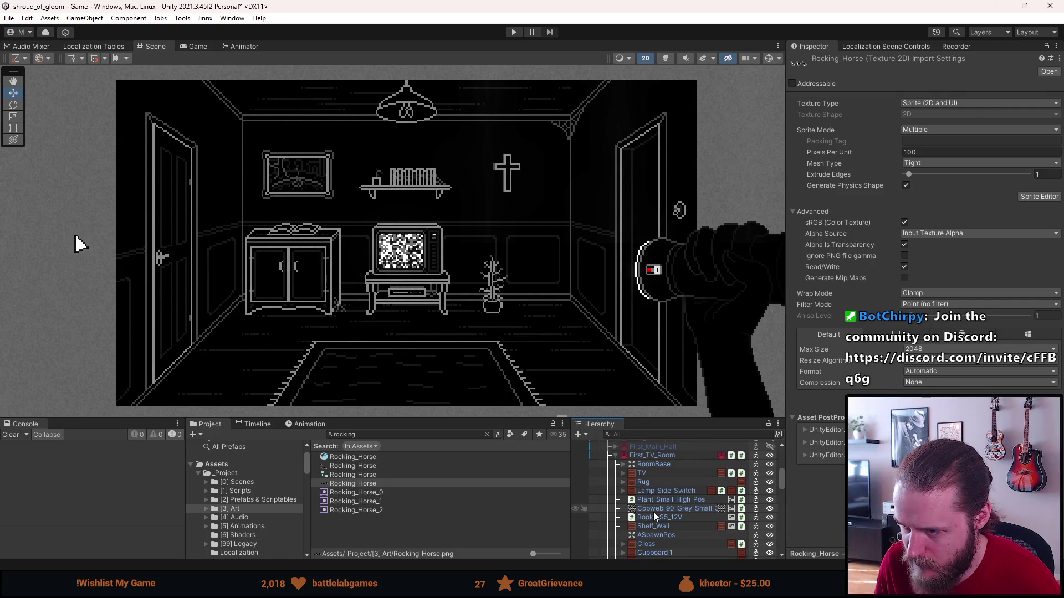
scroll(653, 517, "down", 3)
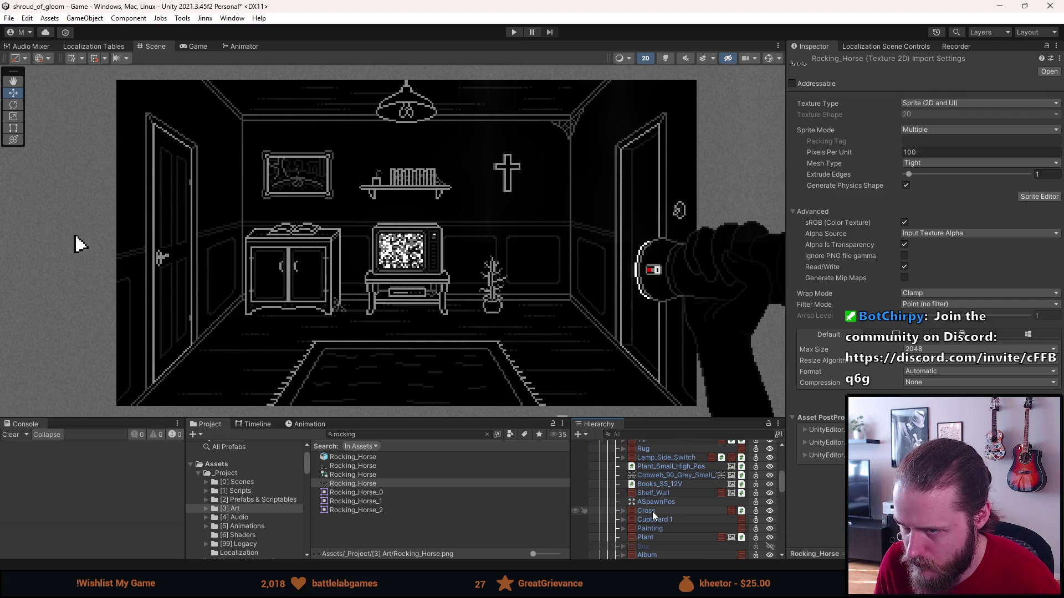
scroll(653, 511, "down", 3)
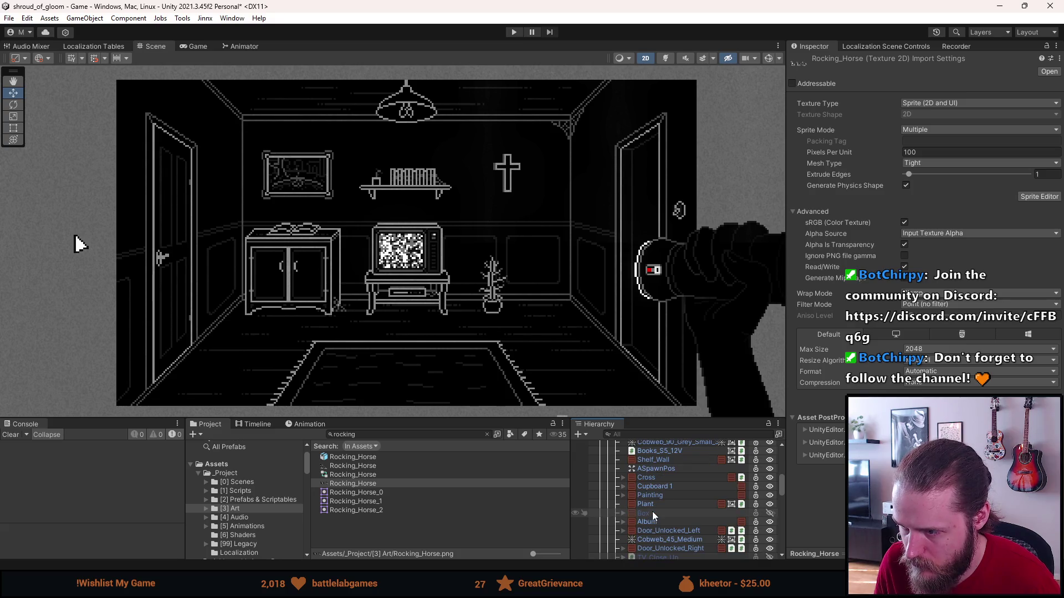
left_click(654, 503)
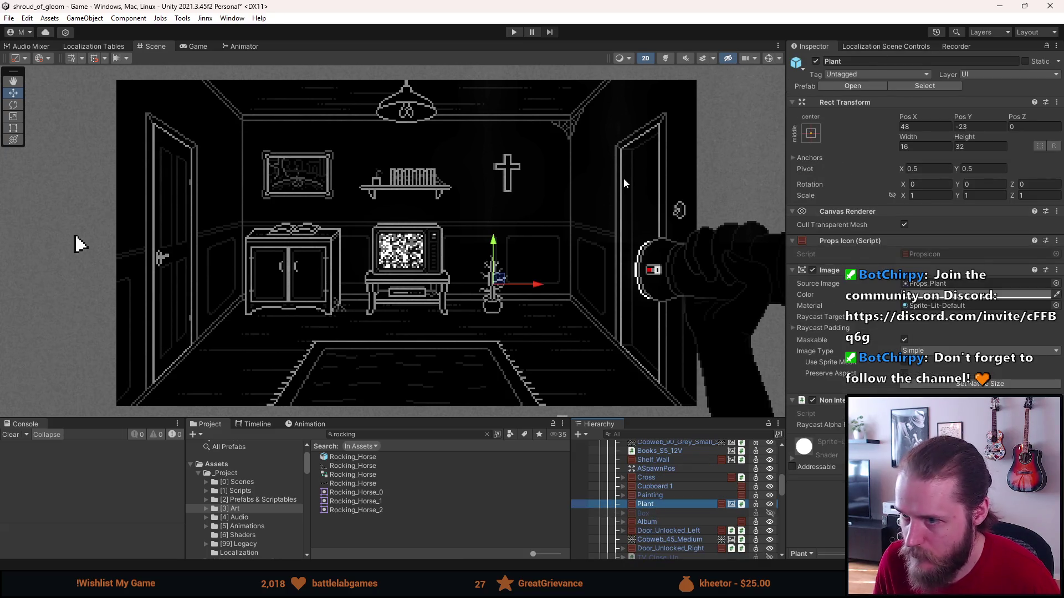
left_click_drag(537, 286, 397, 292)
key("ctrl+z")
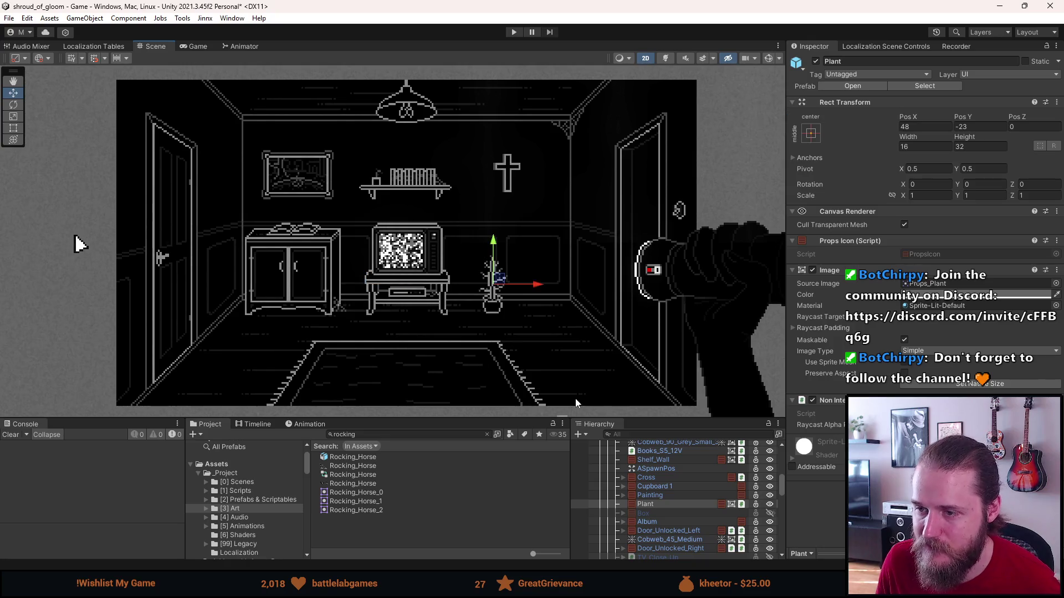
Deactivate Plant, duplicate it, unpack the copy from its prefab, and rename it Rocking_Horse.
left_click(668, 506)
key("alt+shift+a")
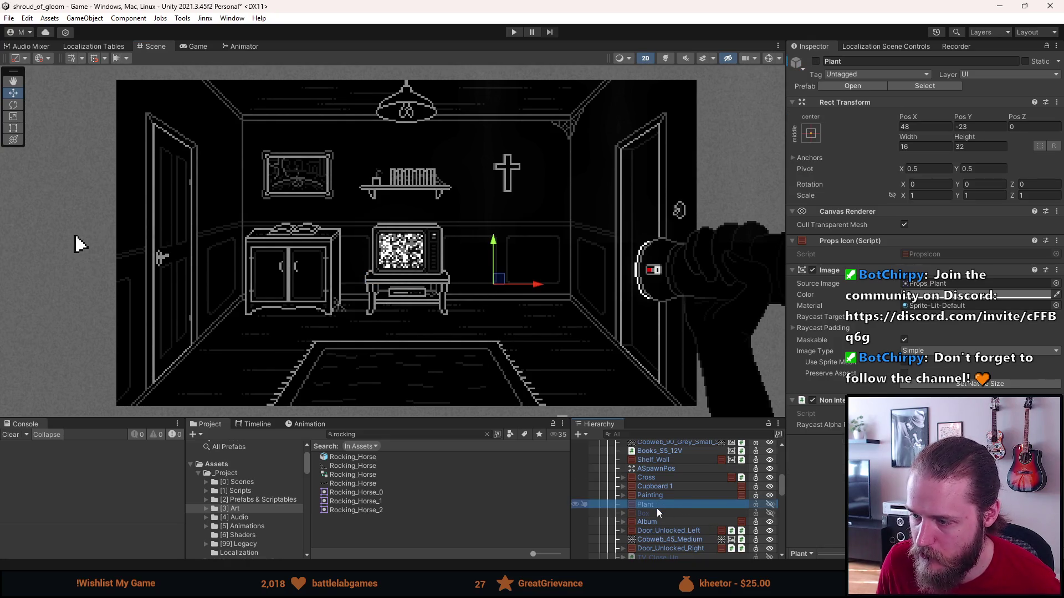
key("ctrl+d")
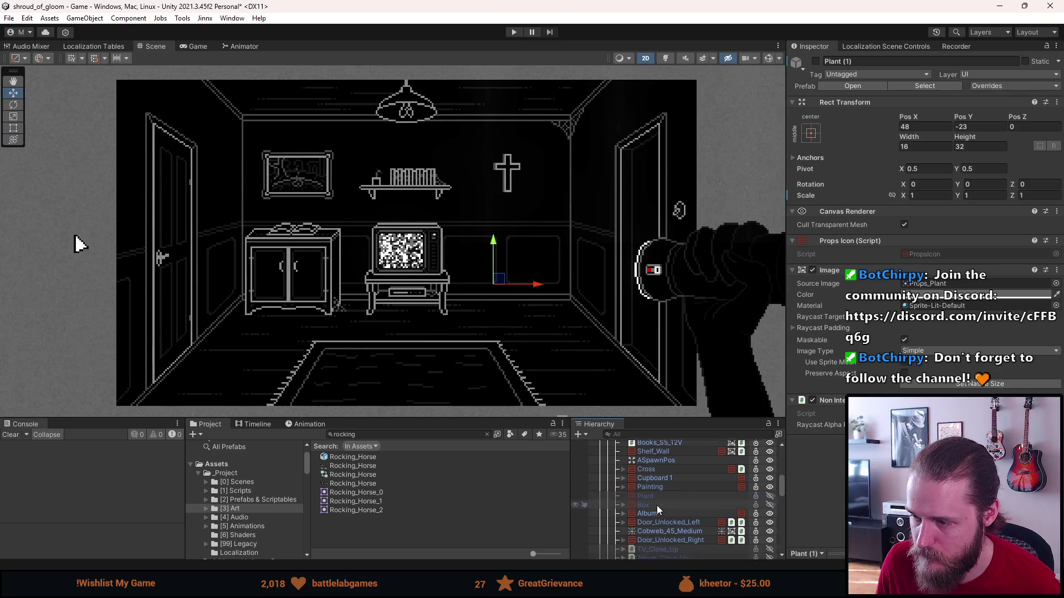
right_click(658, 555)
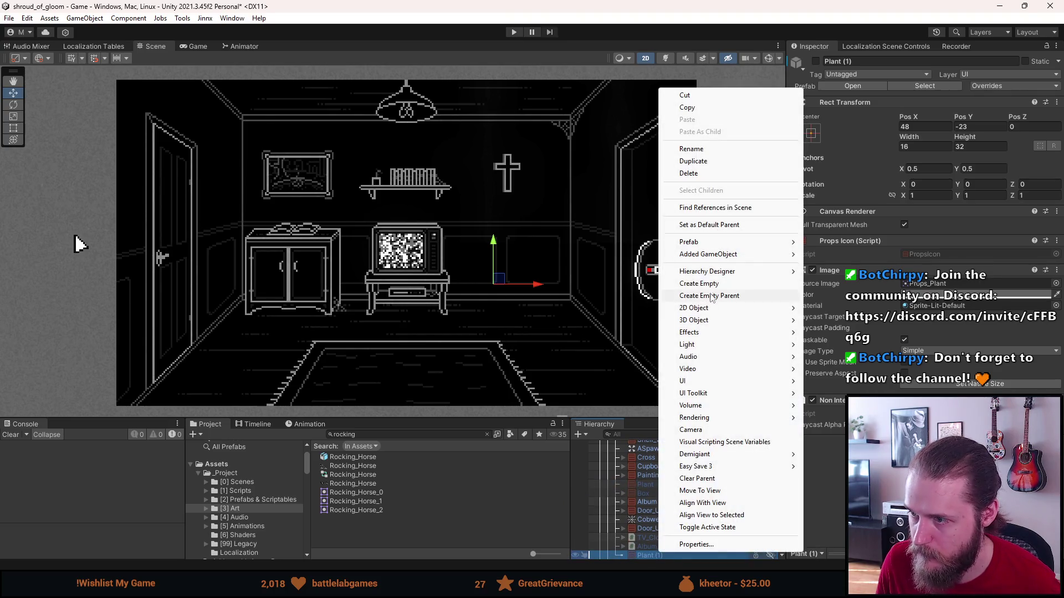
mouse_move(715, 244)
left_click(849, 303)
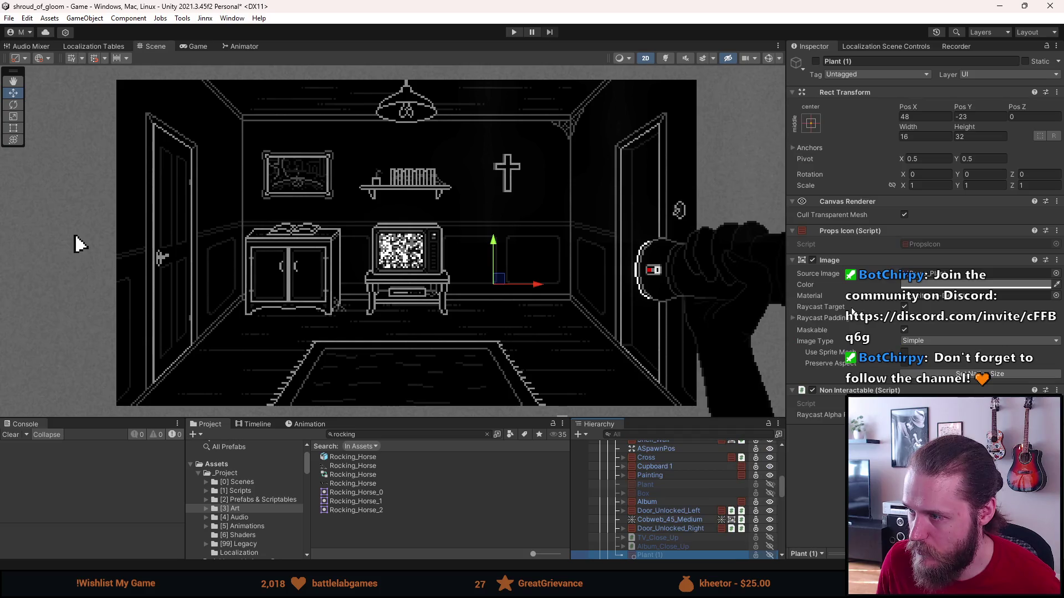
left_click(858, 63)
type("Ro")
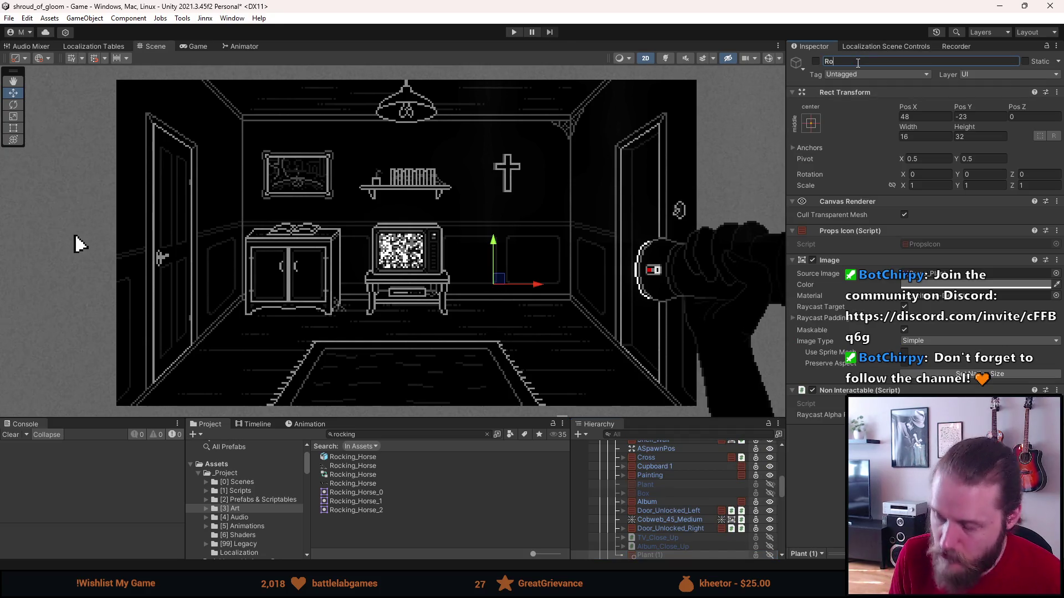
type("cking_Horse")
key("Return")
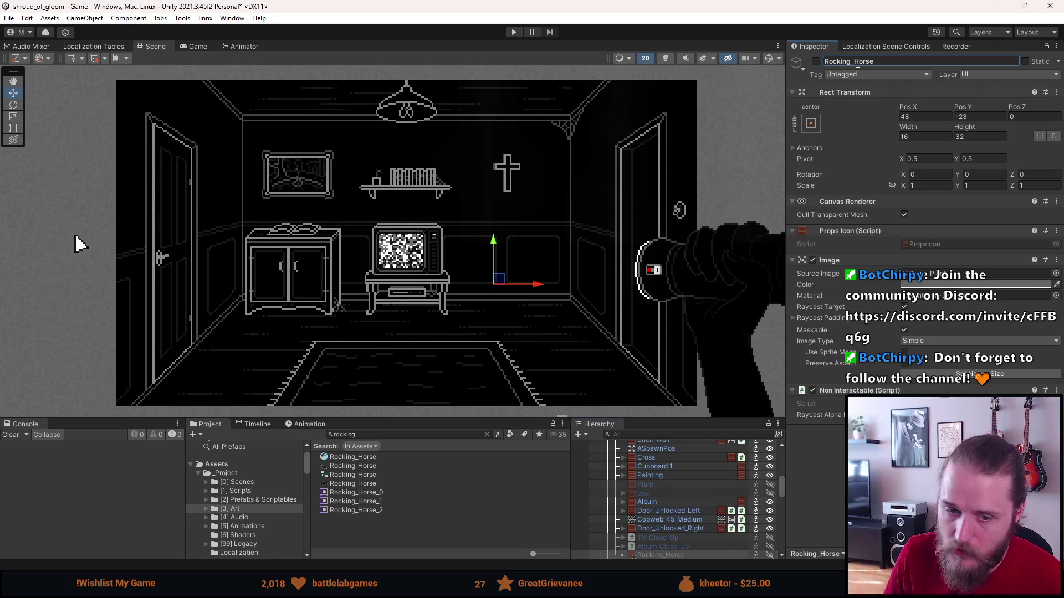
Check the First_TV_Room prefab's overrides list.
scroll(669, 494, "down", 4)
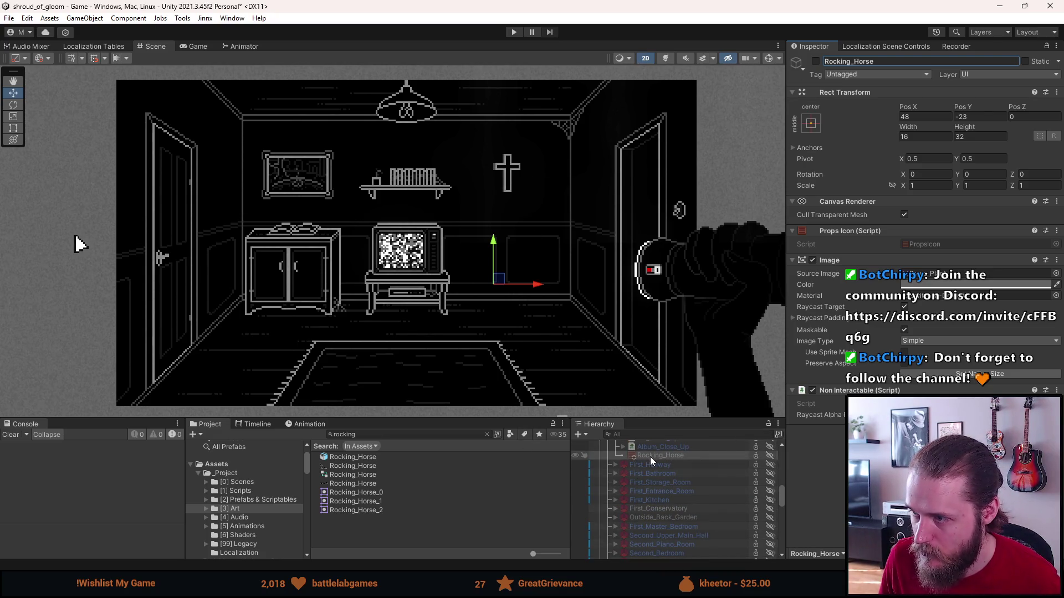
scroll(635, 506, "down", 5)
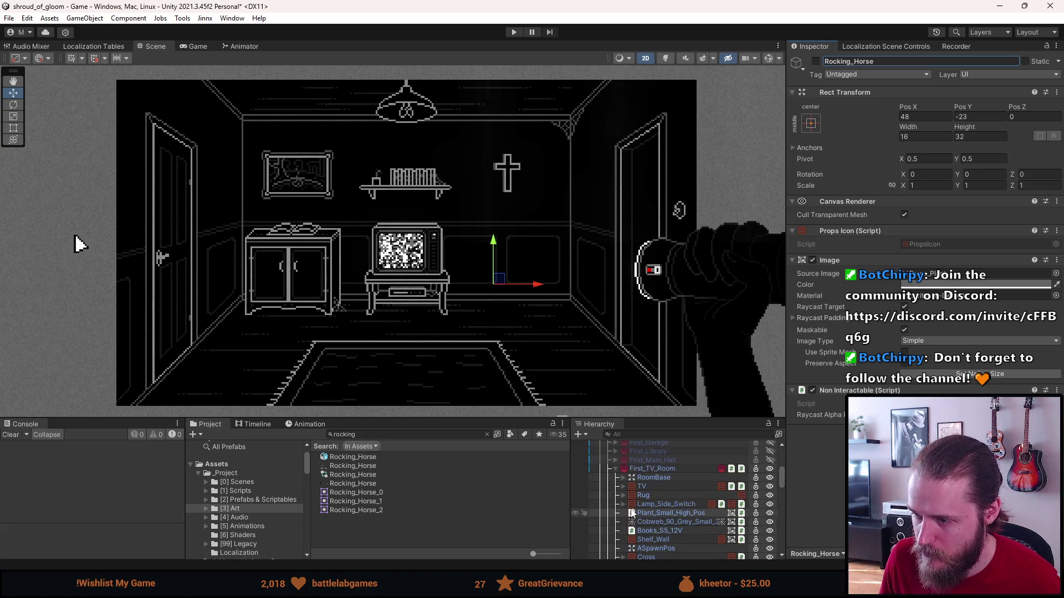
left_click(653, 469)
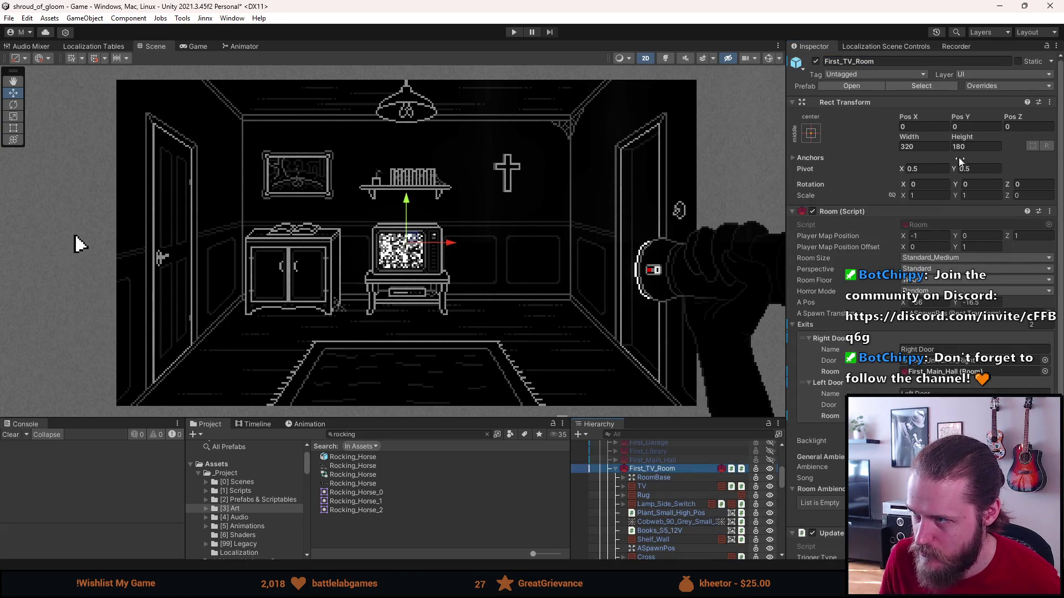
left_click(992, 86)
left_click(680, 535)
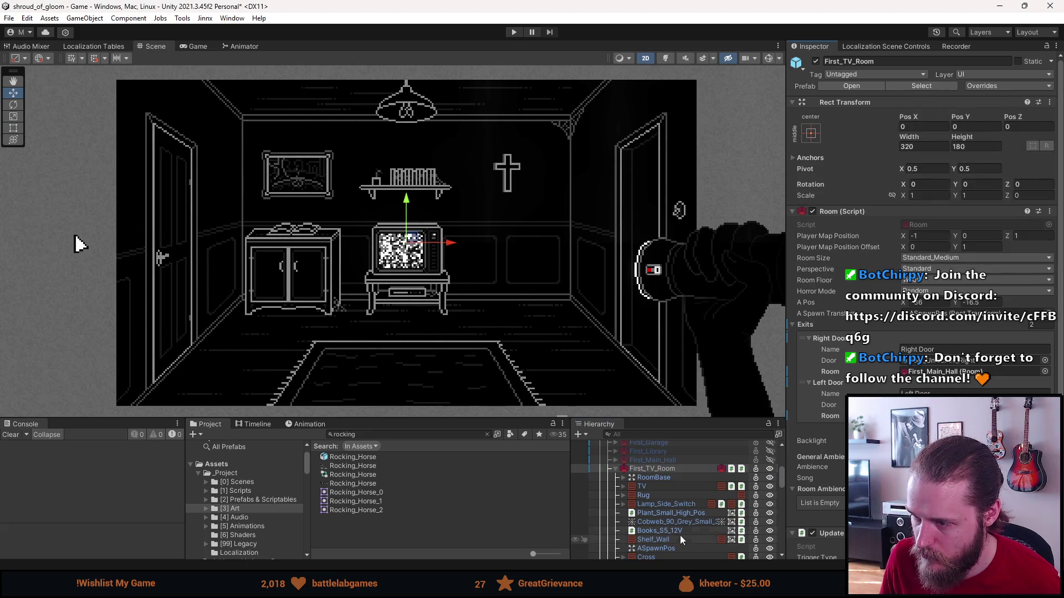
scroll(682, 513, "down", 6)
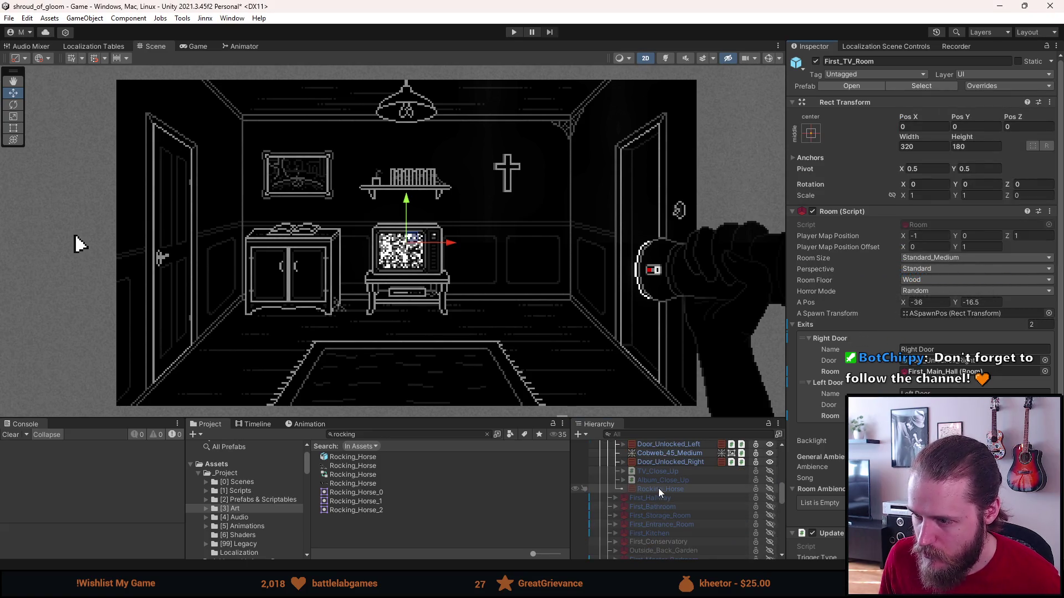
Select the new Rocking_Horse object and reactivate it with Alt+Shift+A.
left_click(660, 491)
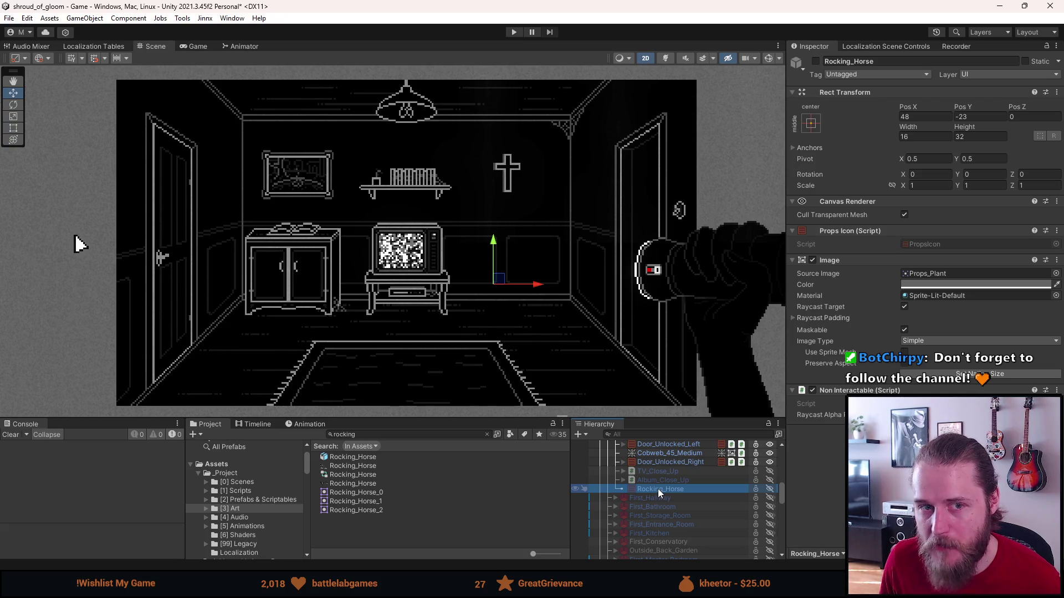
left_click(658, 480)
left_click(657, 488)
left_click(658, 480)
left_click(657, 489)
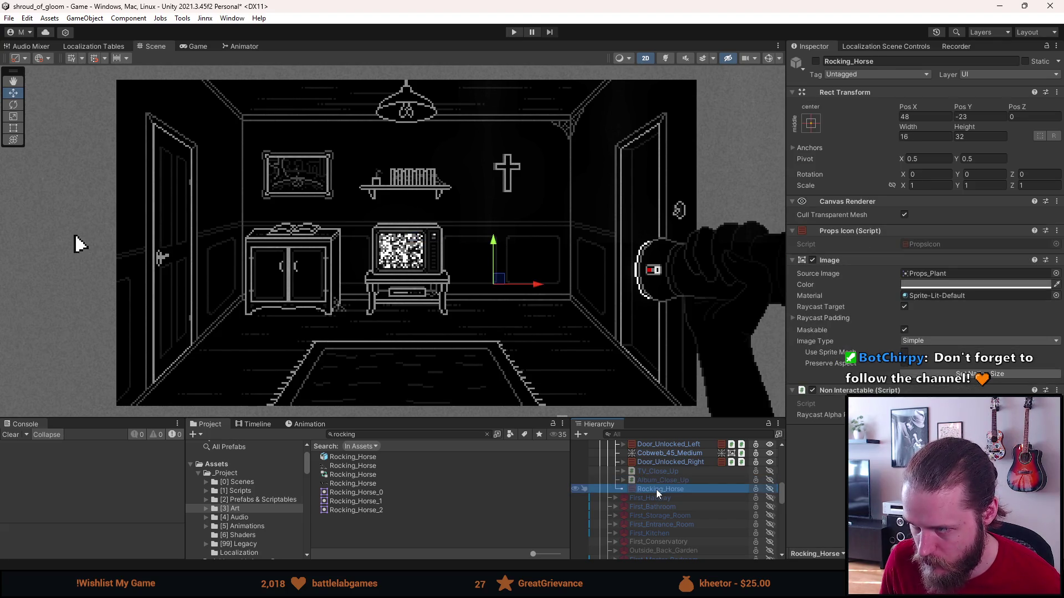
key("alt+shift+a")
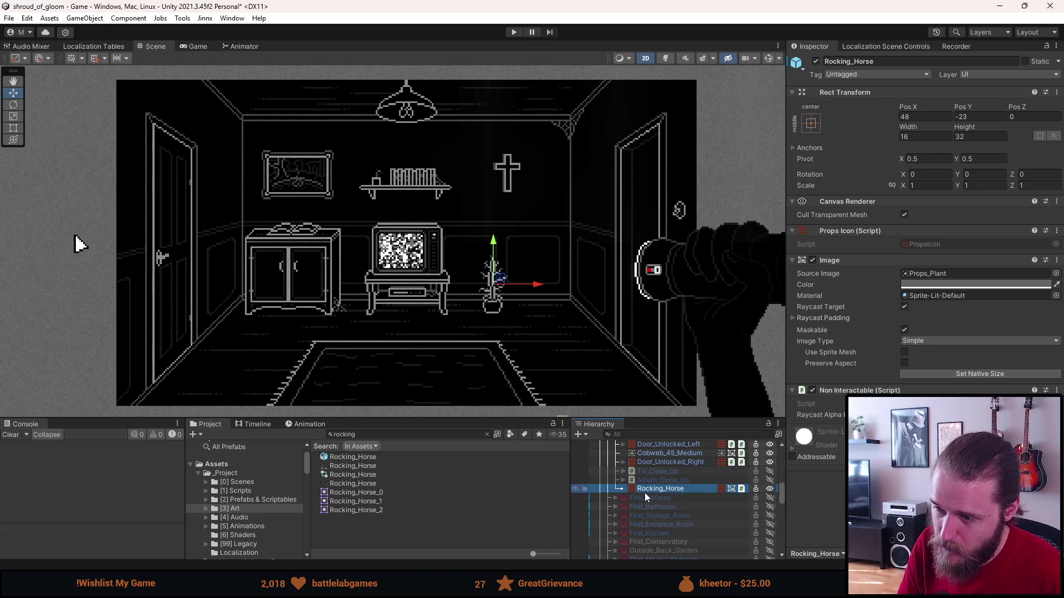
Create an empty parent GameObject for the Rocking_Horse object.
right_click(655, 489)
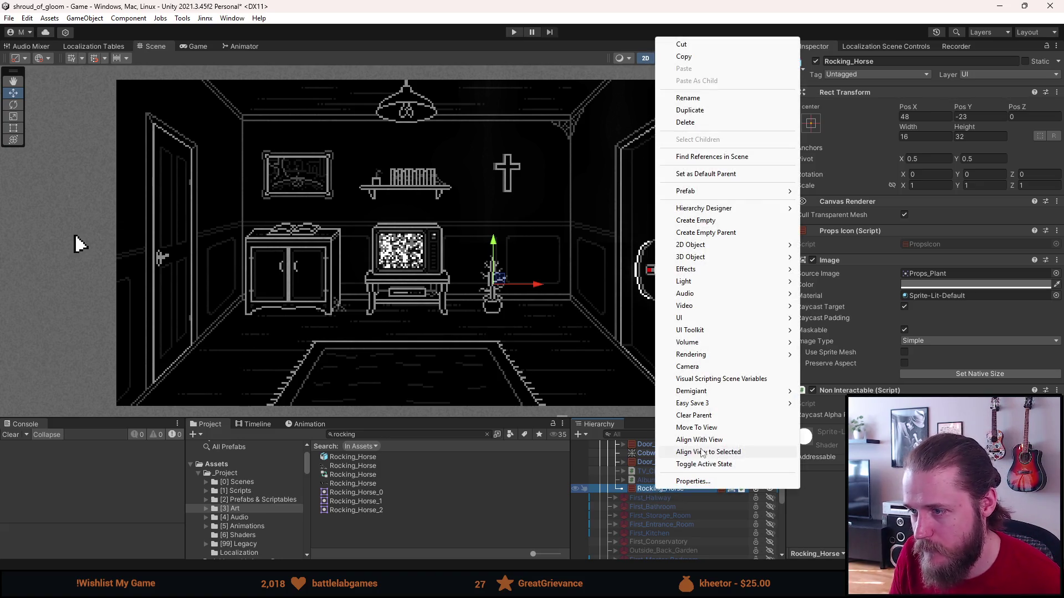
left_click(744, 231)
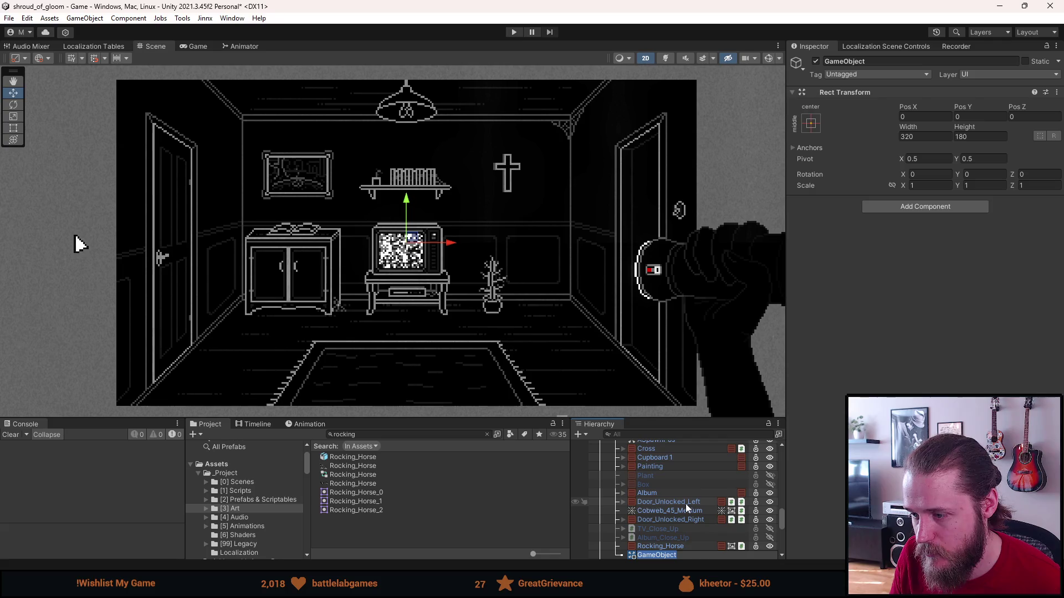
left_click(672, 524)
scroll(673, 523, "down", 3)
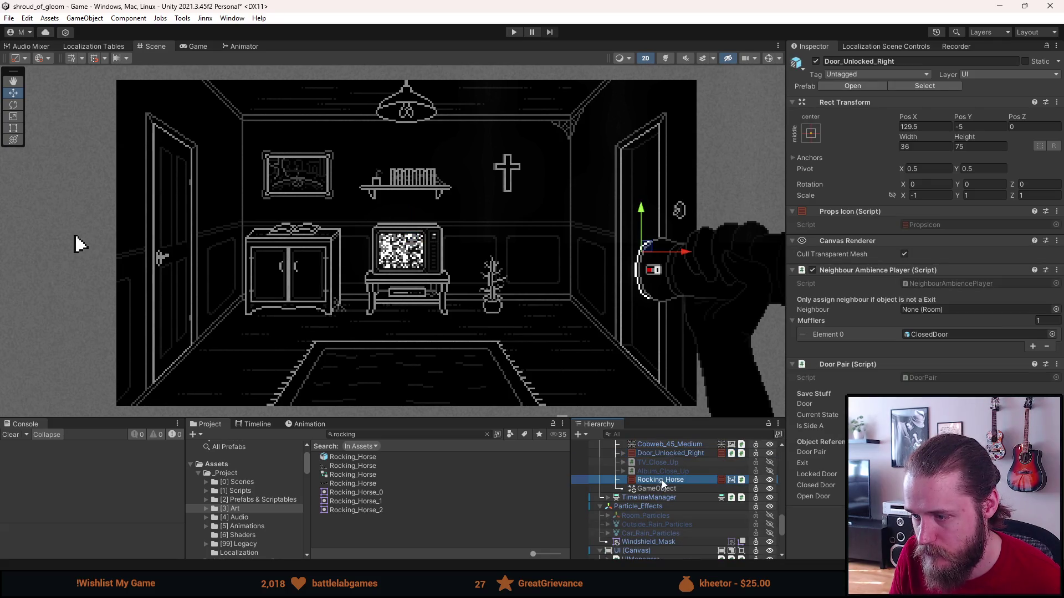
left_click(664, 482)
scroll(654, 488, "up", 3)
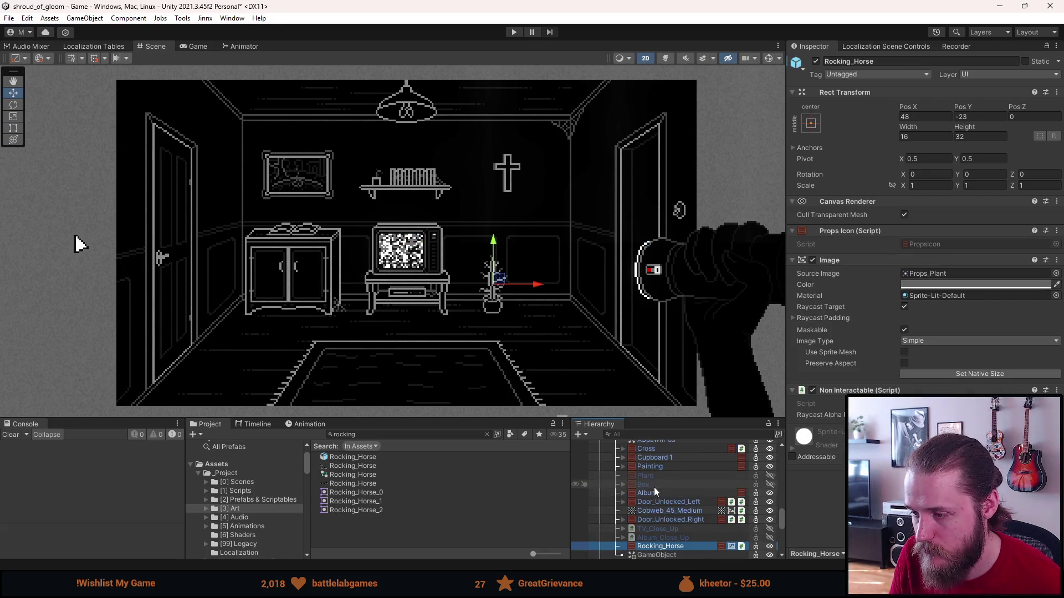
scroll(654, 486, "up", 2)
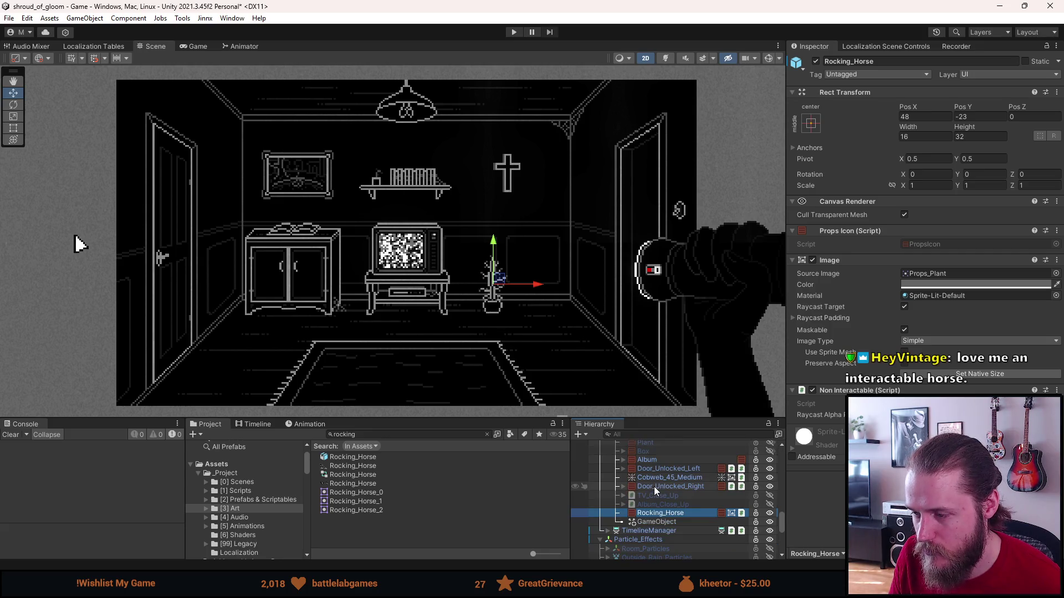
scroll(673, 482, "up", 2)
Apply all overrides to First_TV_Room and open the prefab for editing.
left_click(663, 460)
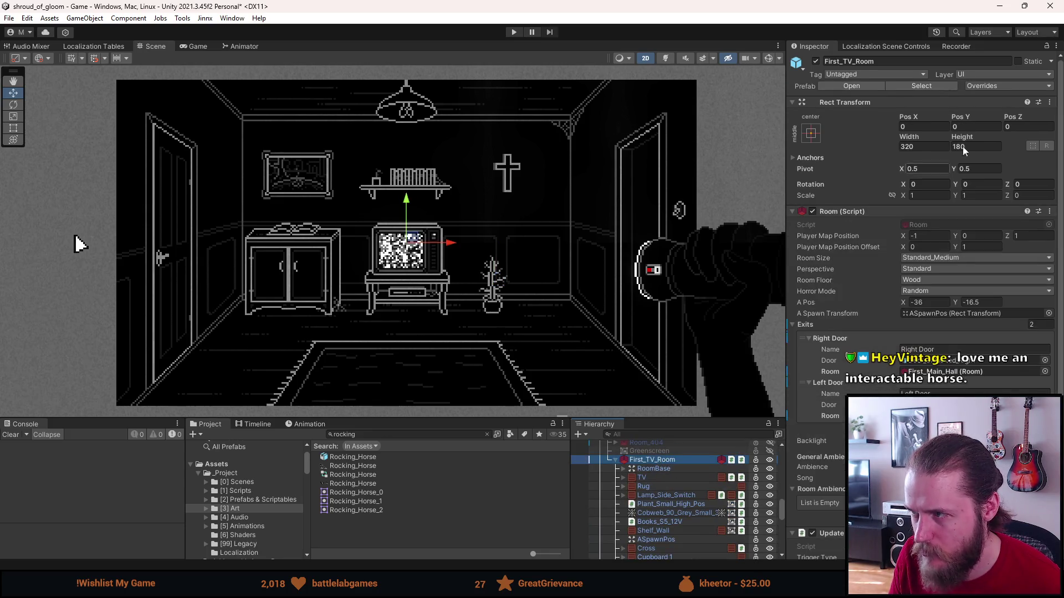
left_click(995, 86)
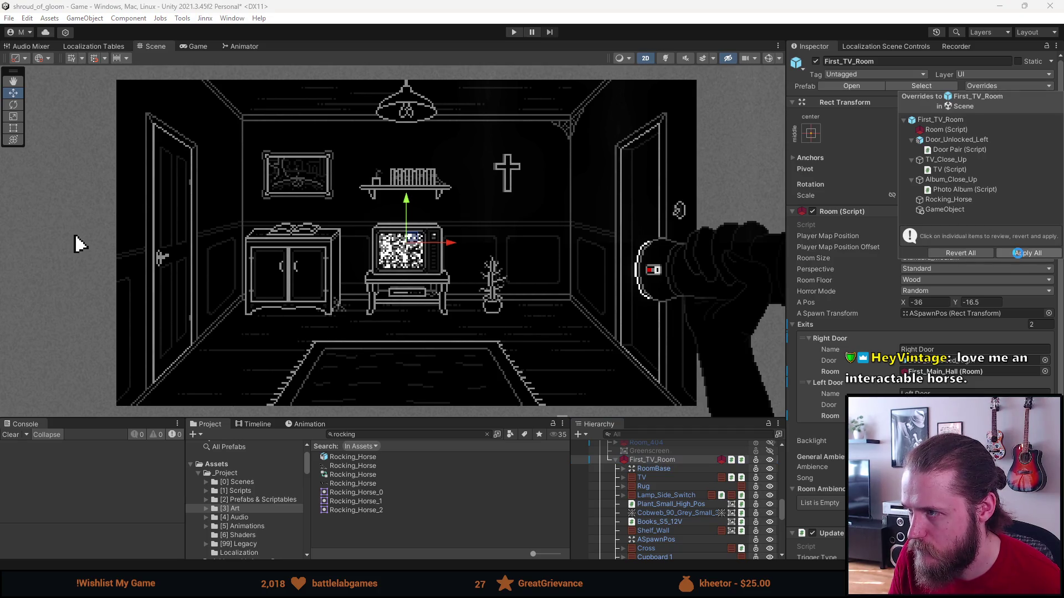
left_click(1018, 254)
left_click(851, 86)
scroll(704, 504, "down", 5)
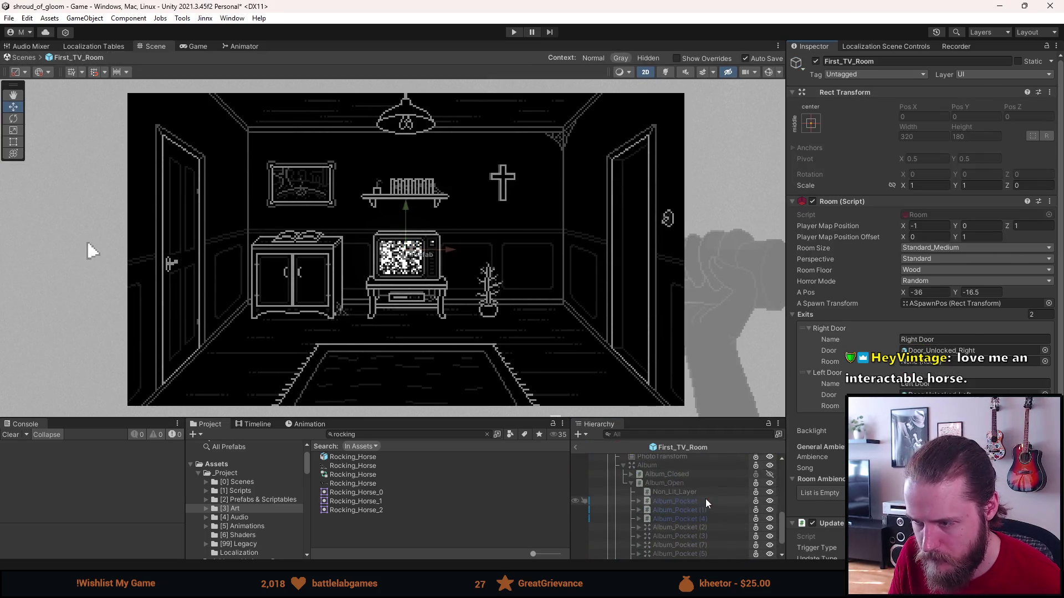
scroll(666, 492, "up", 3)
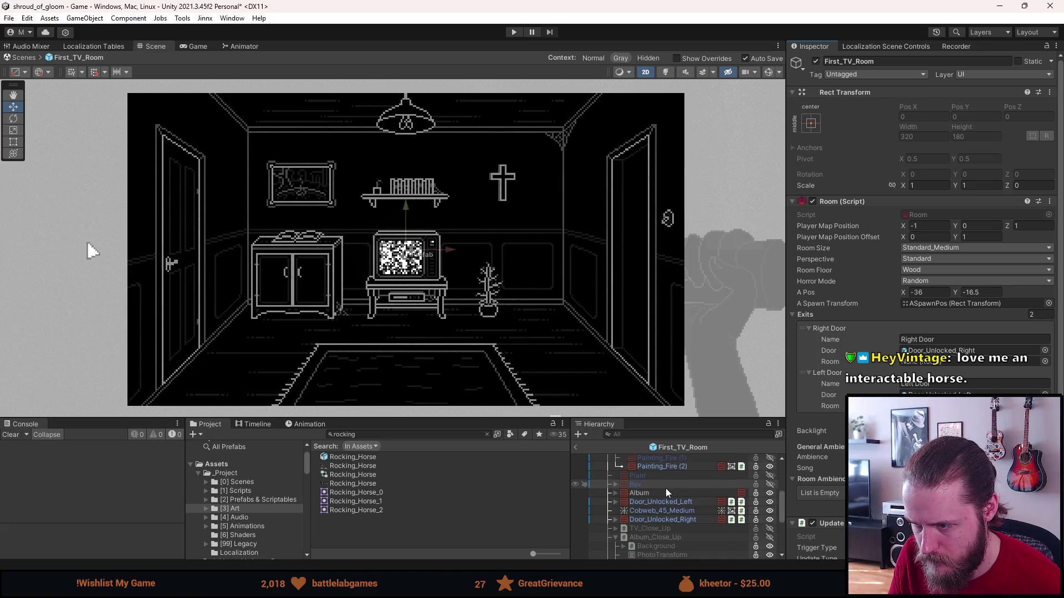
Drag Rocking_Horse under the empty GameObject inside the prefab.
left_click(615, 538)
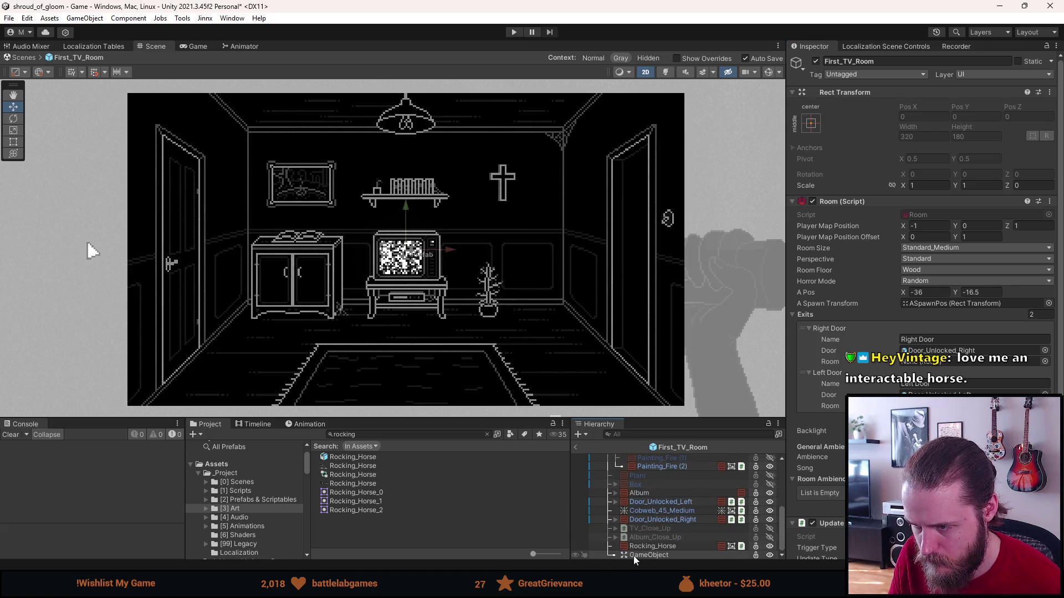
left_click(643, 547)
left_click_drag(643, 544, 643, 557)
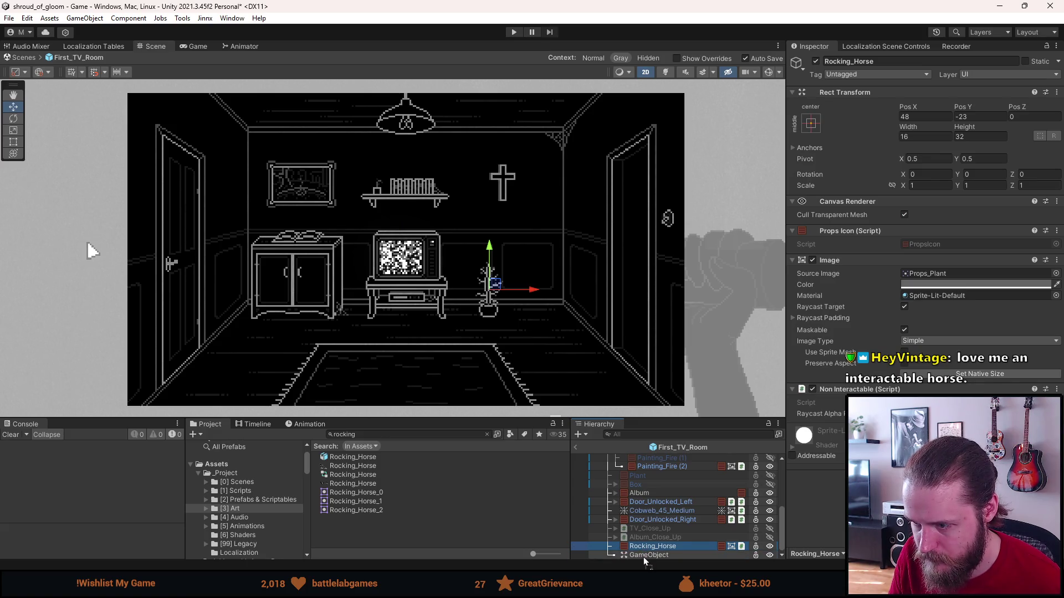
left_click(652, 540)
left_click(649, 547)
left_click(650, 555)
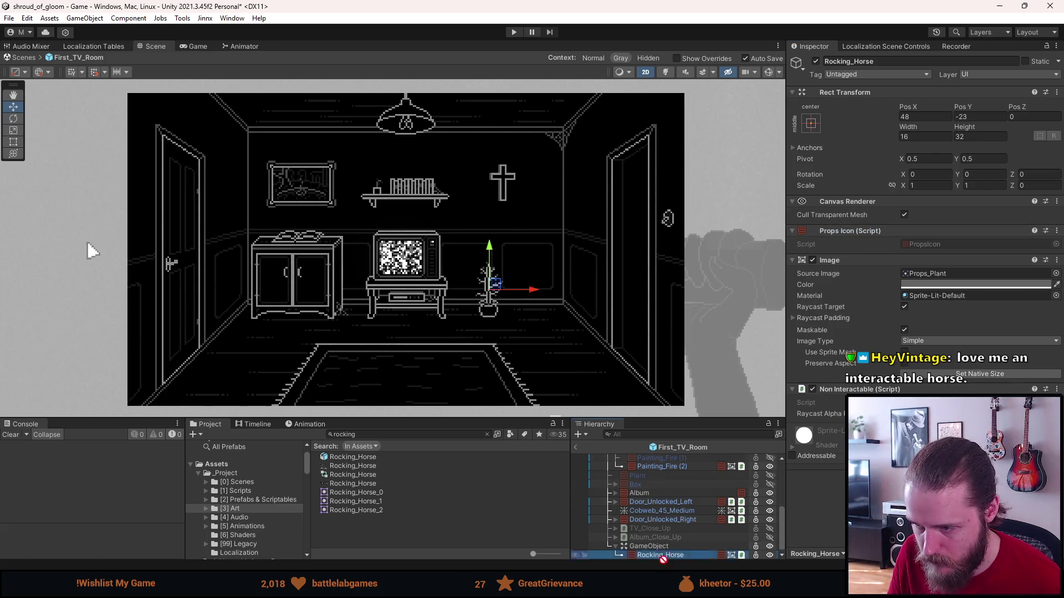
left_click(649, 546)
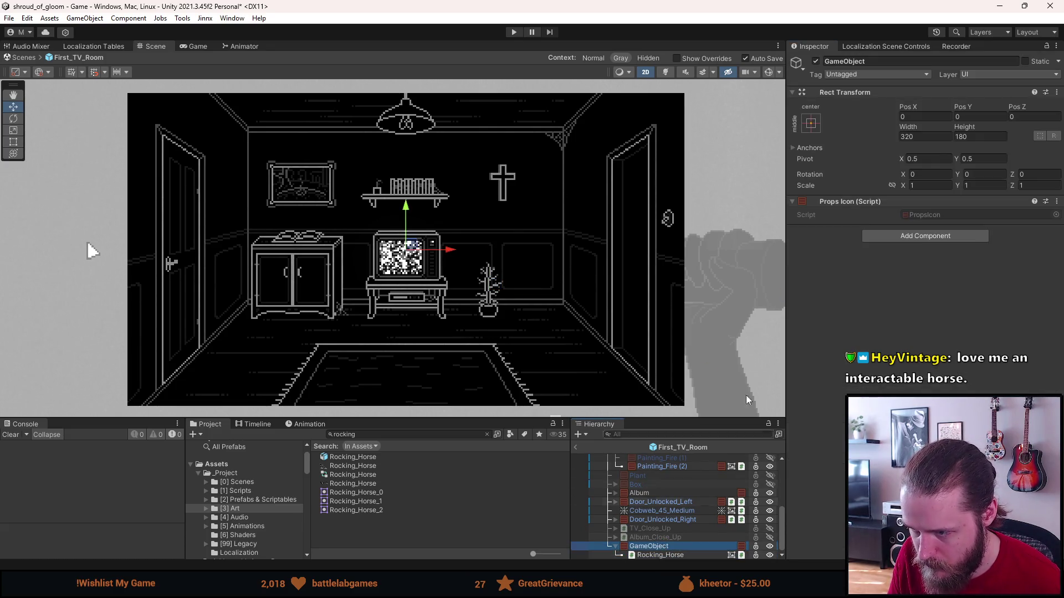
Rename the parent to Rocking_Horse and the child to Non_Rocking_Horse.
left_click(892, 61)
type("Rock")
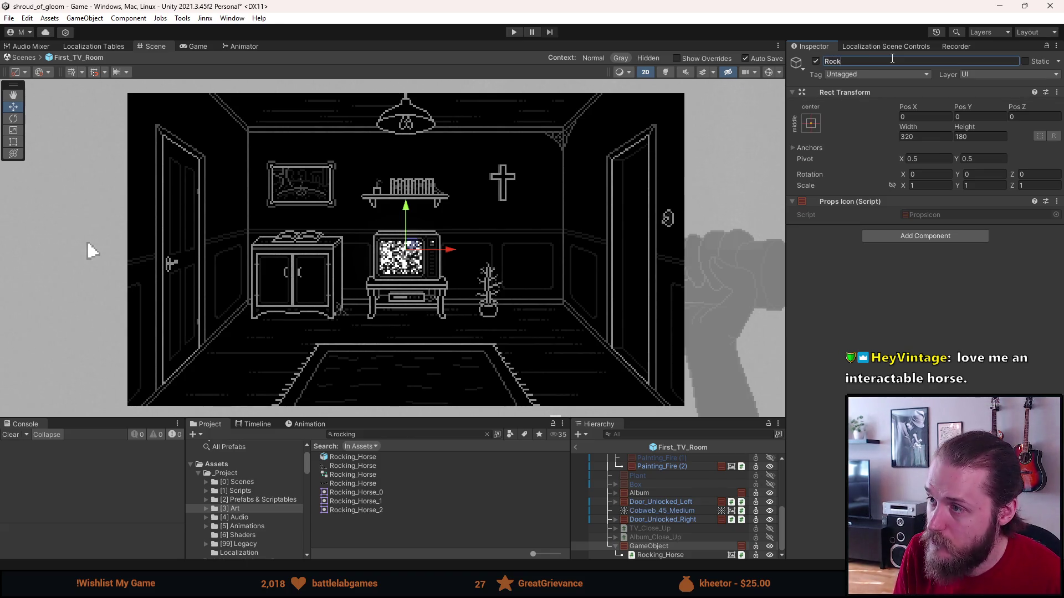
type("ing_Horse")
key("Return")
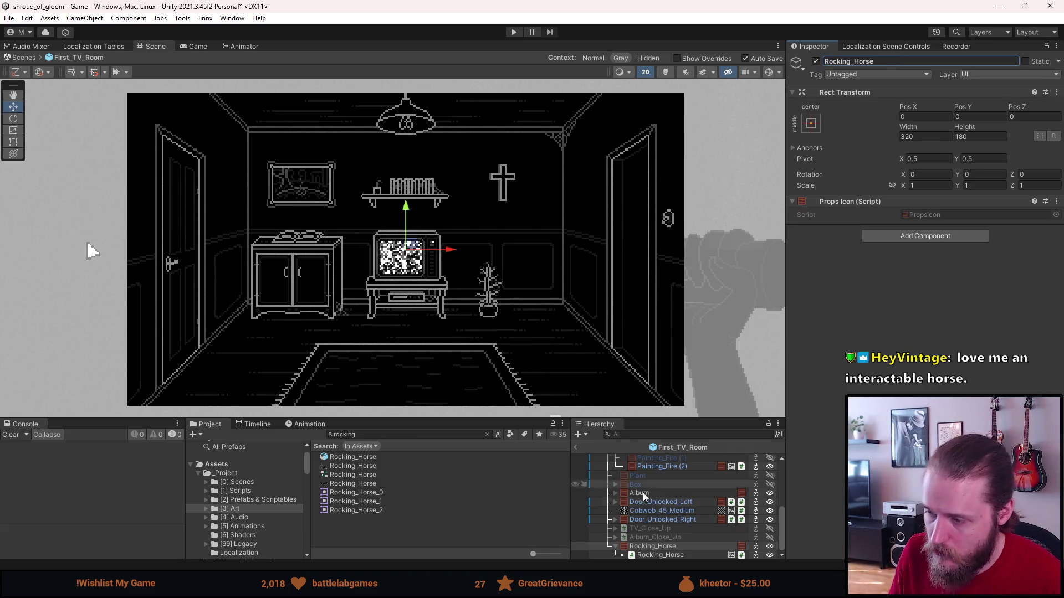
left_click(665, 554)
left_click(858, 61)
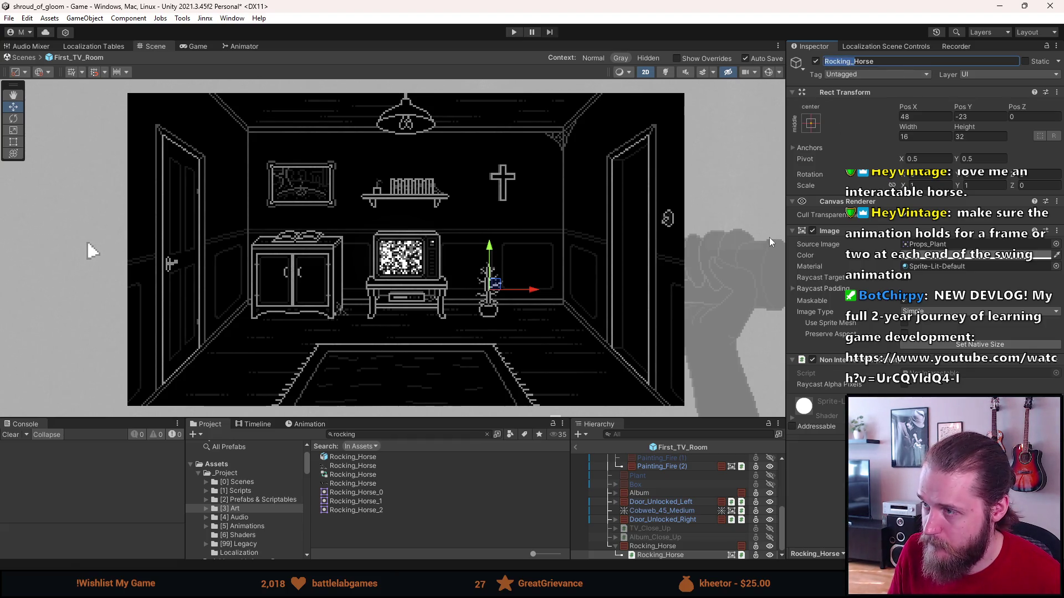
left_click(790, 243)
type("Non_")
key("Return")
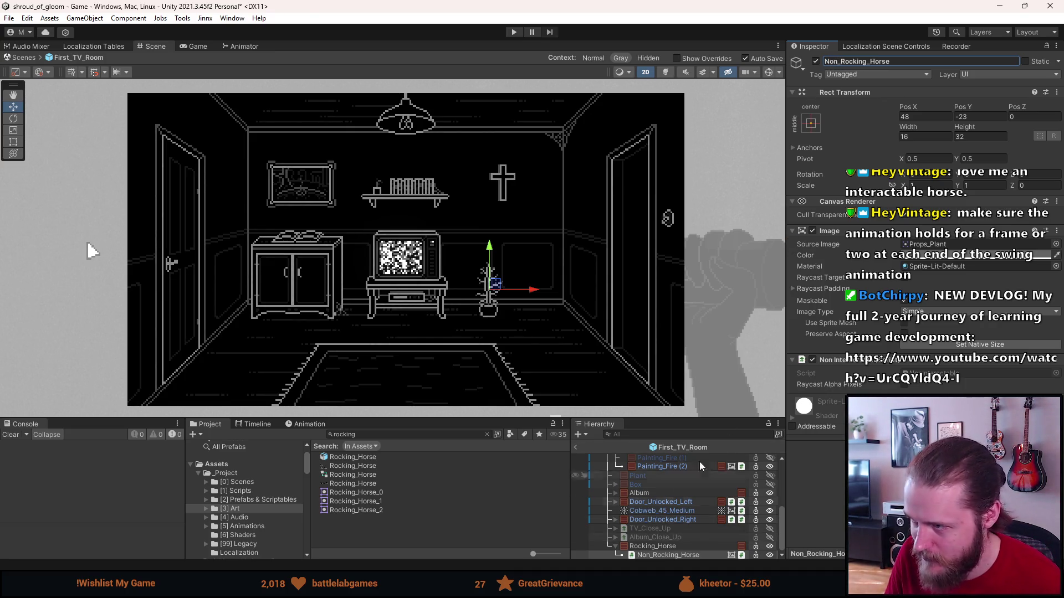
Give the child the Rocking_Horse_1 source image at native 54×54 and nudge it right.
left_click(1056, 244)
type("horse")
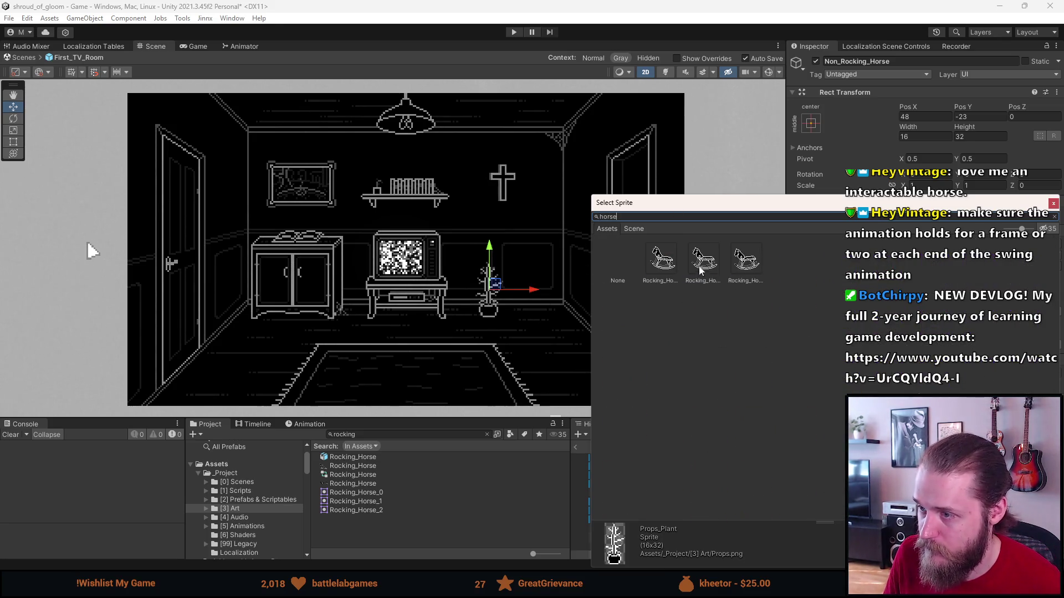
left_click(701, 258)
double_click(701, 258)
left_click(980, 344)
left_click_drag(533, 290, 552, 295)
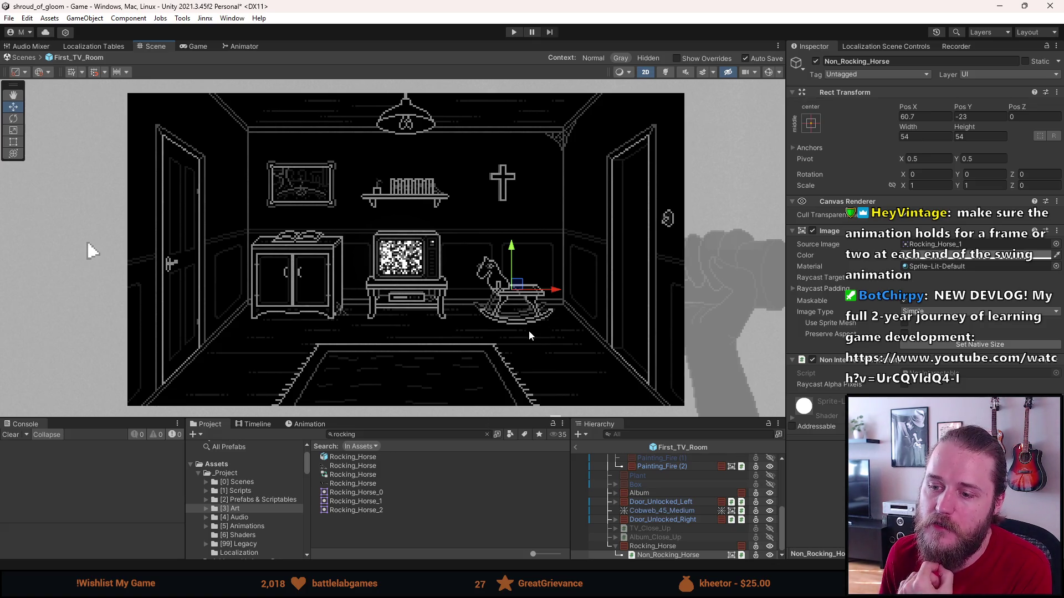
Zoom and pan the Scene view onto the rocking horse beside the TV, then heighten the bottom panels.
scroll(528, 331, "up", 2)
scroll(529, 330, "down", 1)
scroll(516, 335, "up", 2)
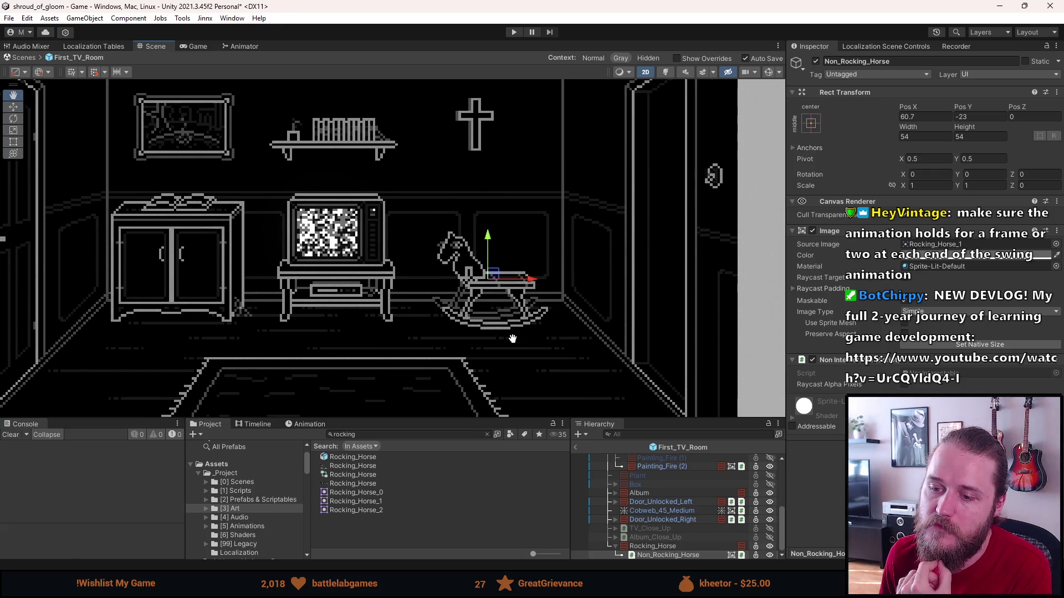
scroll(513, 339, "up", 1)
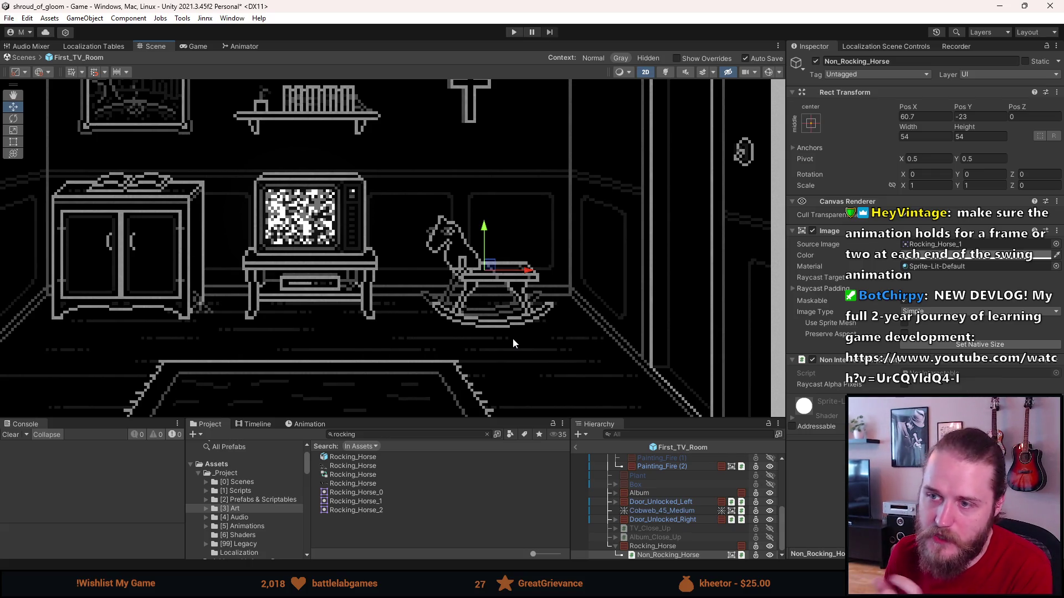
scroll(513, 338, "up", 5)
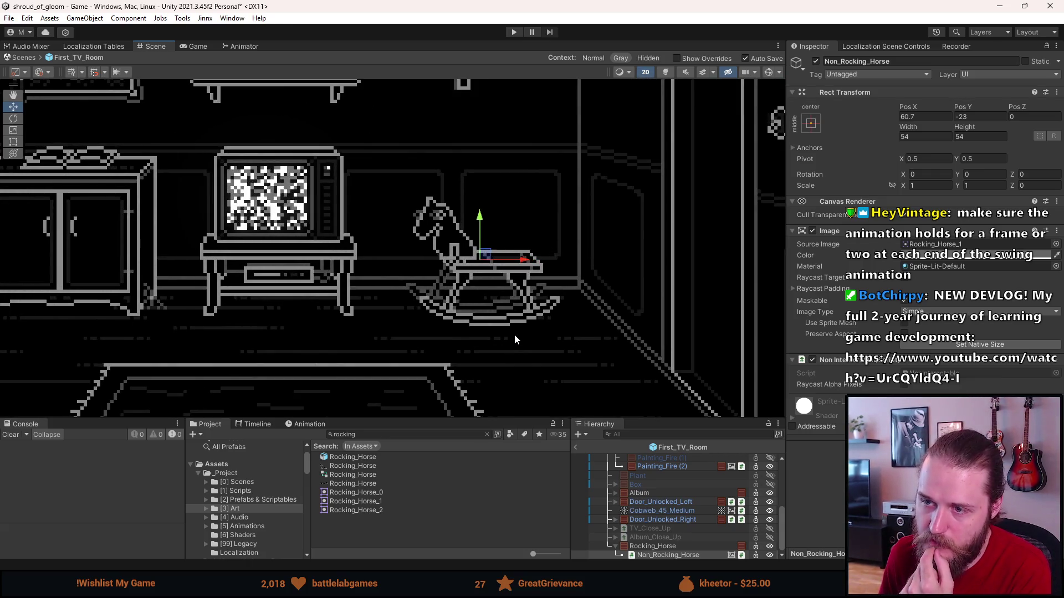
left_click_drag(516, 330, 500, 347)
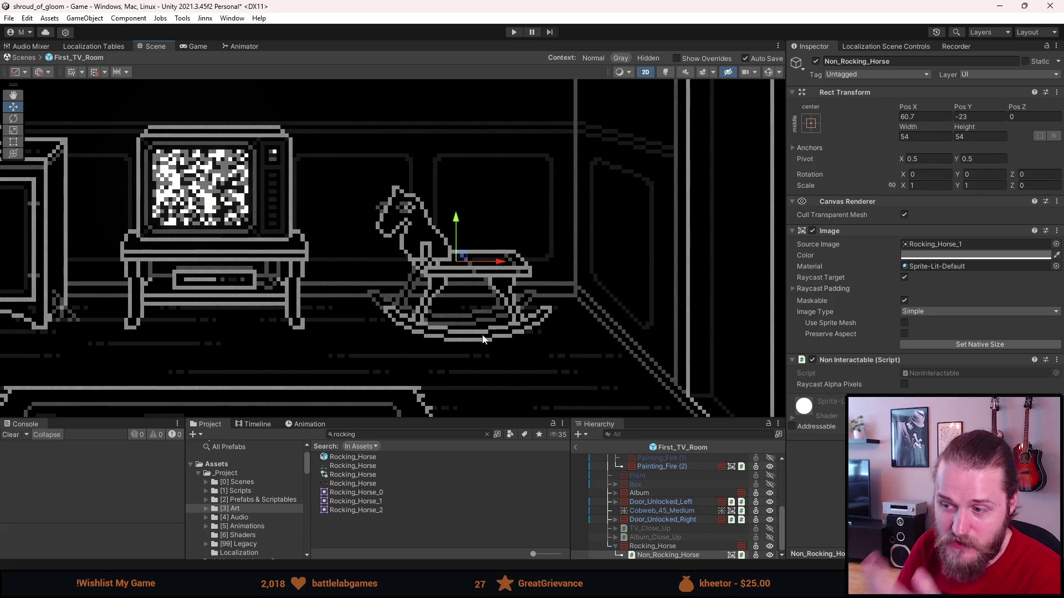
left_click_drag(695, 420, 691, 384)
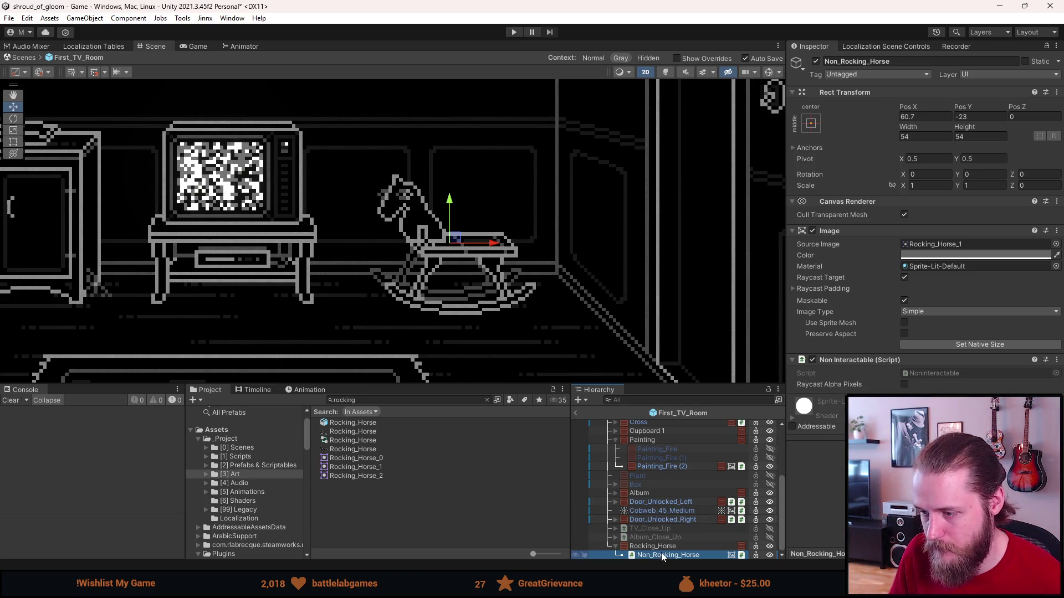
Duplicate Non_Rocking_Horse and rename the copy Rocking_Horse.
key("ctrl+d")
left_click(841, 60)
key("BackSpace")
key("BackSpace")
key("BackSpace")
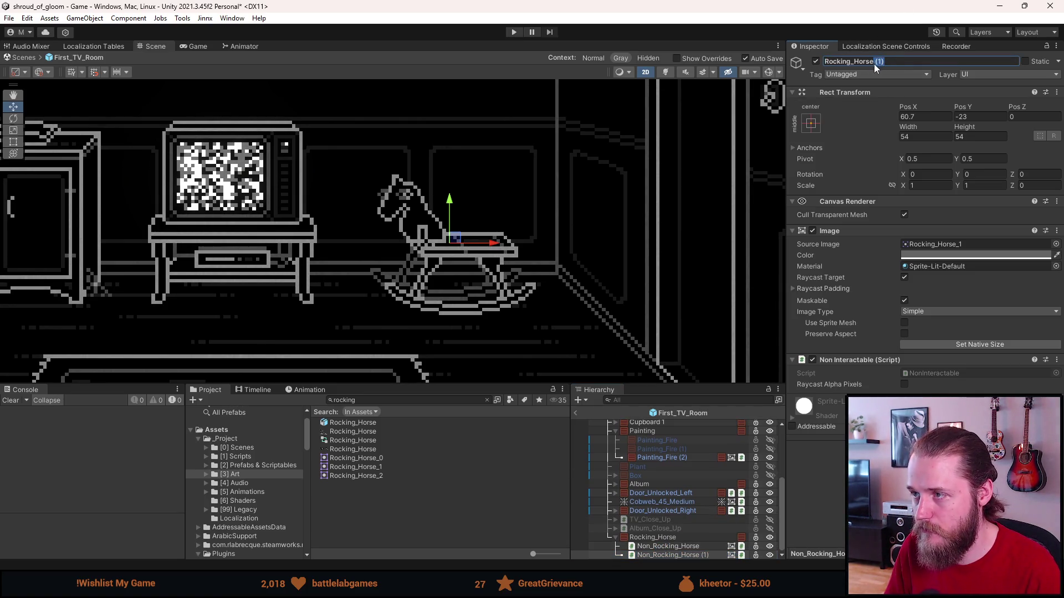
key("BackSpace")
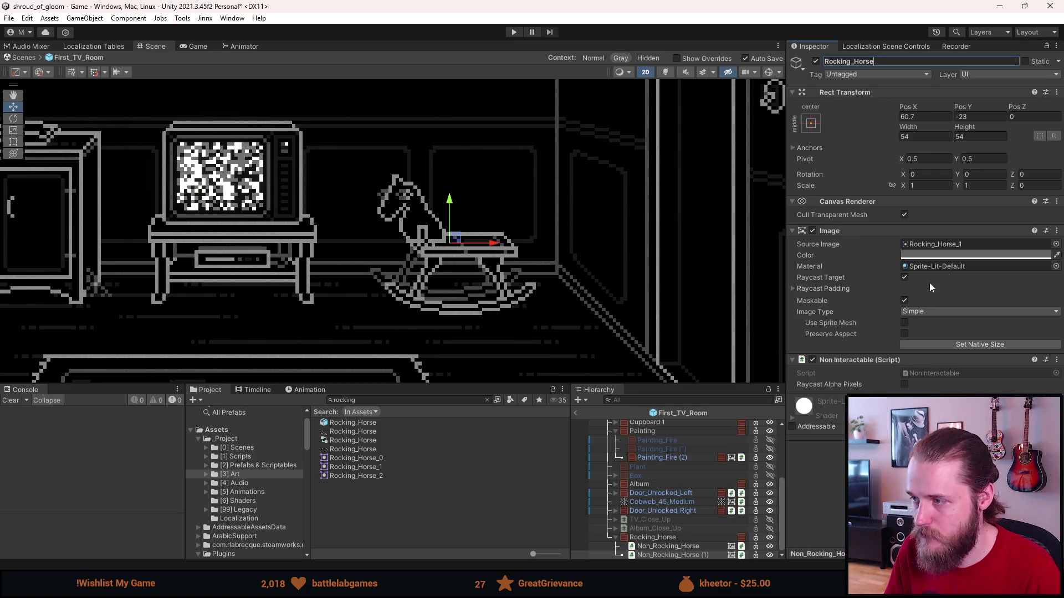
key("Return")
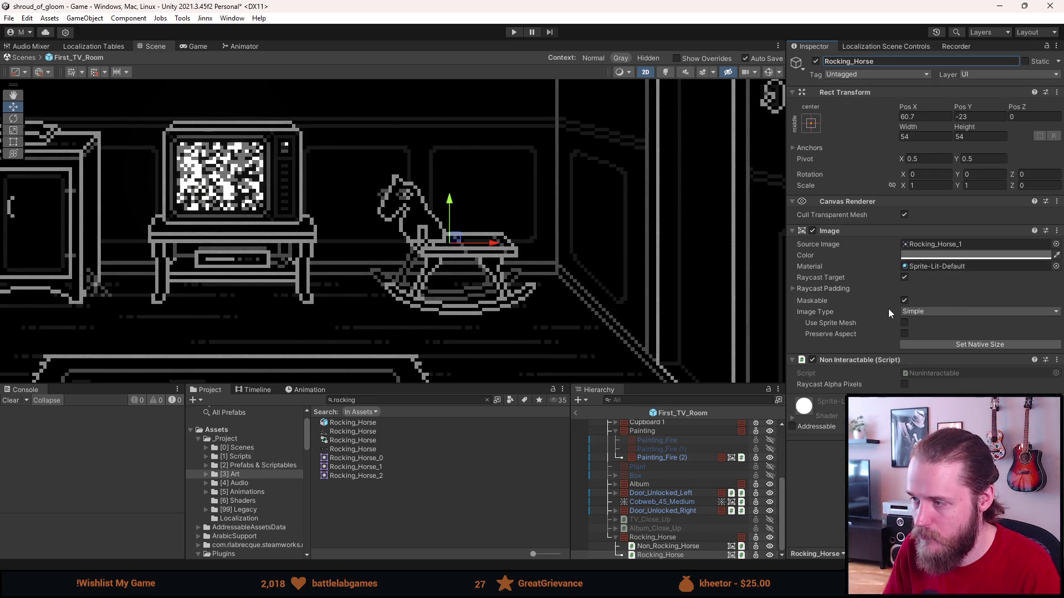
Give Non_Rocking_Horse an Interactable script, switch to the Rect Tool, and select the parent Rocking_Horse.
left_click(717, 546)
right_click(888, 360)
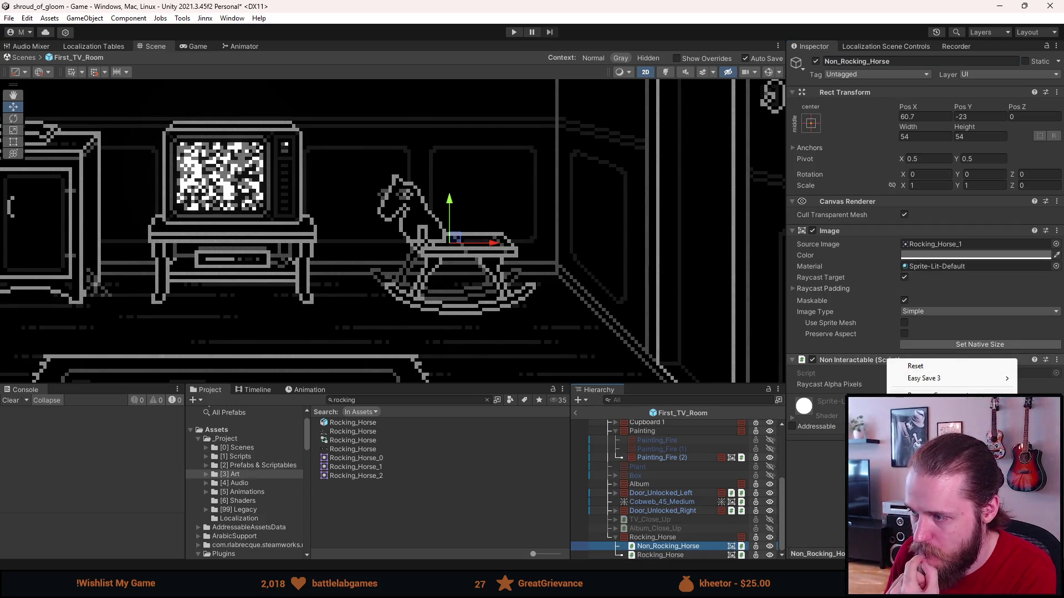
left_click(915, 375)
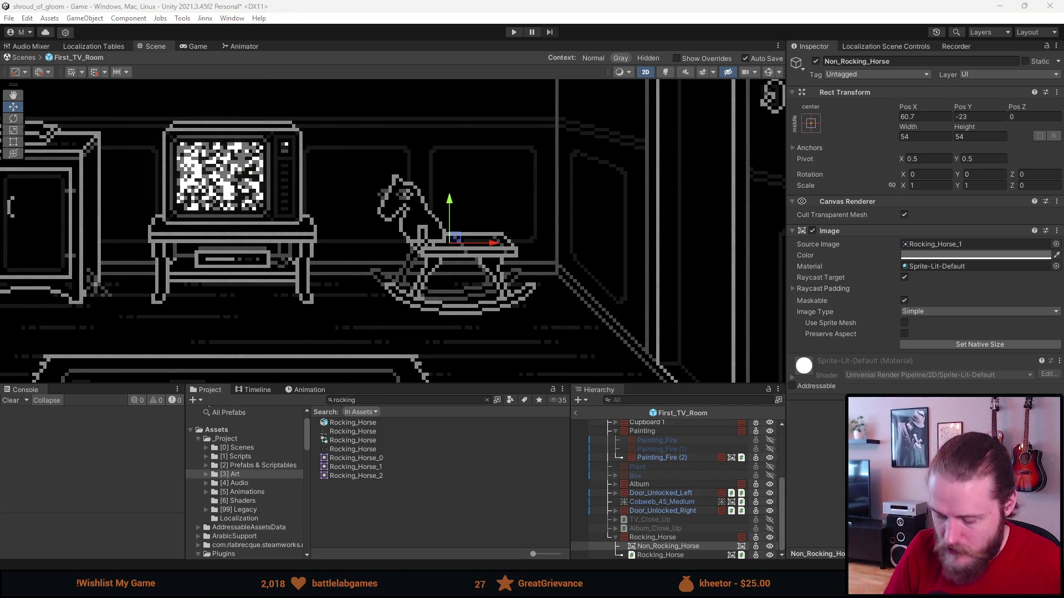
key("ctrl+z")
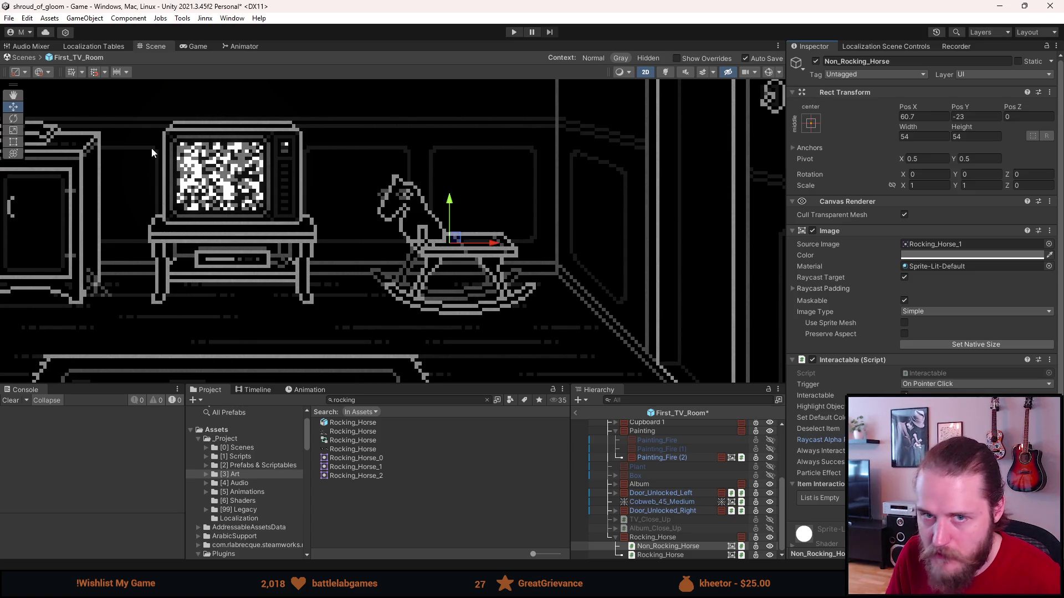
left_click(13, 142)
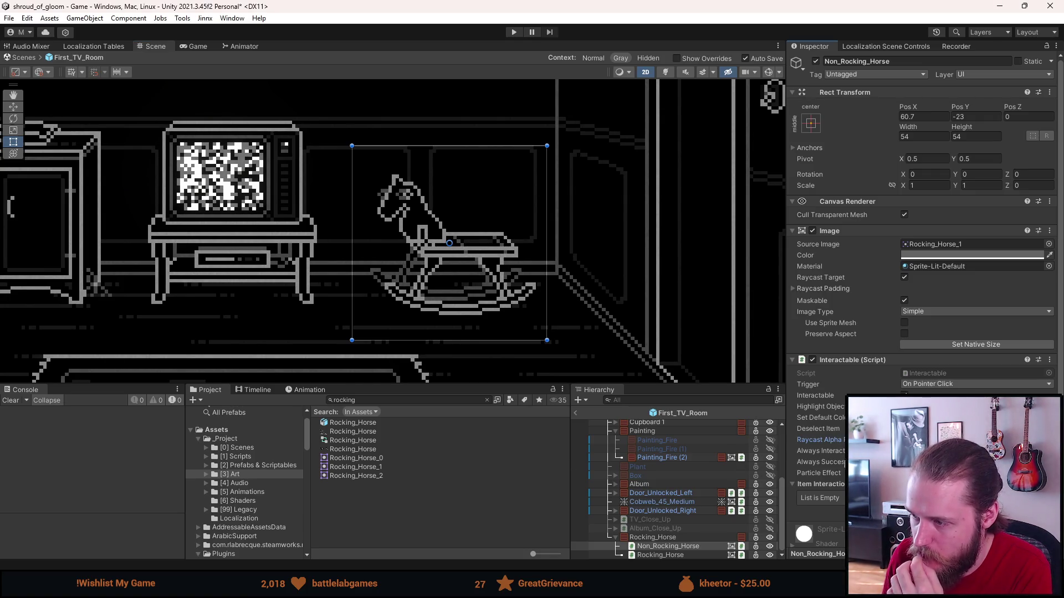
scroll(920, 301, "down", 1)
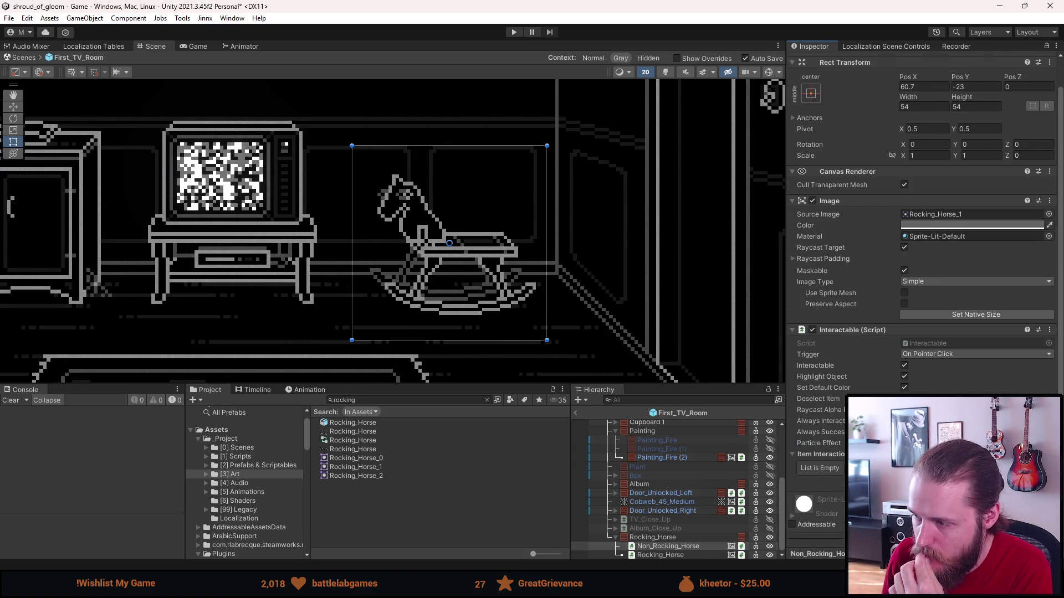
scroll(920, 301, "down", 1)
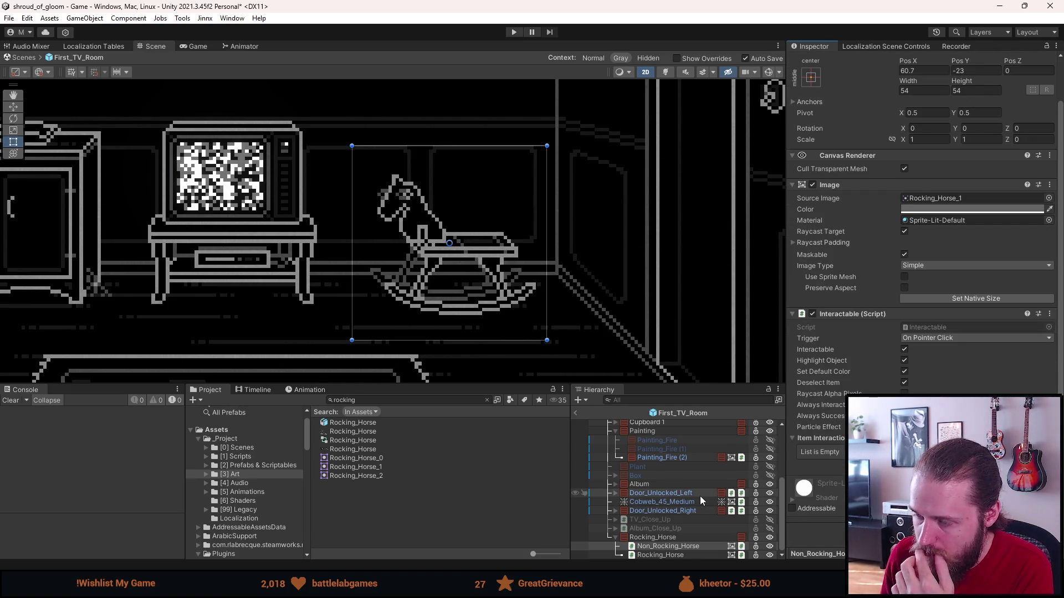
left_click(668, 552)
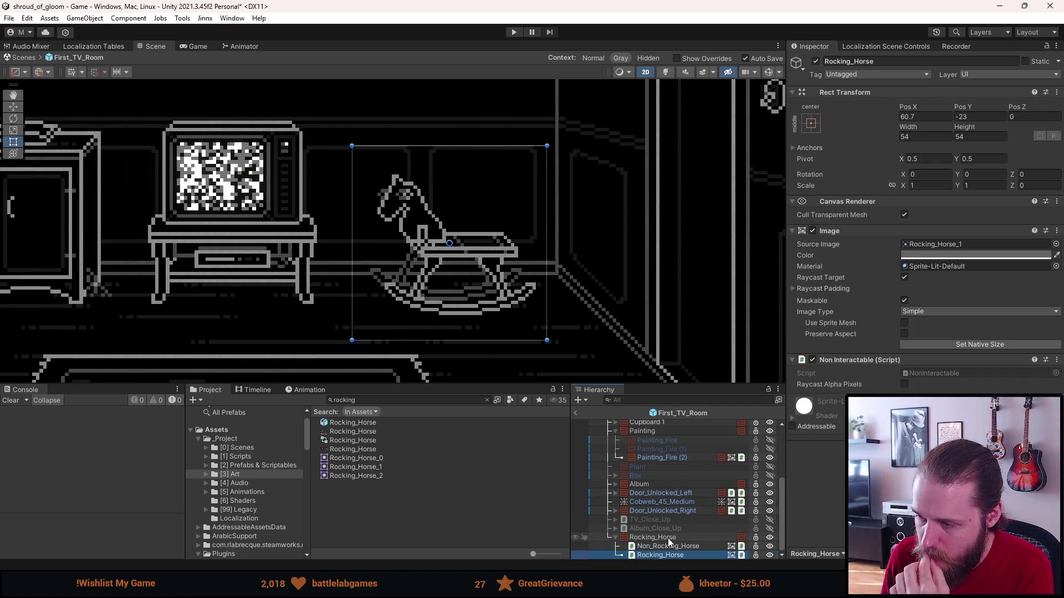
left_click(667, 537)
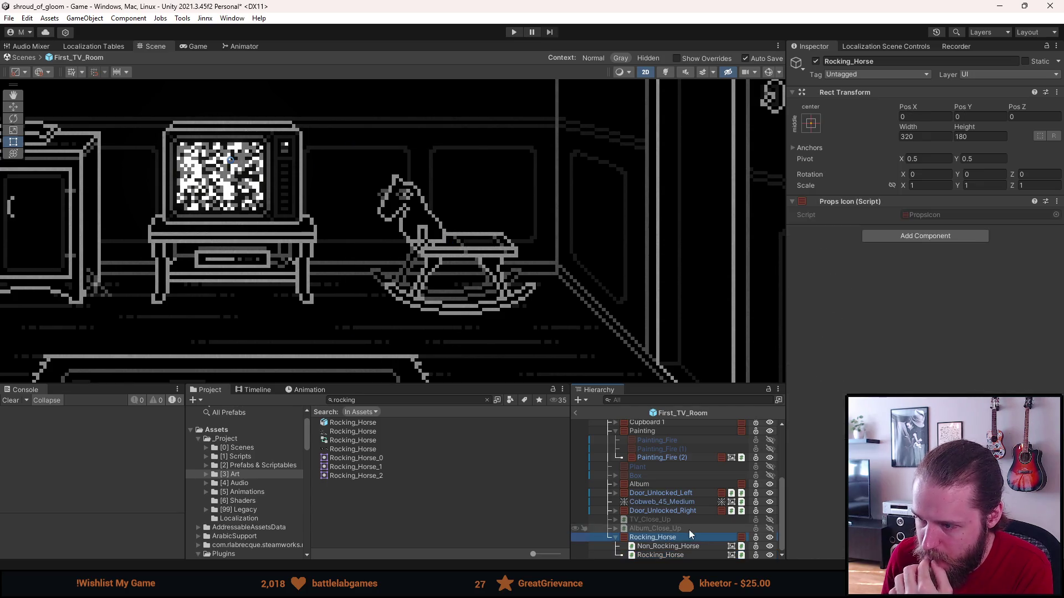
Add a new script component named RockingHorse to the parent Rocking_Horse object.
left_click(890, 237)
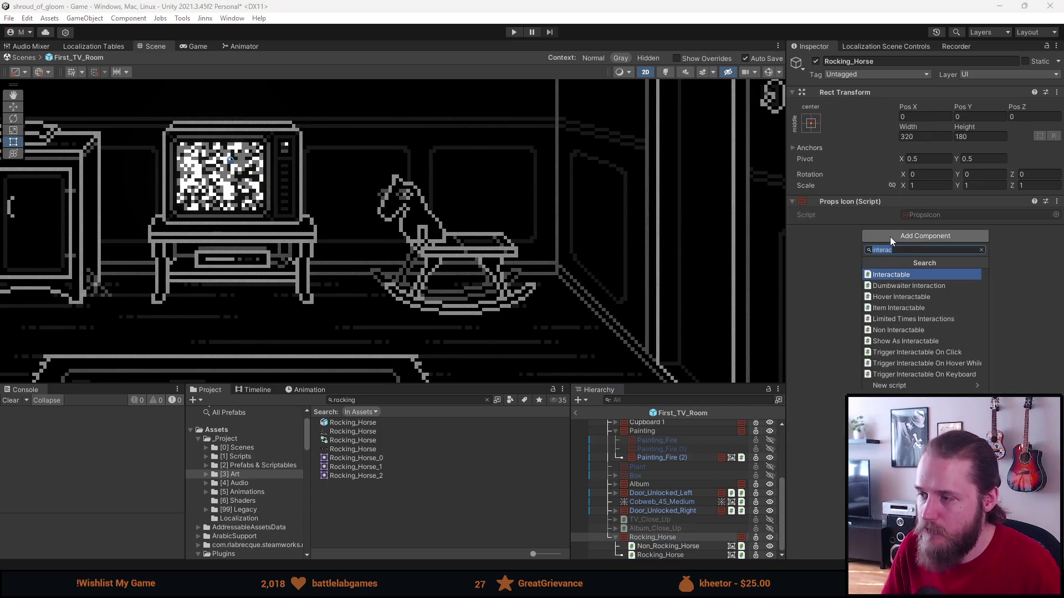
type("Rocking_")
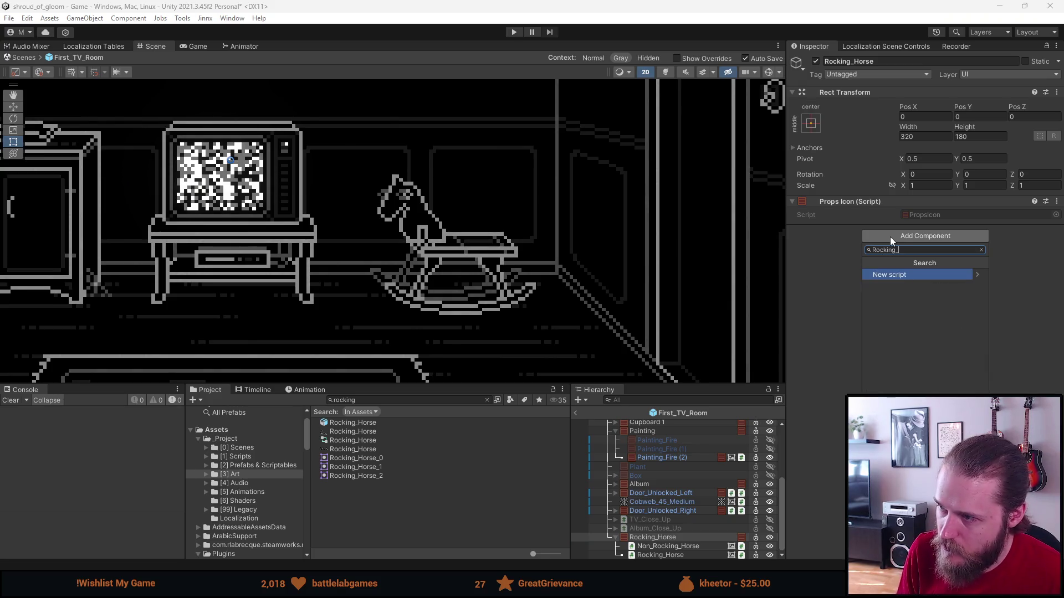
key("BackSpace")
type("Horse")
key("Return")
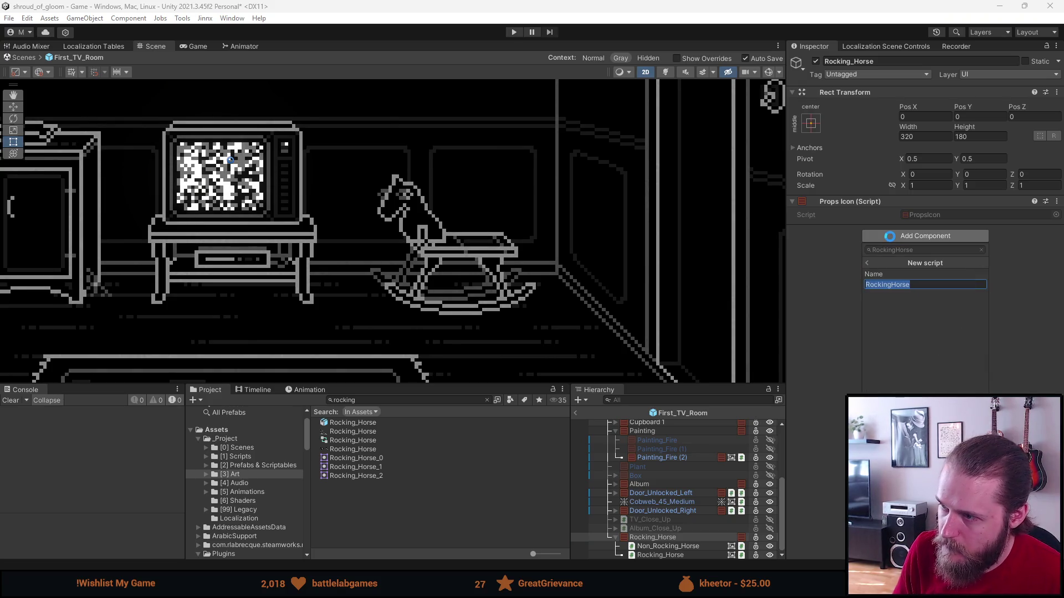
key("Return")
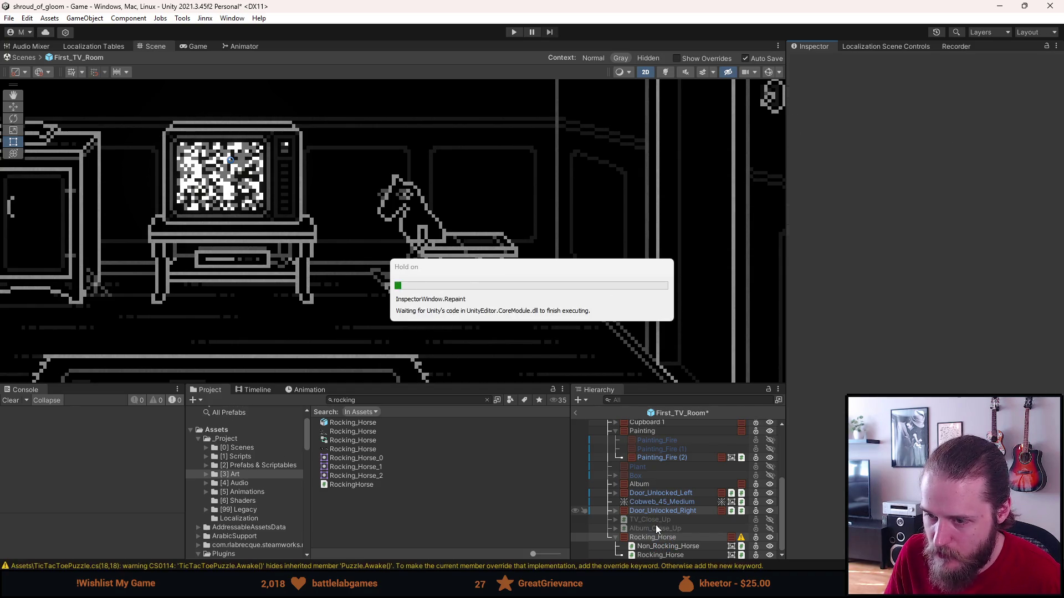
Drag the Rocking_Horse row into the On Click object field of Non_Rocking_Horse's Publish component.
left_click(668, 548)
left_click(666, 536)
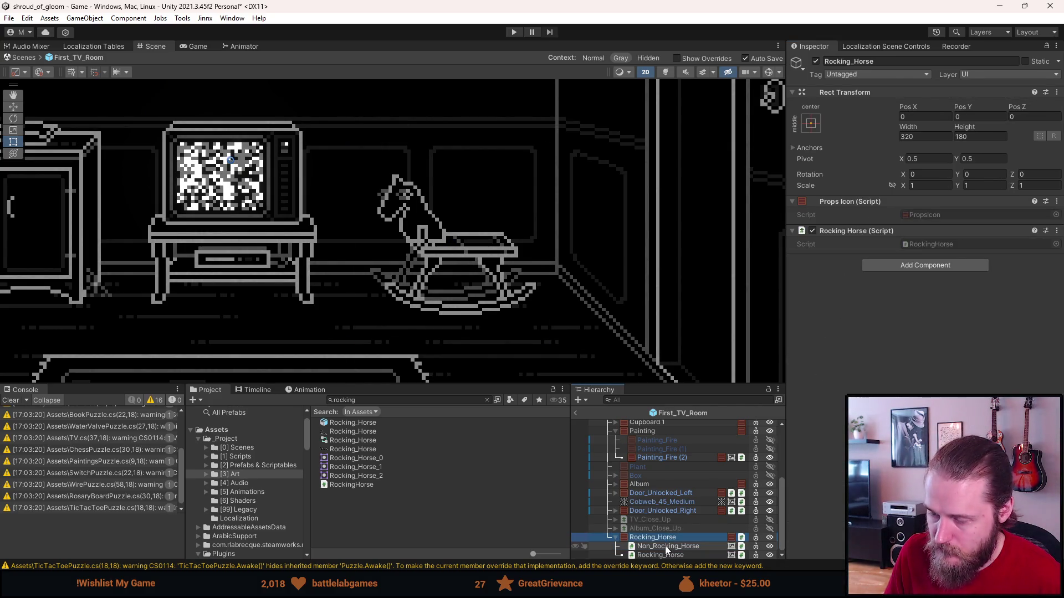
left_click(665, 546)
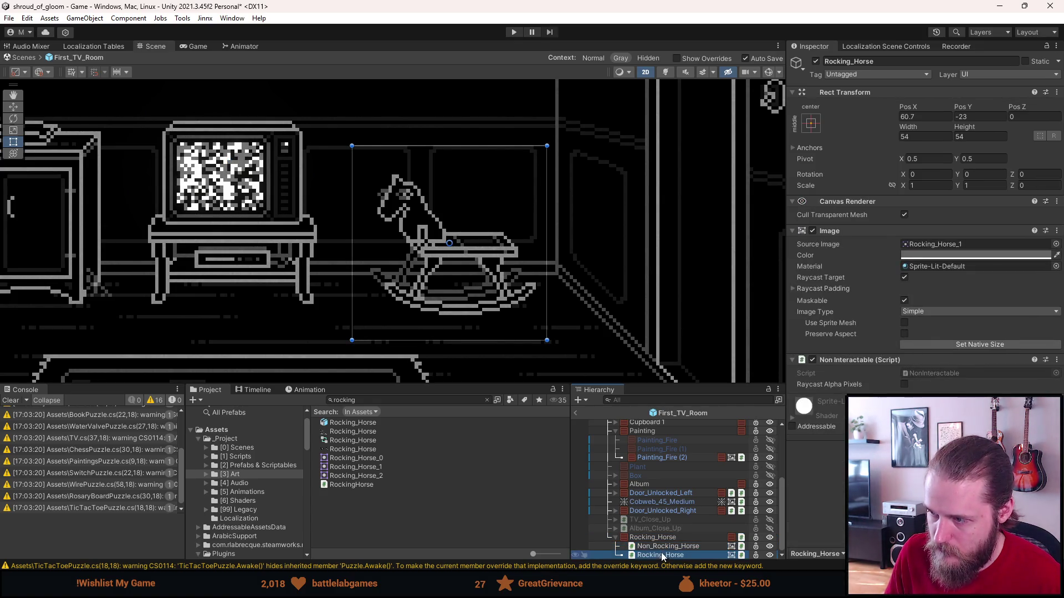
scroll(920, 249, "down", 2)
key("alt+Tab")
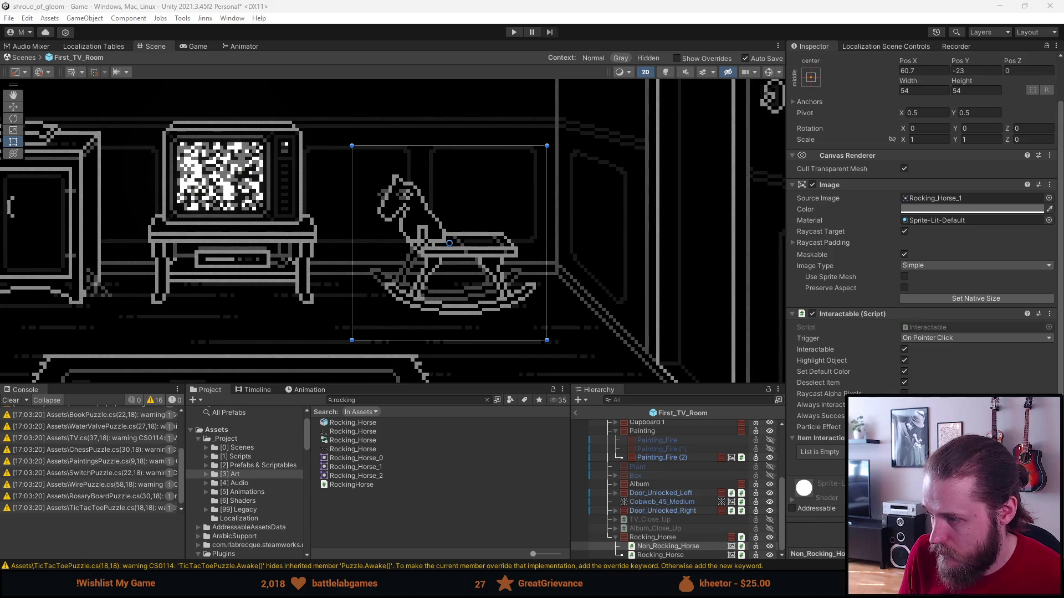
scroll(920, 250, "down", 3)
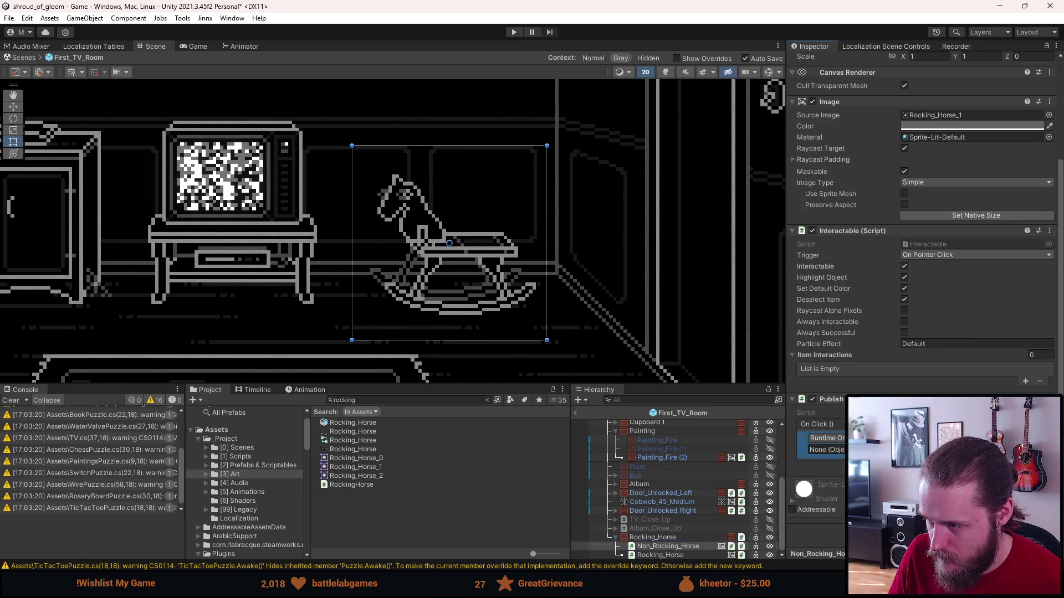
left_click_drag(673, 537, 825, 449)
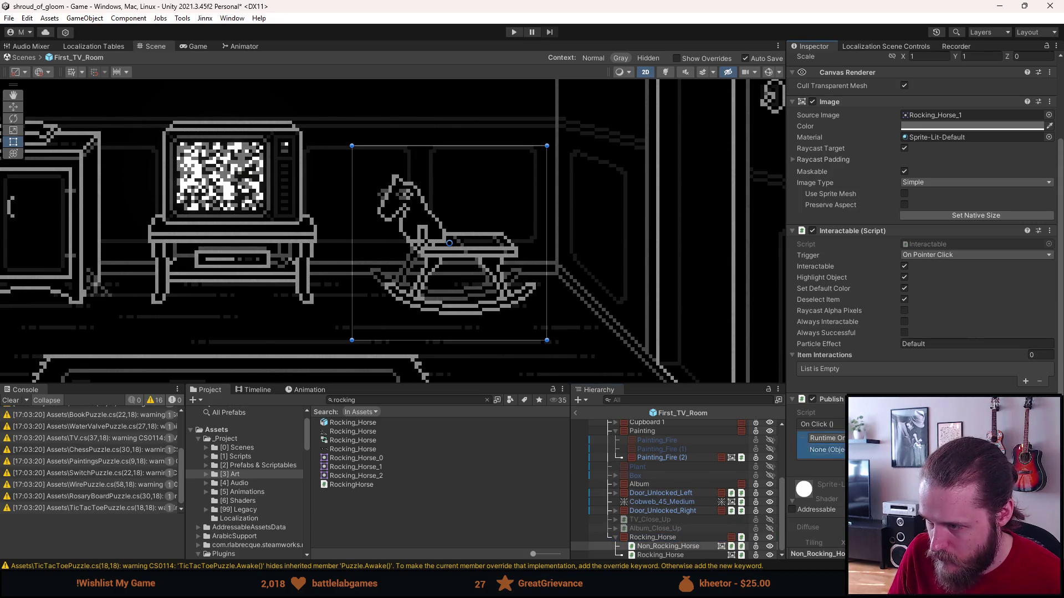
left_click(657, 536)
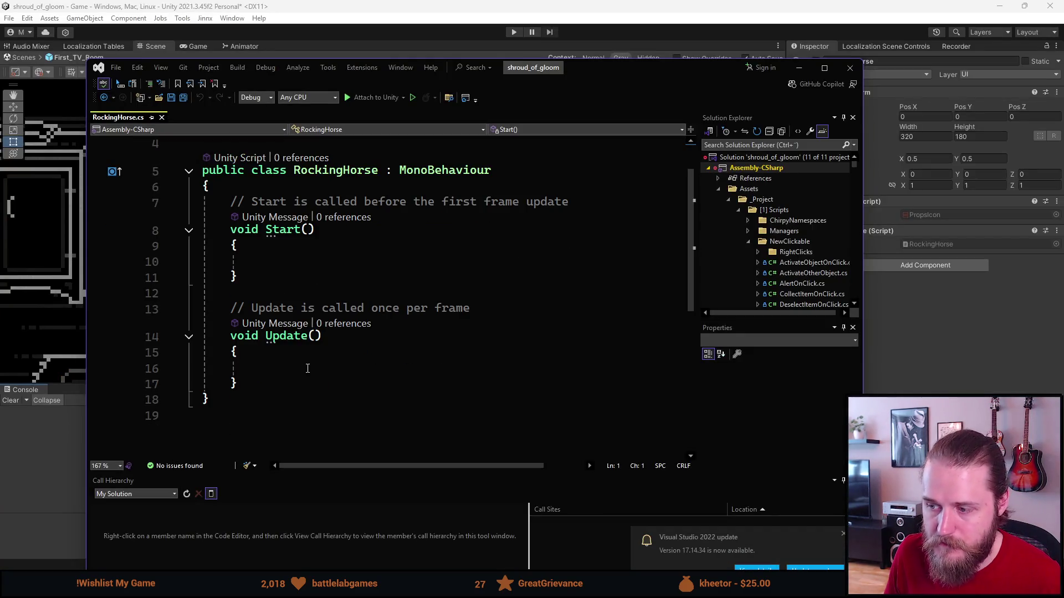
Put the caret at the Update method of the newly opened RockingHorse.cs.
left_click(345, 328)
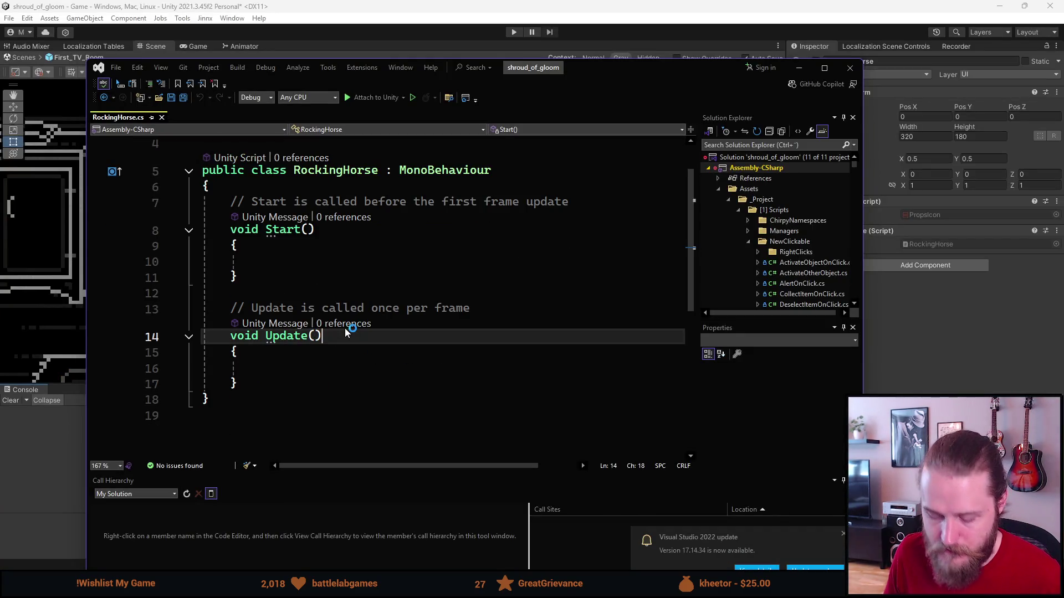
Save to drop unused usings, then delete the template Start and Update methods.
key("ctrl+s")
mouse_move(264, 407)
left_mouse_down()
mouse_move(239, 316)
mouse_move(231, 219)
left_mouse_up()
key("Delete")
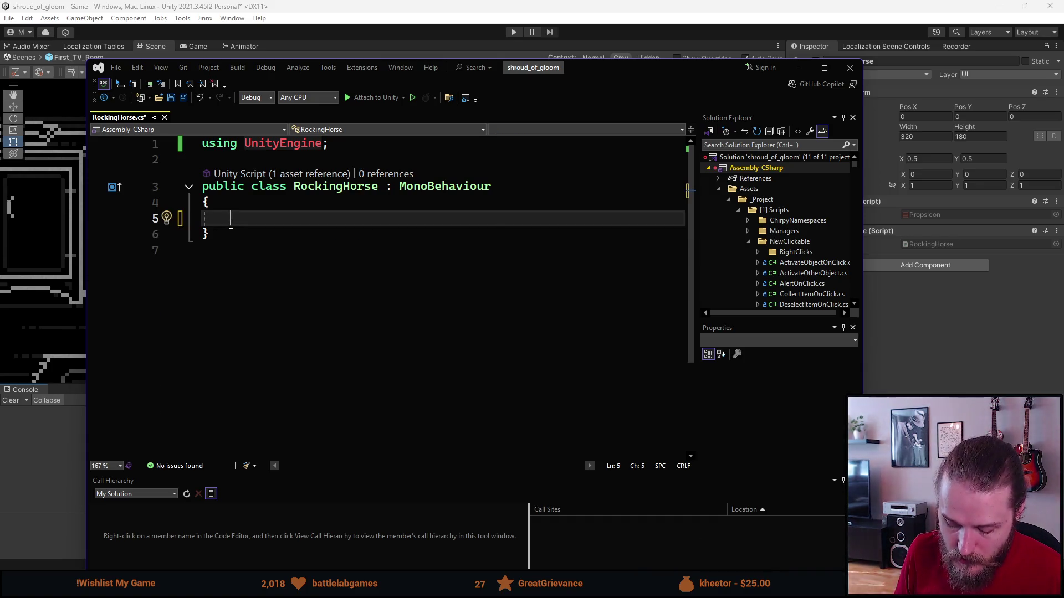
Declare serialized private GameObject fields _nonRockingHorse and _rockingHorse.
type("[SerializeField] private ")
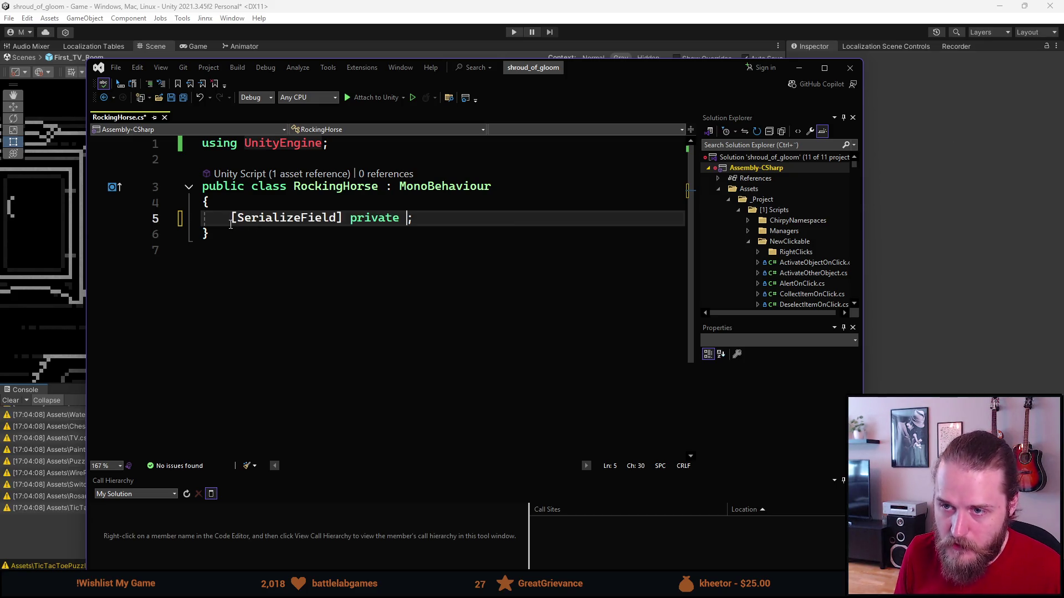
type("GameObj")
key("Tab")
type("_")
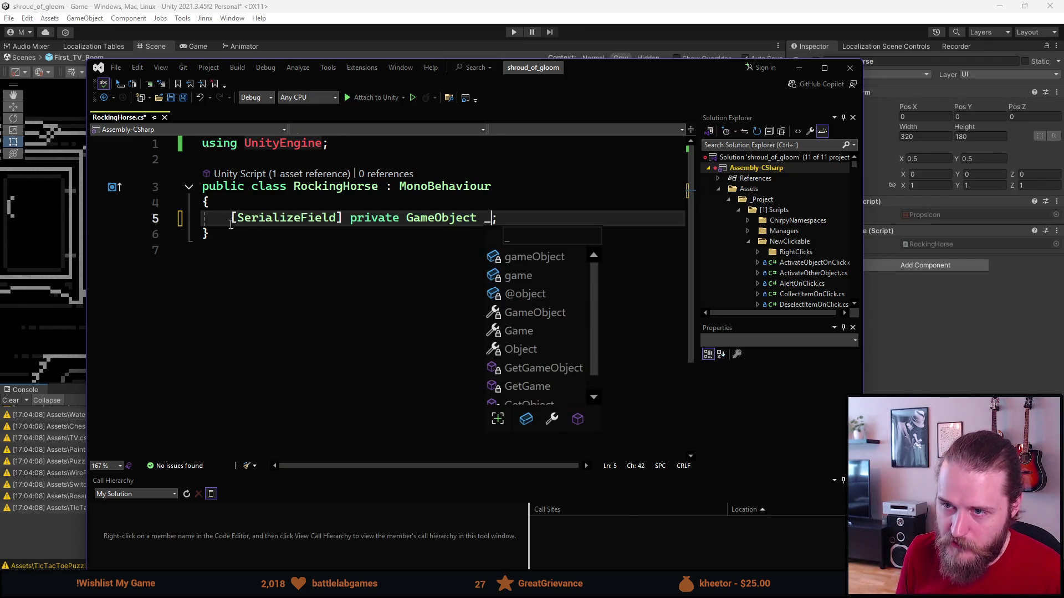
type("nonRockingHo")
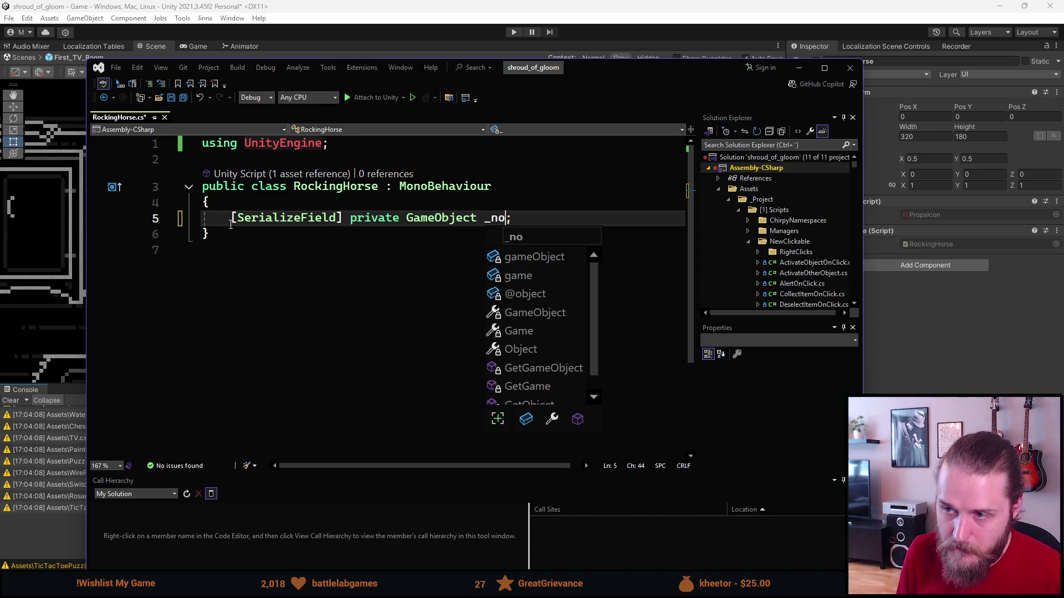
type("rse")
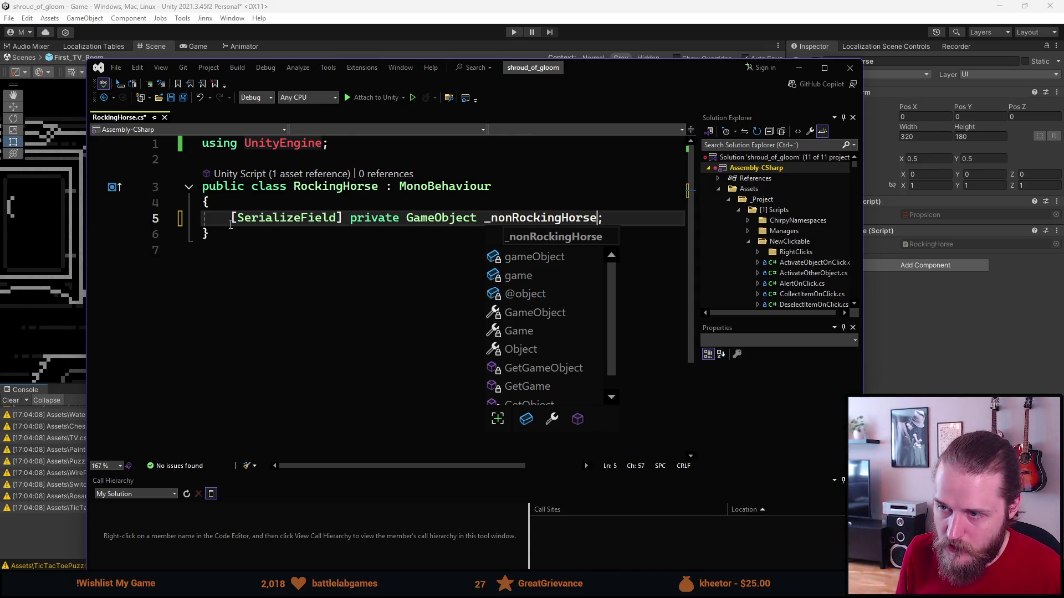
key("ctrl+d")
key("Left")
key("Left")
key("Left")
key("BackSpace")
key("BackSpace")
key("BackSpace")
type("r")
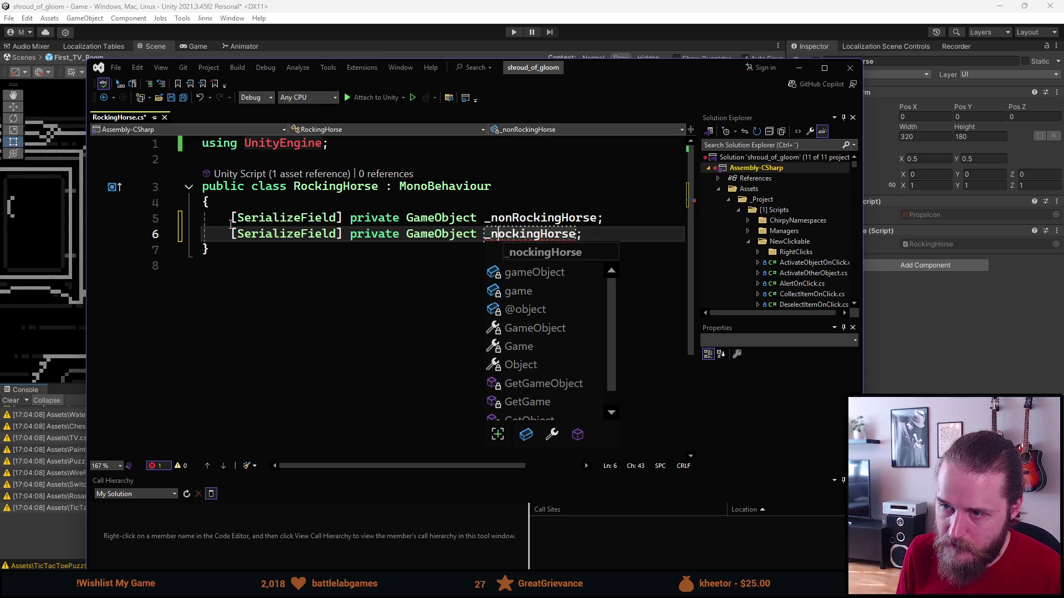
key("Tab")
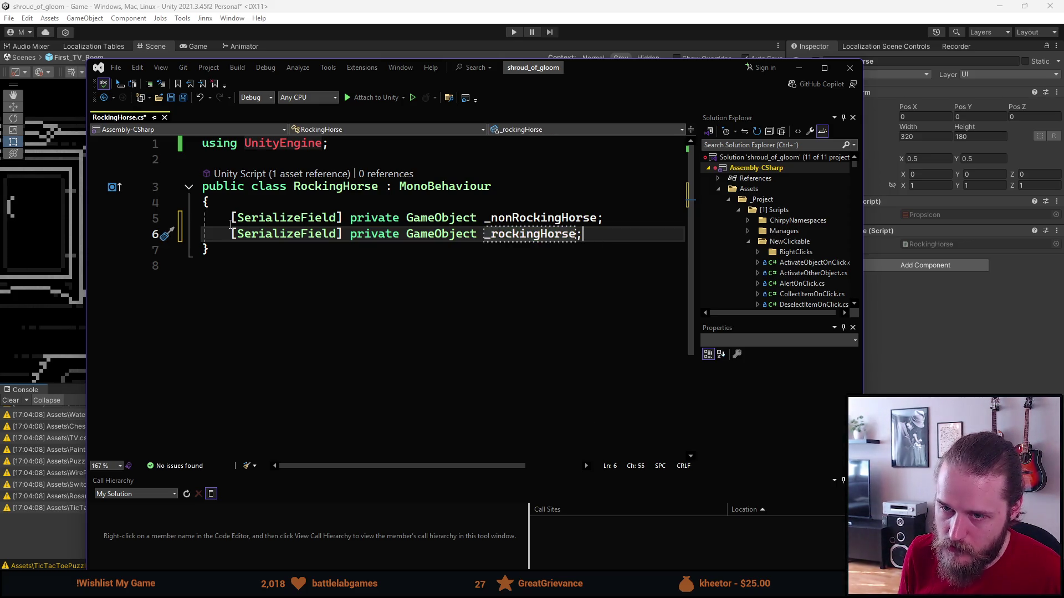
key("Return")
key("Return")
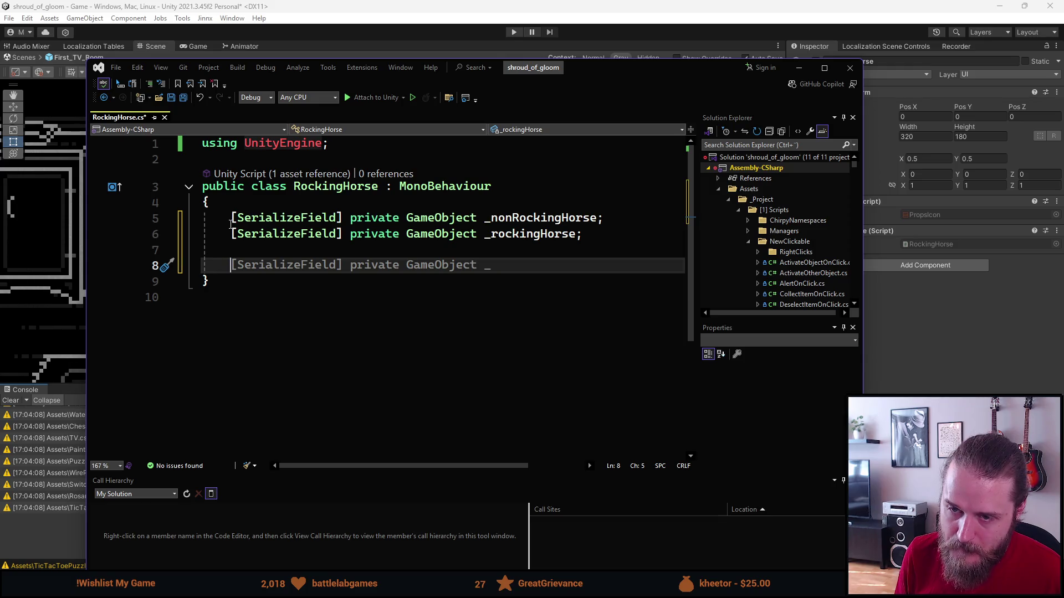
Add an empty public void RockTheHorse() method below the fields.
type("public")
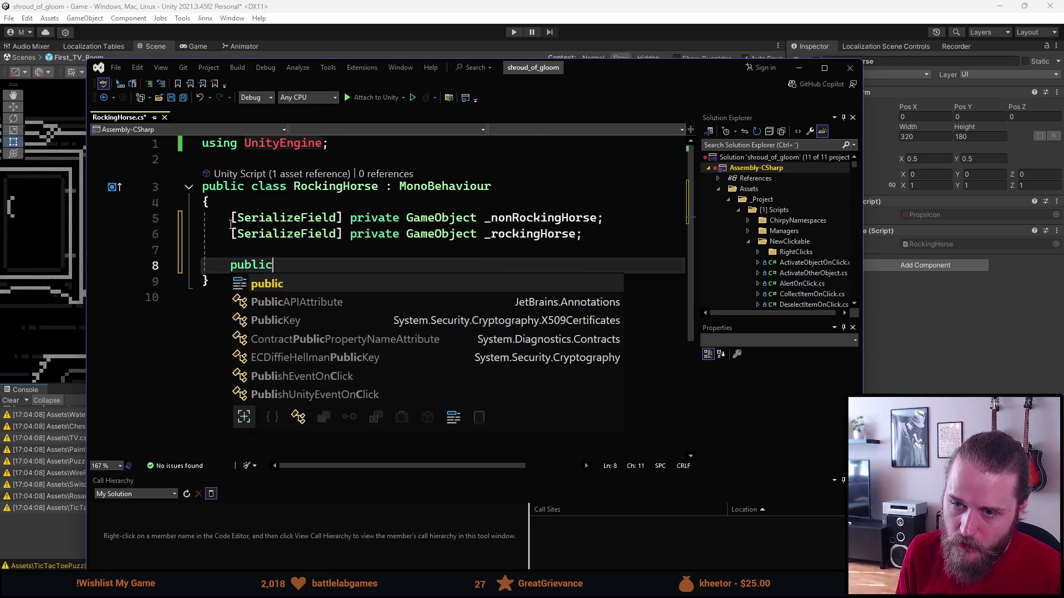
type(" void Rock")
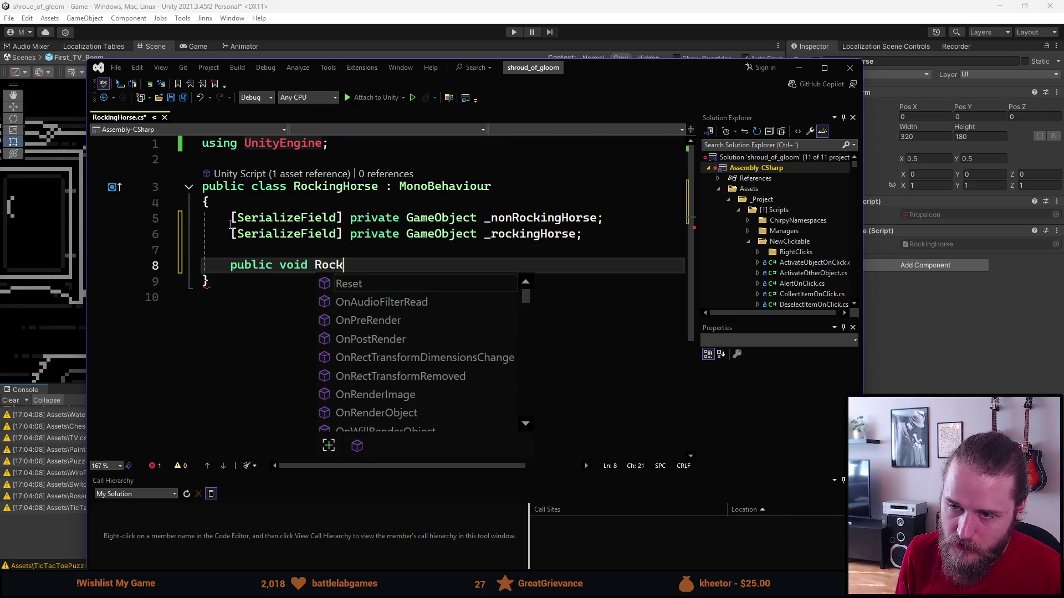
type("TheHorse")
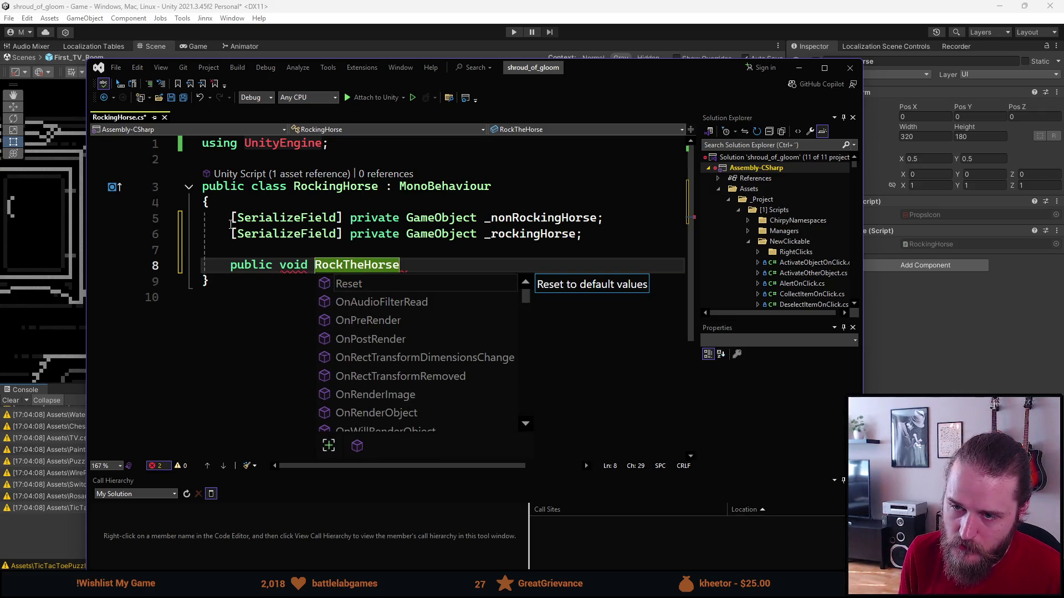
type("(){")
key("Return")
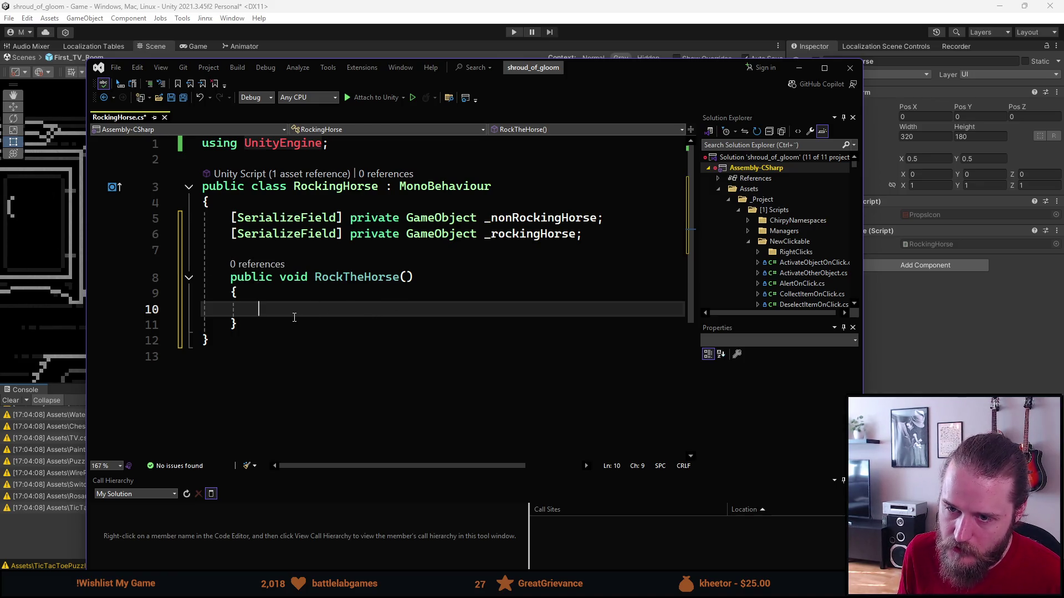
left_click(294, 325)
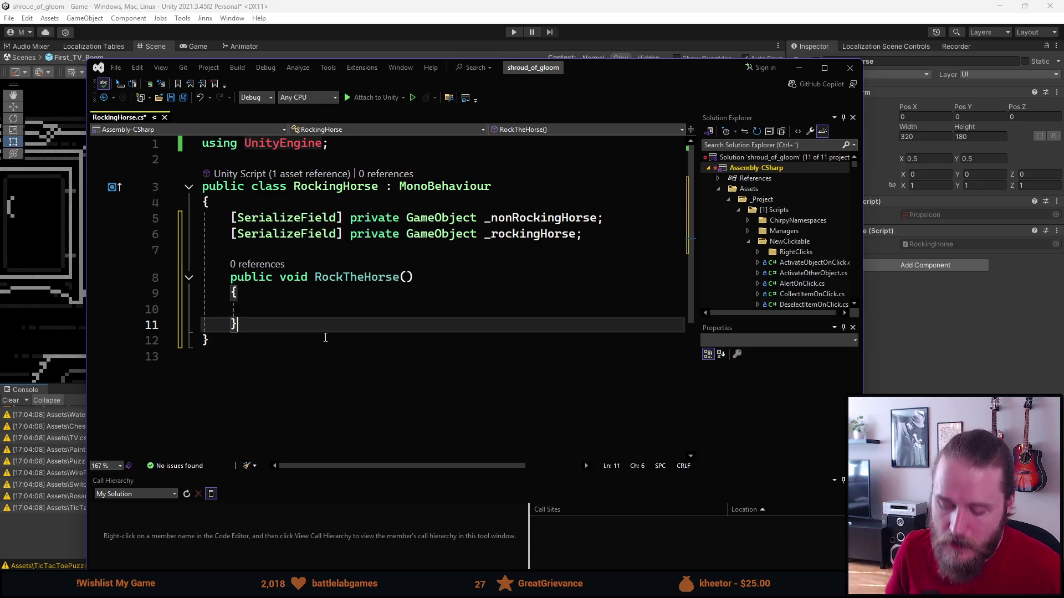
Add an empty private IEnumerator Rocking() coroutine below RockTheHorse.
key("Return")
key("Return")
type("private I")
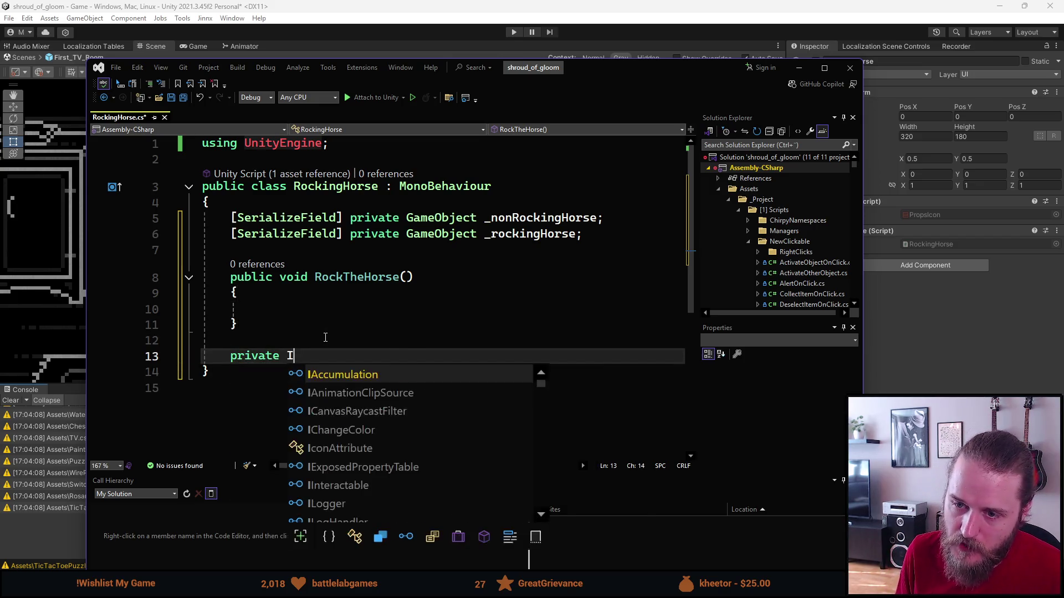
type("Enumerator")
key("Tab")
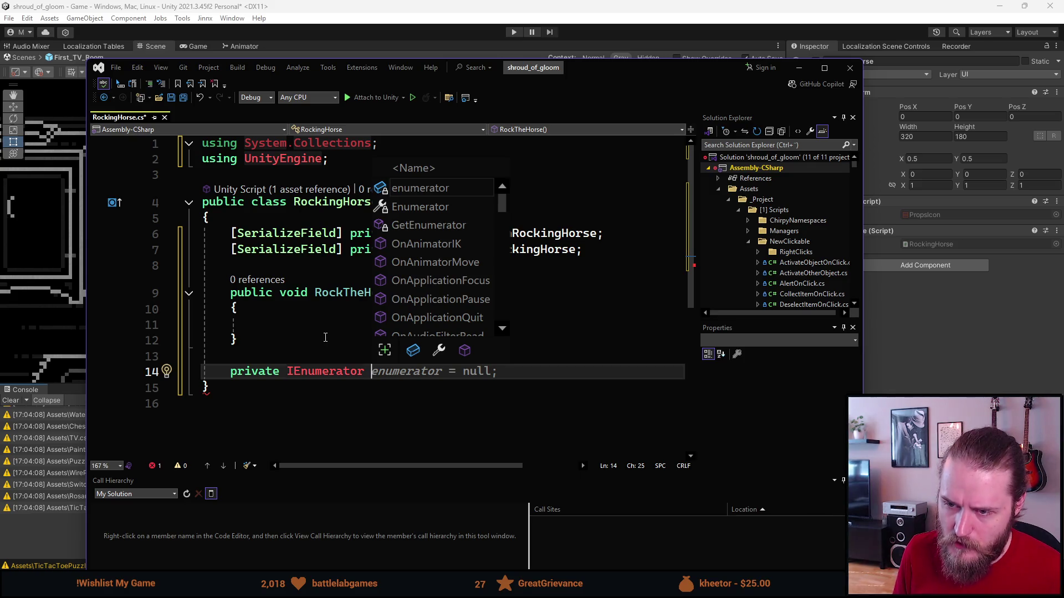
type("Rocking()")
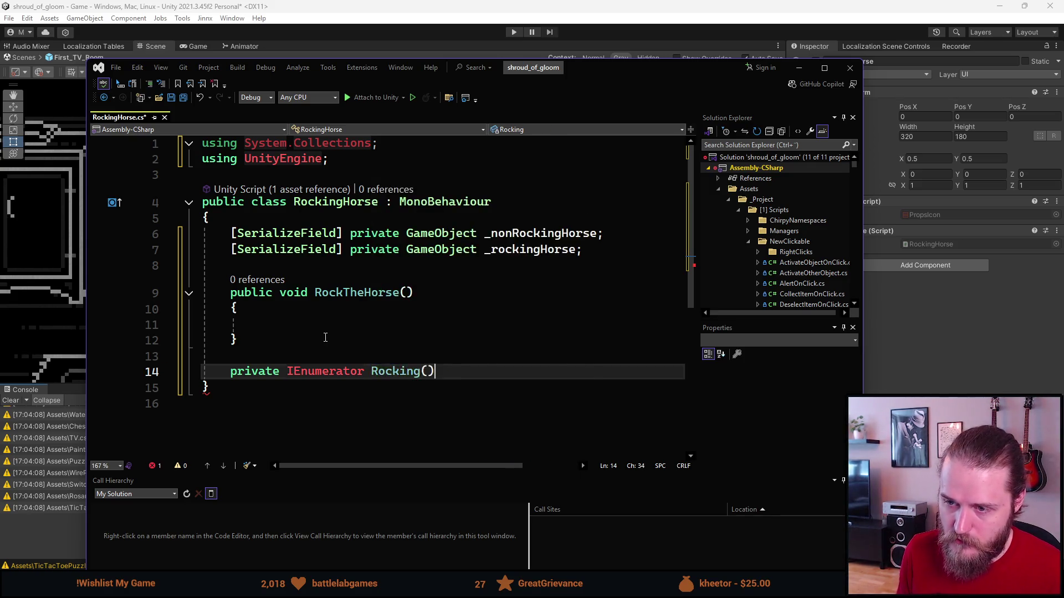
type("{")
key("Return")
scroll(321, 332, "down", 1)
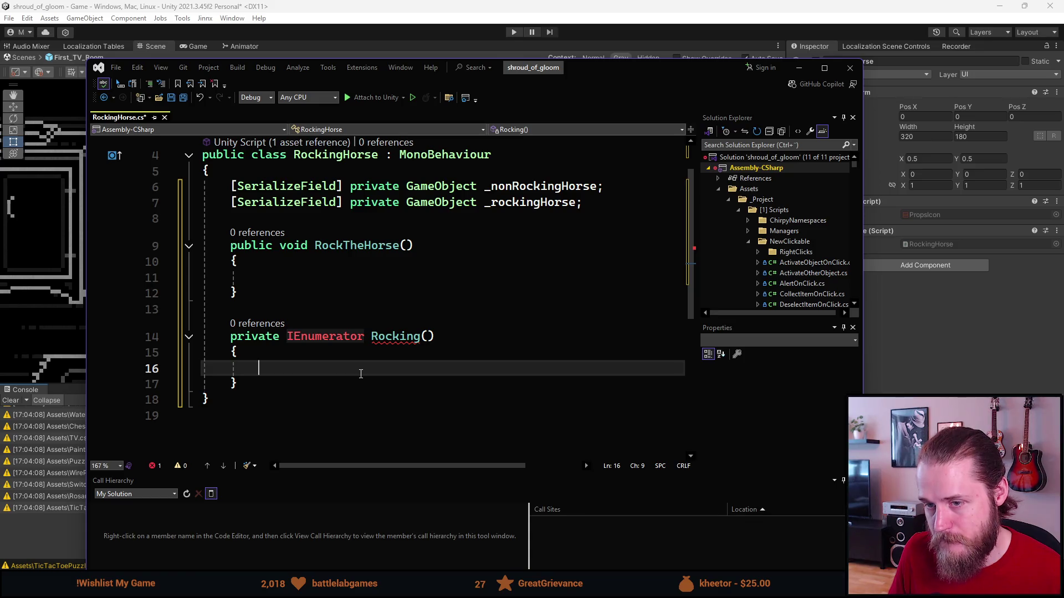
scroll(358, 375, "down", 2)
scroll(352, 379, "up", 2)
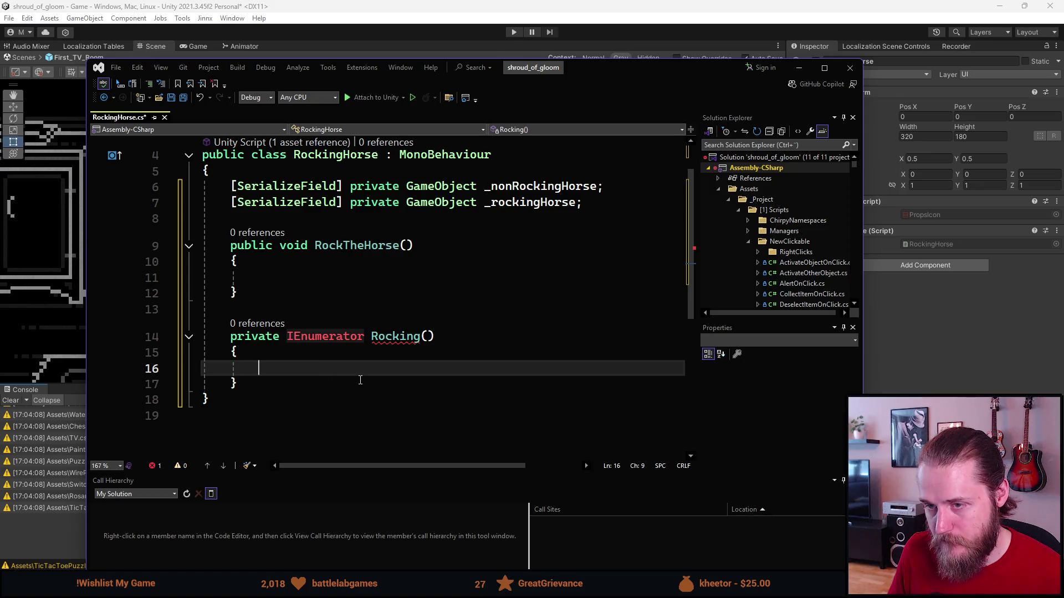
left_click(602, 206)
Type sfpr on a new line and change _rockingHorse's type to Image, importing its namespace.
key("Return")
type("sfpr")
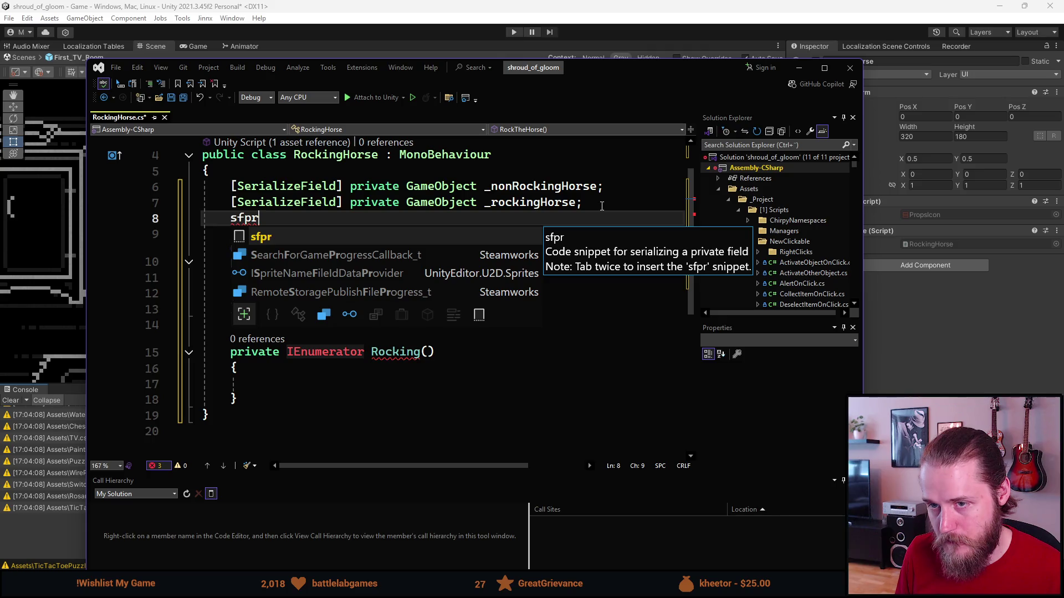
key("Tab")
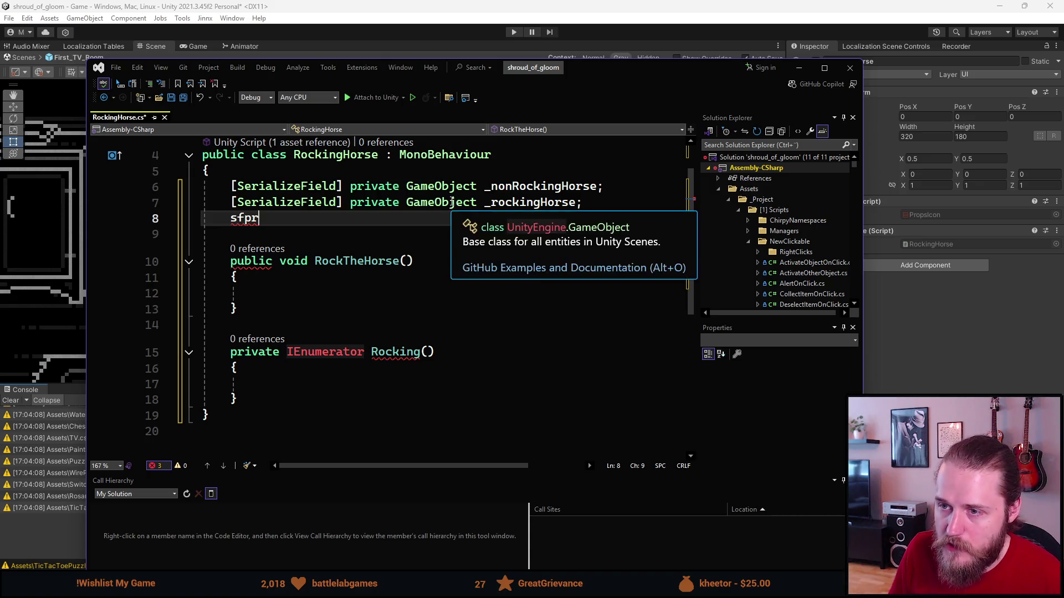
left_click(450, 203)
key("ctrl+BackSpace")
type("Image")
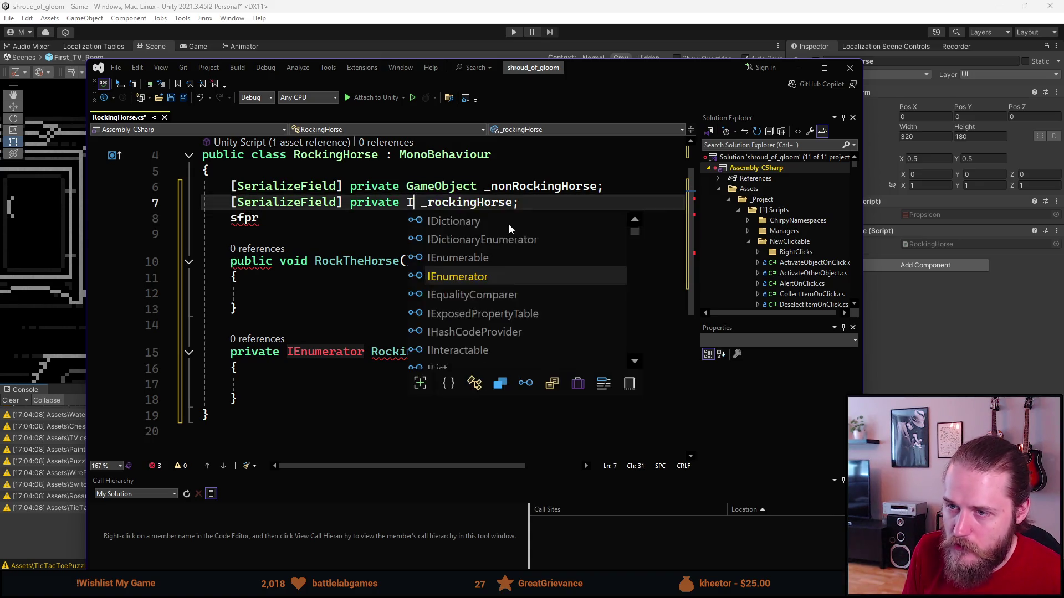
key("Up")
key("Up")
key("Tab")
Expand sfpr into a serialized Sprite[] _rockingSprites field and save.
left_click(510, 224)
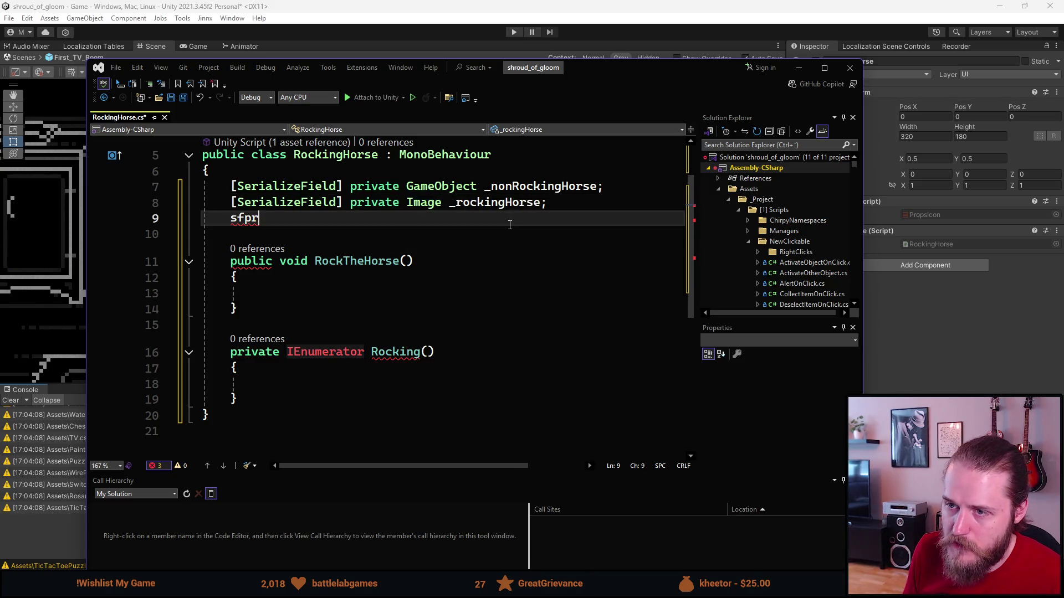
key("Tab")
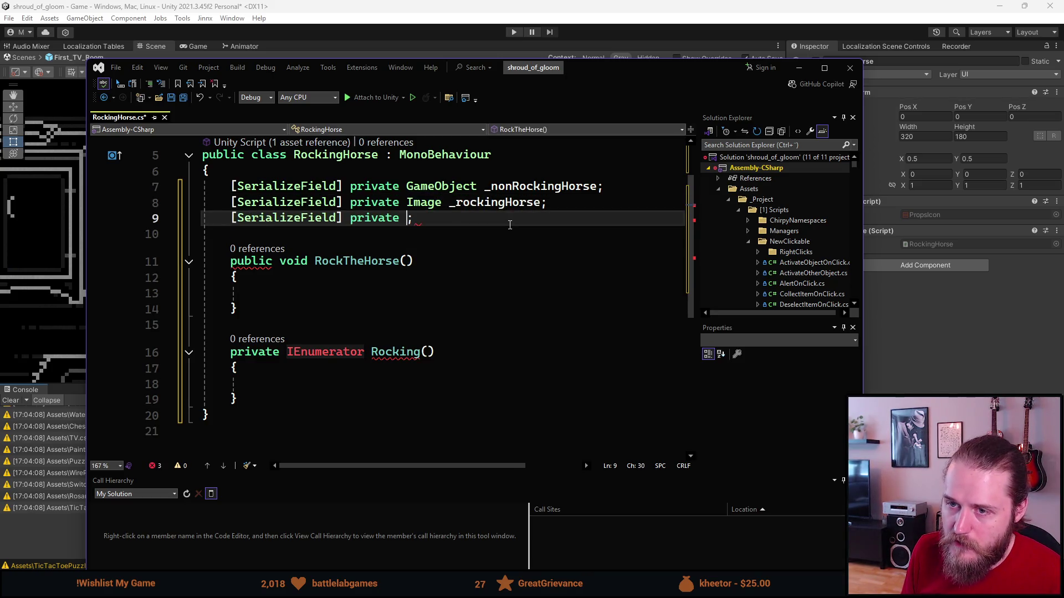
type("Sprite[]")
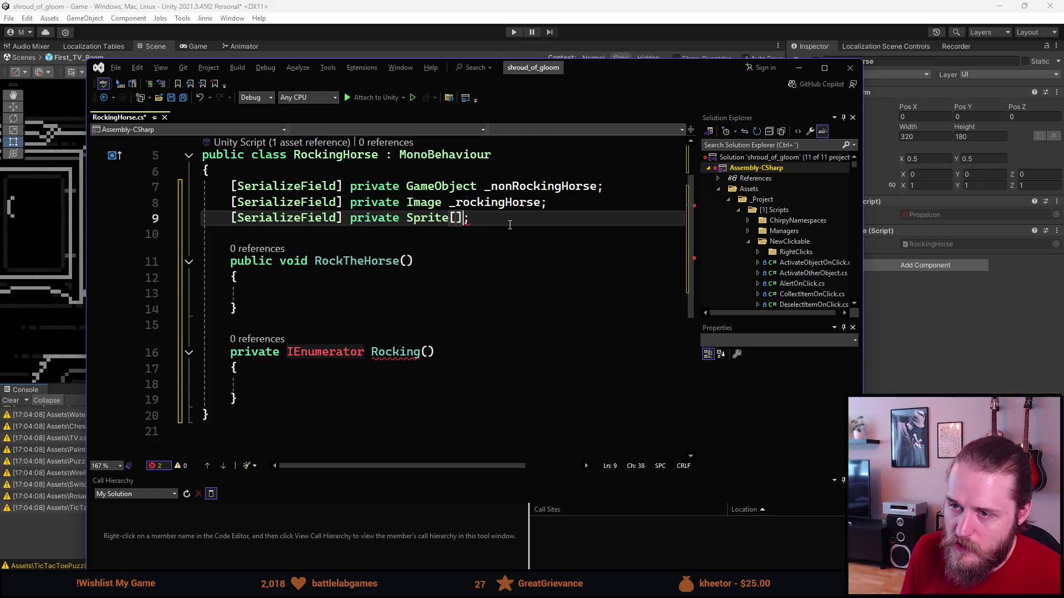
type(" _rosprites")
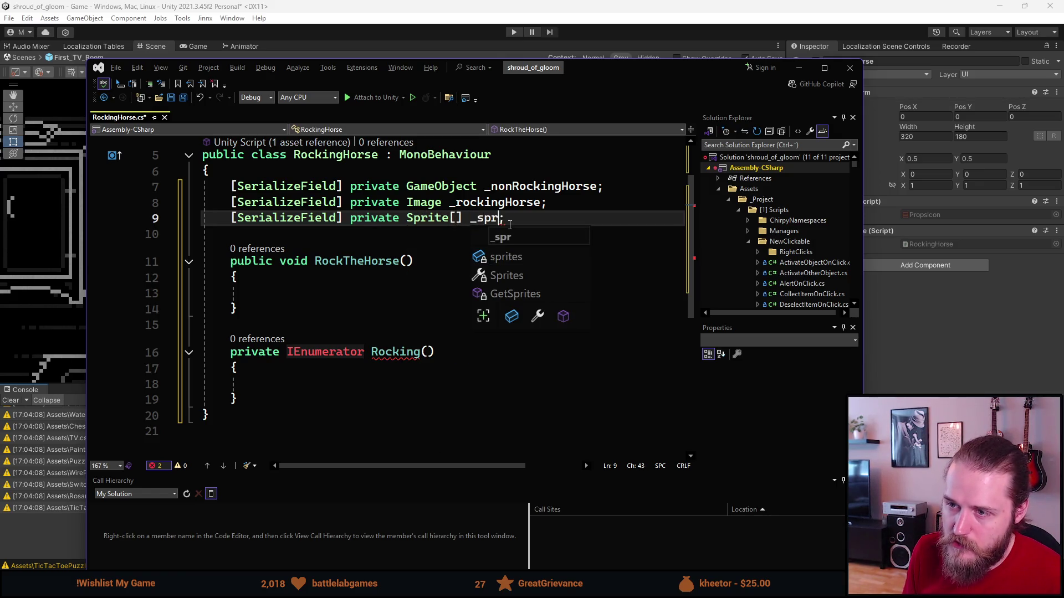
key("ctrl+Left")
key("Right")
type("rocking")
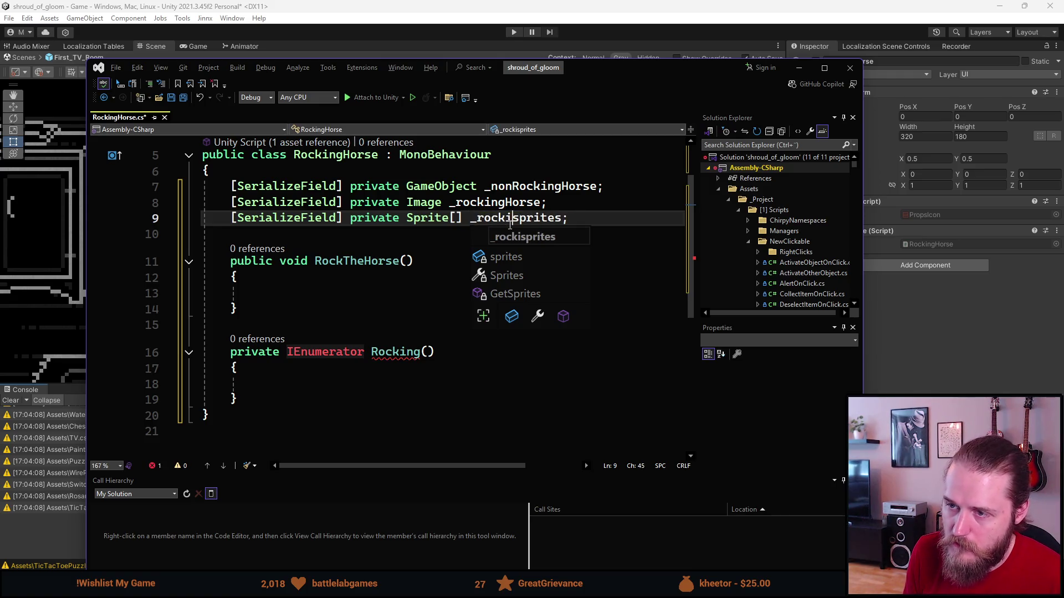
key("Delete")
type("S")
key("ctrl+s")
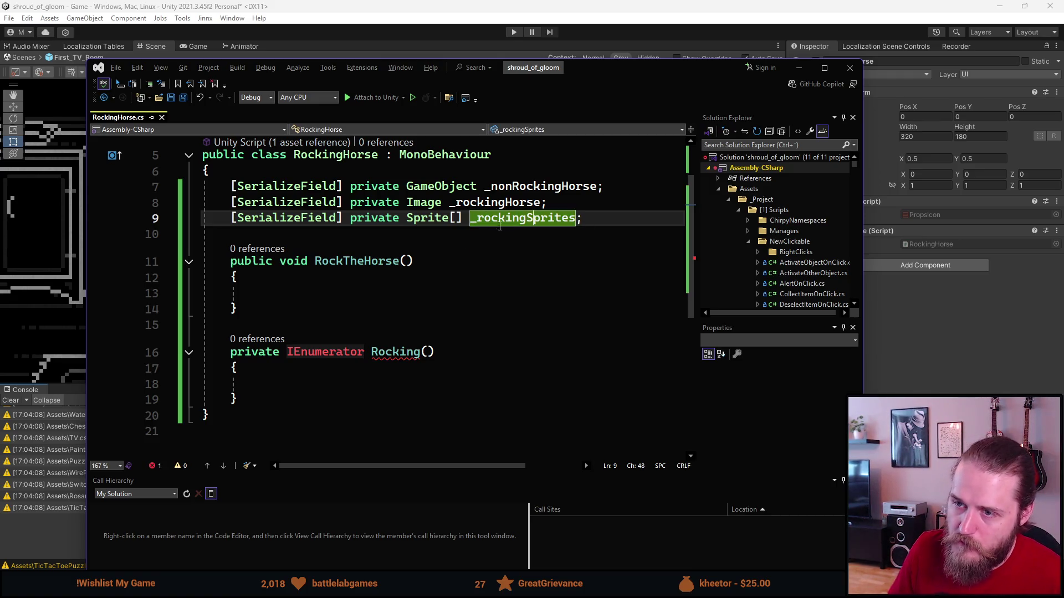
left_click(318, 383)
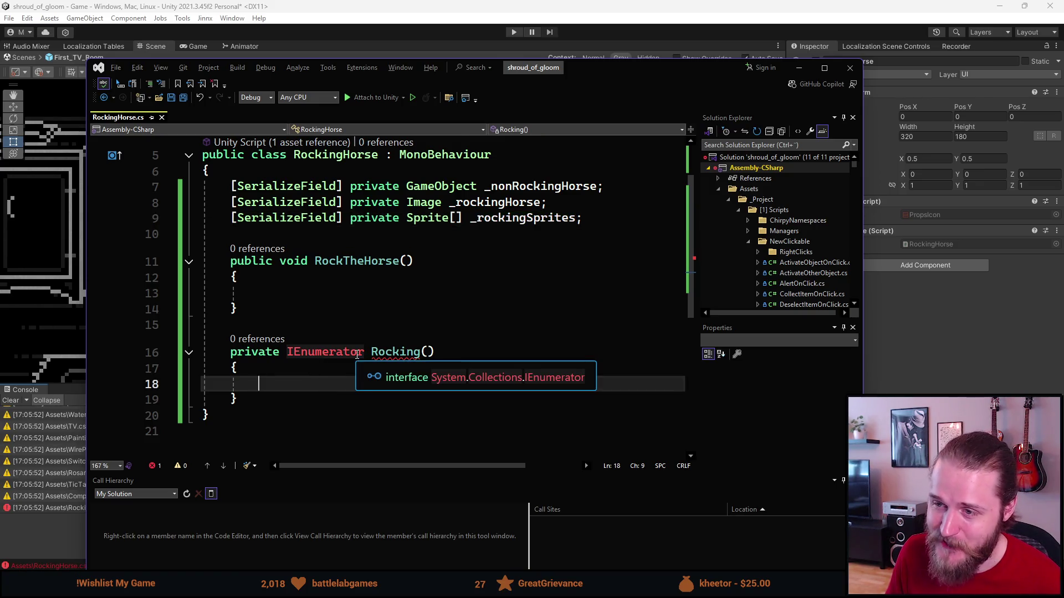
scroll(356, 351, "down", 1)
scroll(357, 352, "up", 2)
scroll(357, 352, "down", 1)
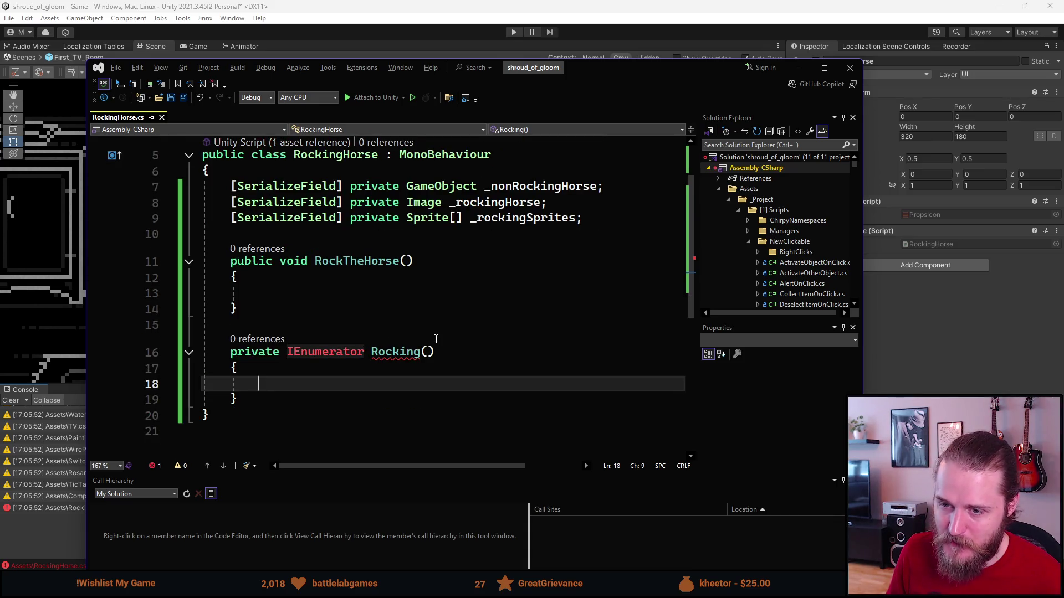
Add a private int _spriteIndex = 0 field below _rockingSprites and save.
left_click(595, 220)
key("Return")
type("private void spri")
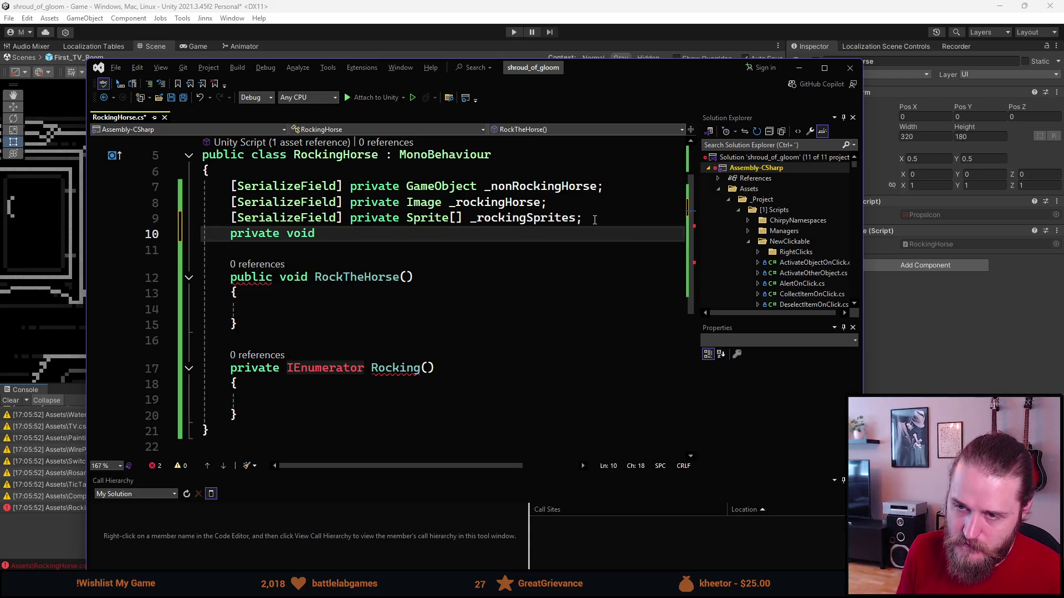
key("ctrl+BackSpace")
key("ctrl+BackSpace")
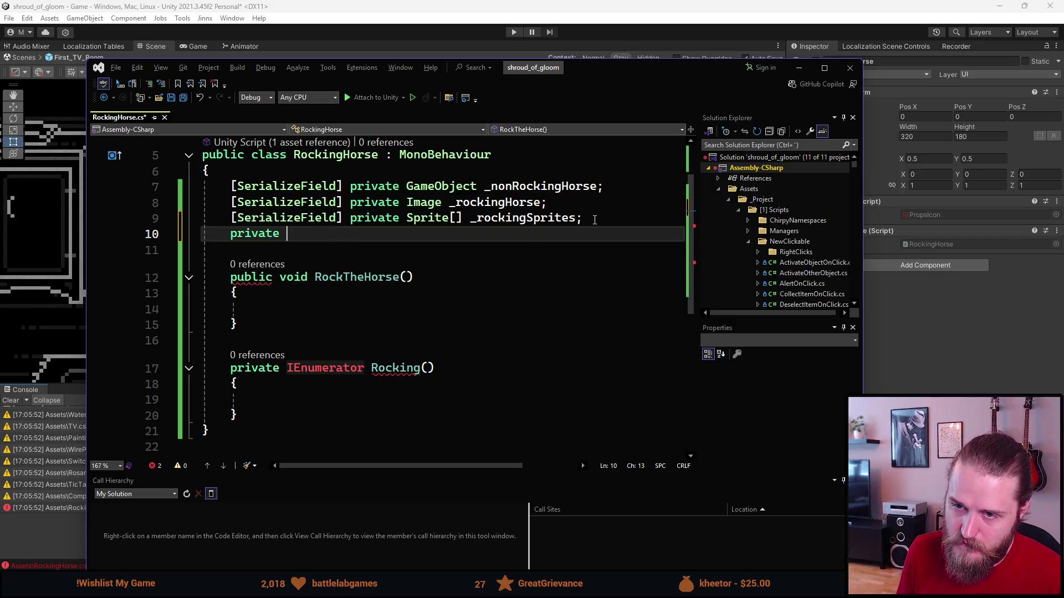
type("int ")
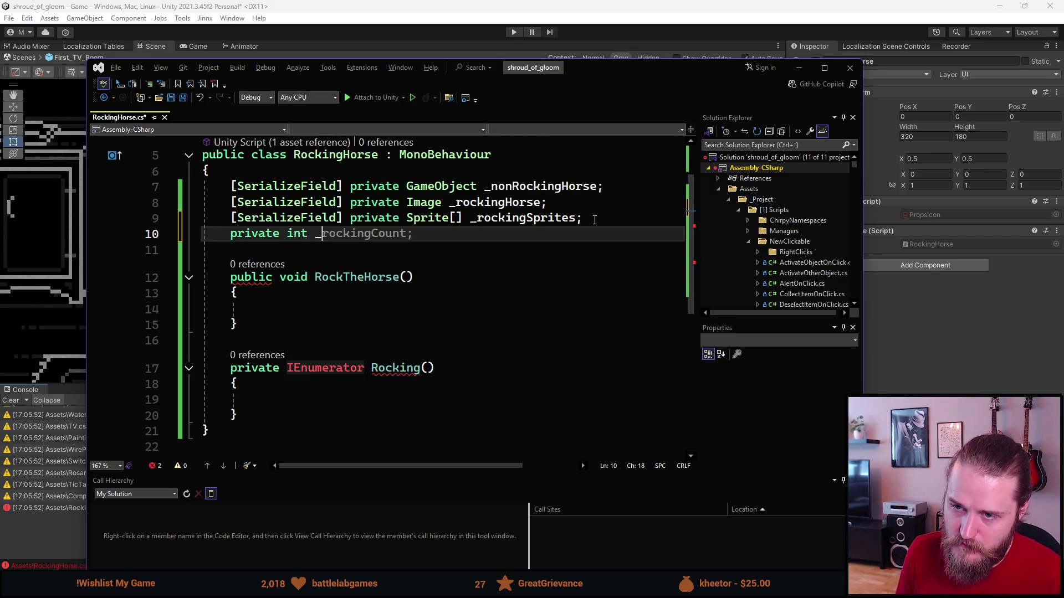
type("_spriteIndex ;")
key("Left")
type("= 0")
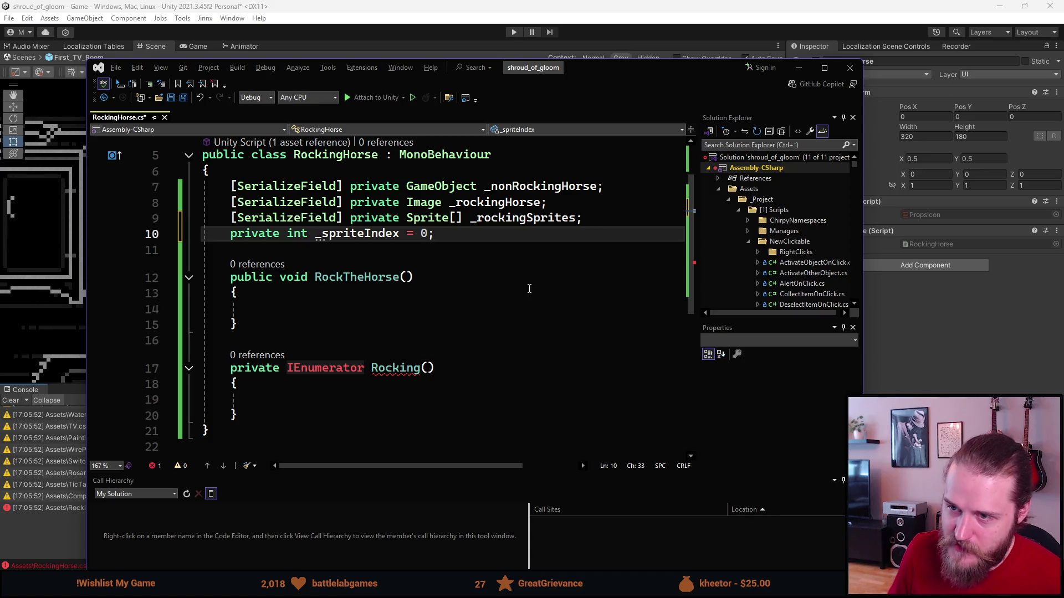
key("ctrl+s")
left_click(320, 400)
scroll(321, 399, "down", 1)
scroll(321, 399, "up", 1)
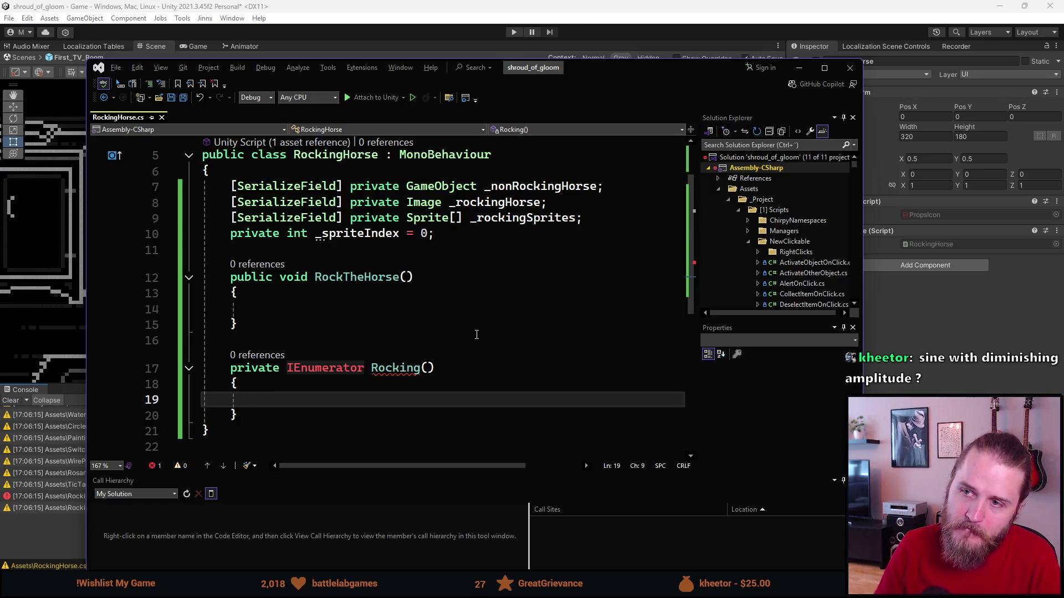
Check the rocking horse in Unity, then return to Visual Studio and reposition its window.
key("alt+Tab")
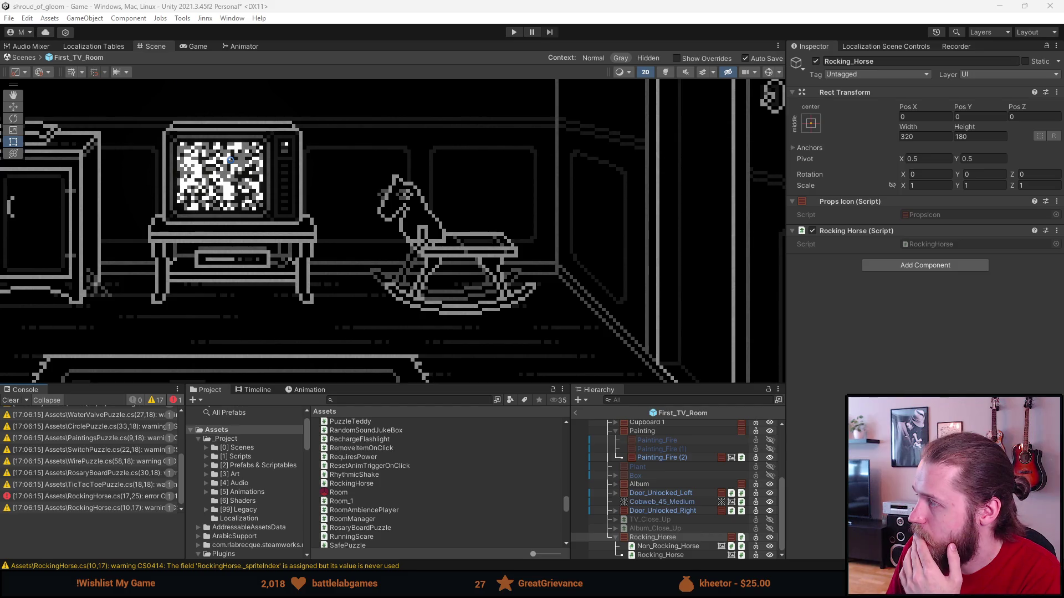
key("alt+Tab")
left_click_drag(604, 74, 577, 57)
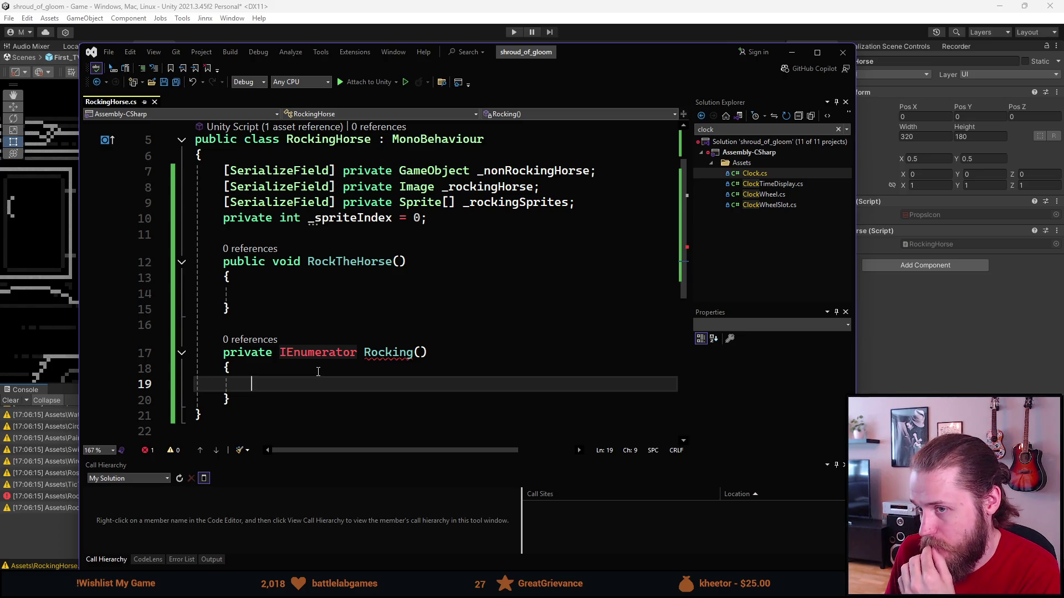
Drag the floating Clock.cs window to the screen centre to show its TickTock method.
mouse_move(322, 348)
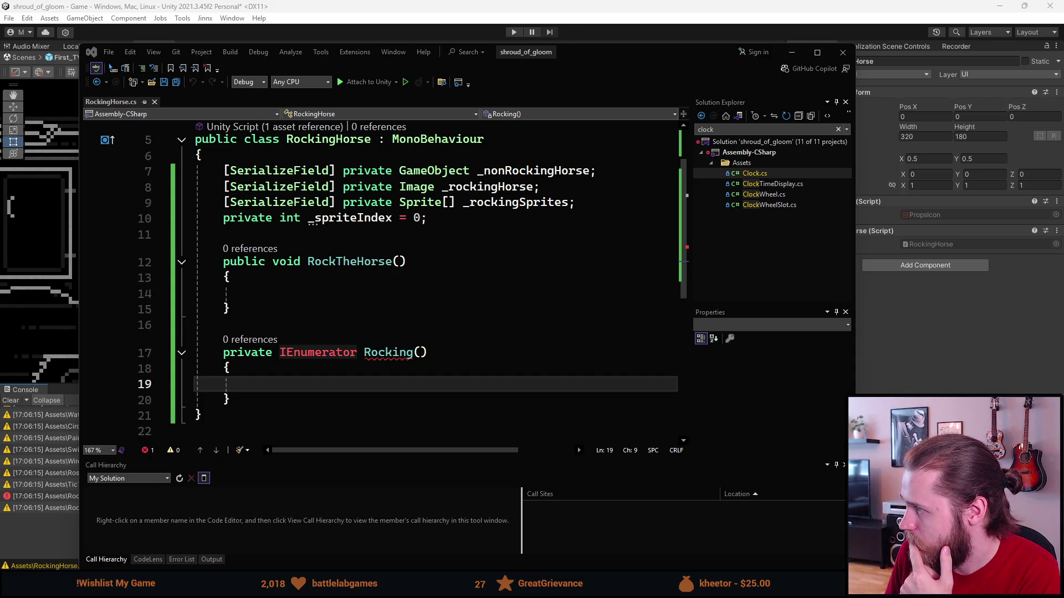
mouse_move(1063, 85)
left_mouse_down()
mouse_move(650, 84)
mouse_move(556, 111)
mouse_move(669, 114)
mouse_move(654, 112)
mouse_move(693, 59)
left_mouse_up()
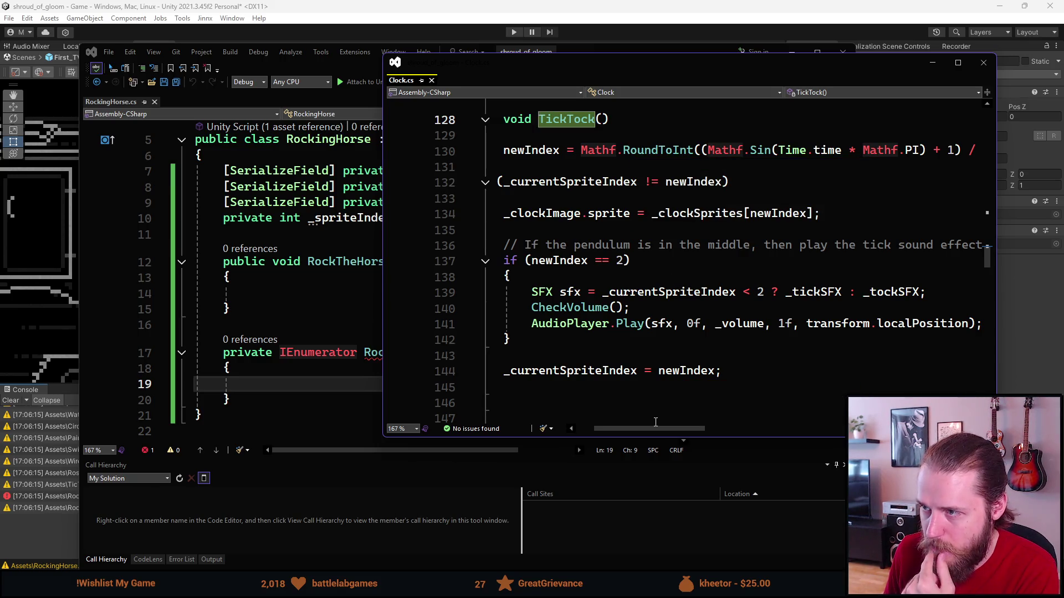
Scroll Clock.cs sideways to read TickTock, then drag its window off-screen to the right.
left_click_drag(657, 430, 692, 431)
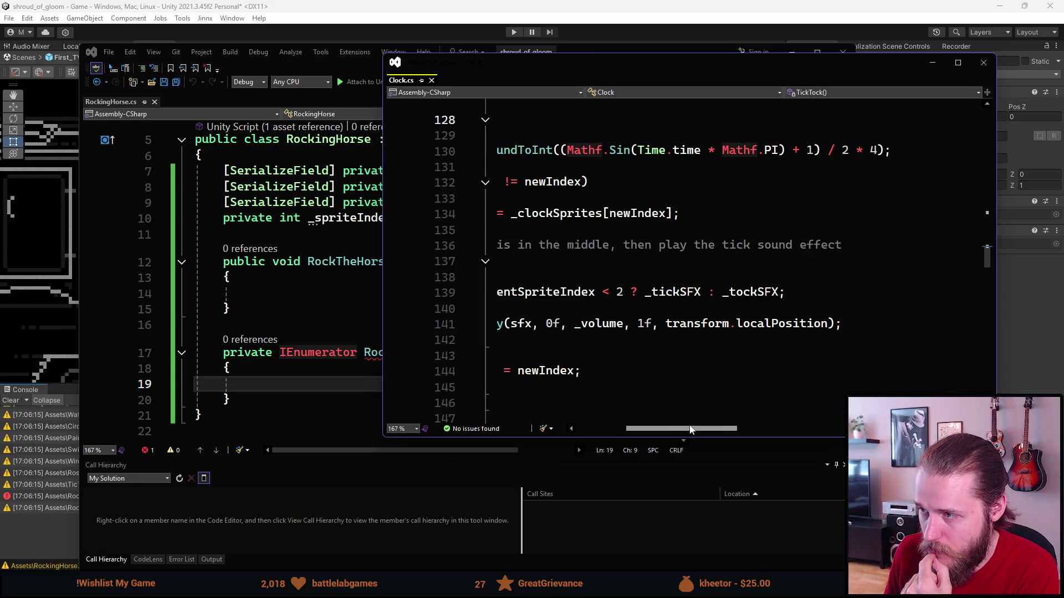
left_click_drag(692, 430, 645, 426)
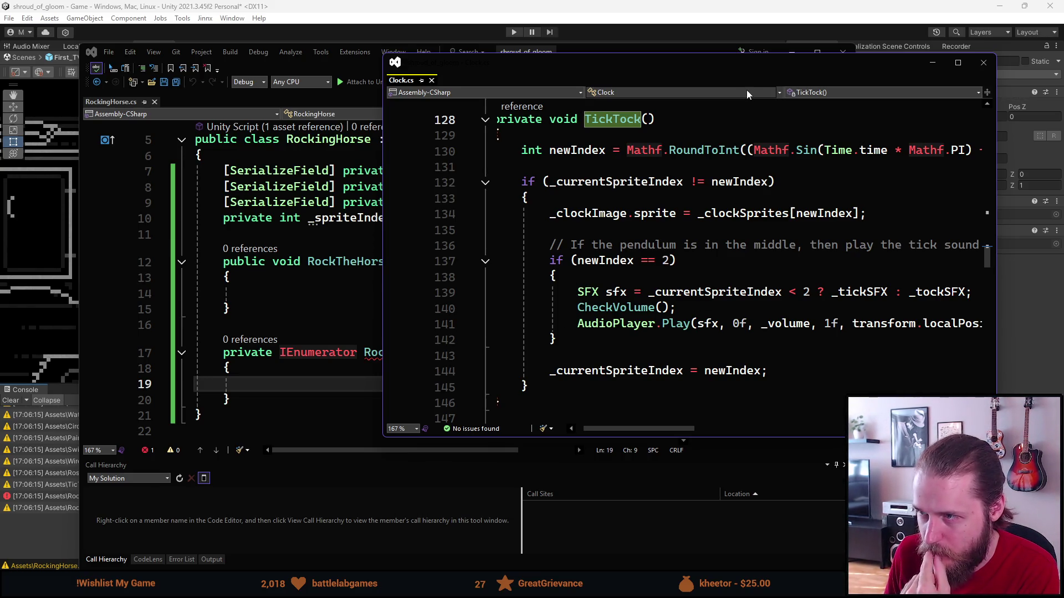
left_click_drag(720, 65, 1063, 118)
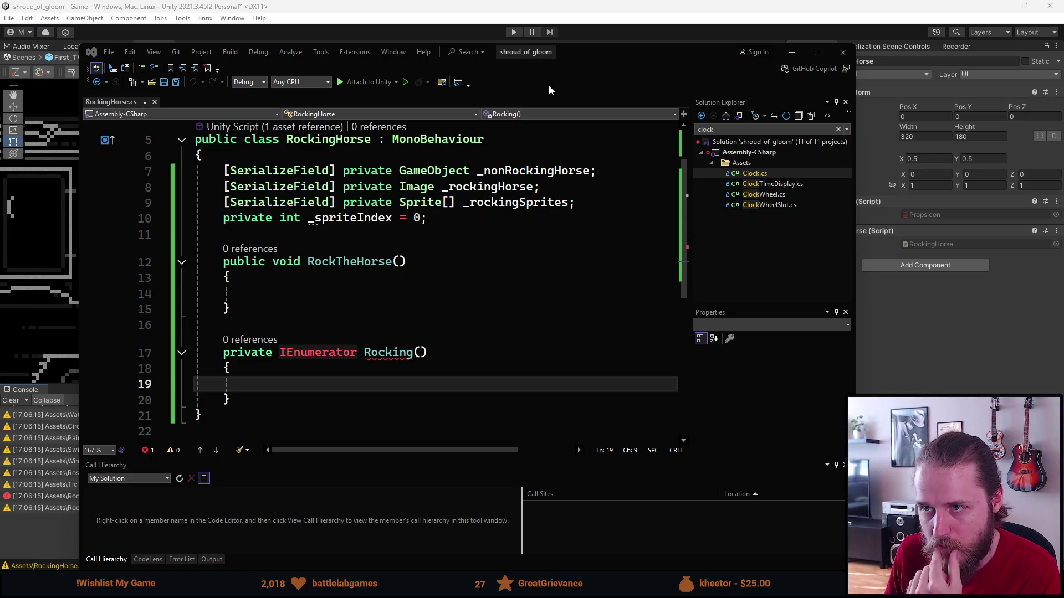
mouse_move(593, 58)
left_mouse_down()
mouse_move(530, 414)
mouse_move(573, 308)
mouse_move(588, 16)
mouse_move(595, 57)
left_mouse_up()
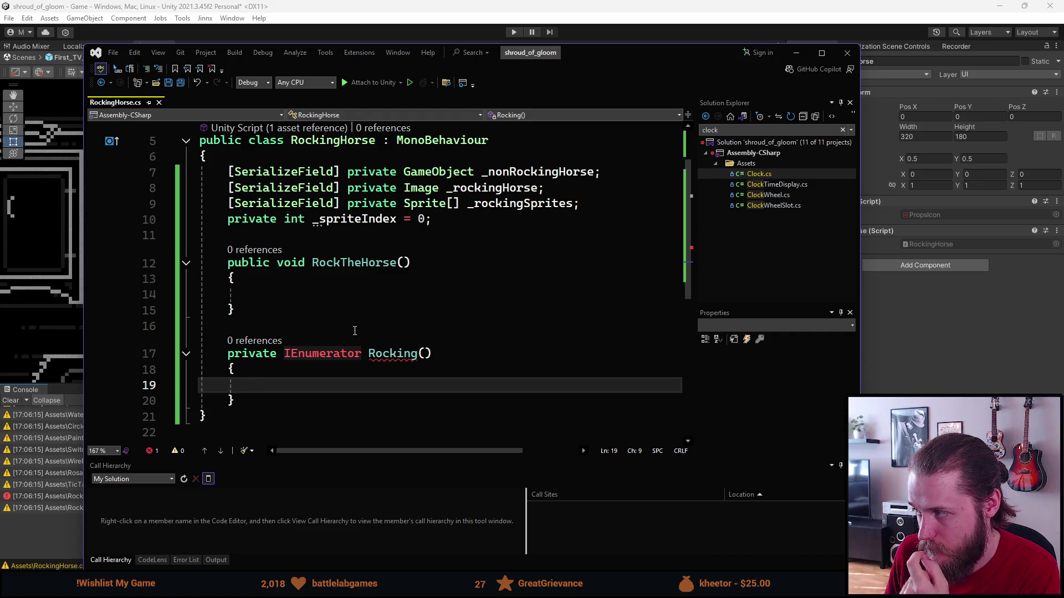
mouse_move(335, 355)
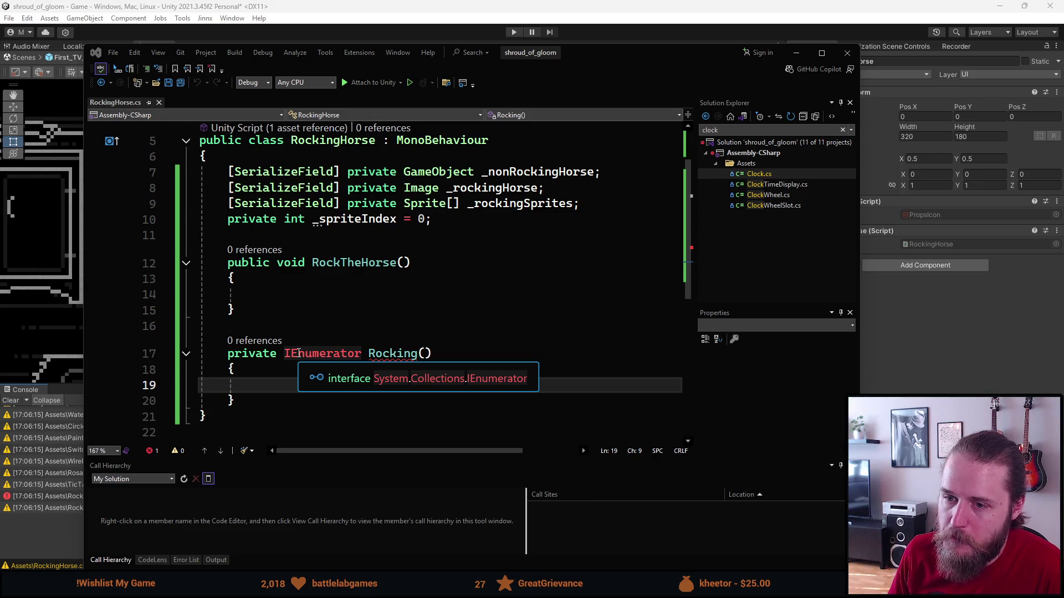
scroll(298, 353, "down", 1)
scroll(299, 353, "up", 1)
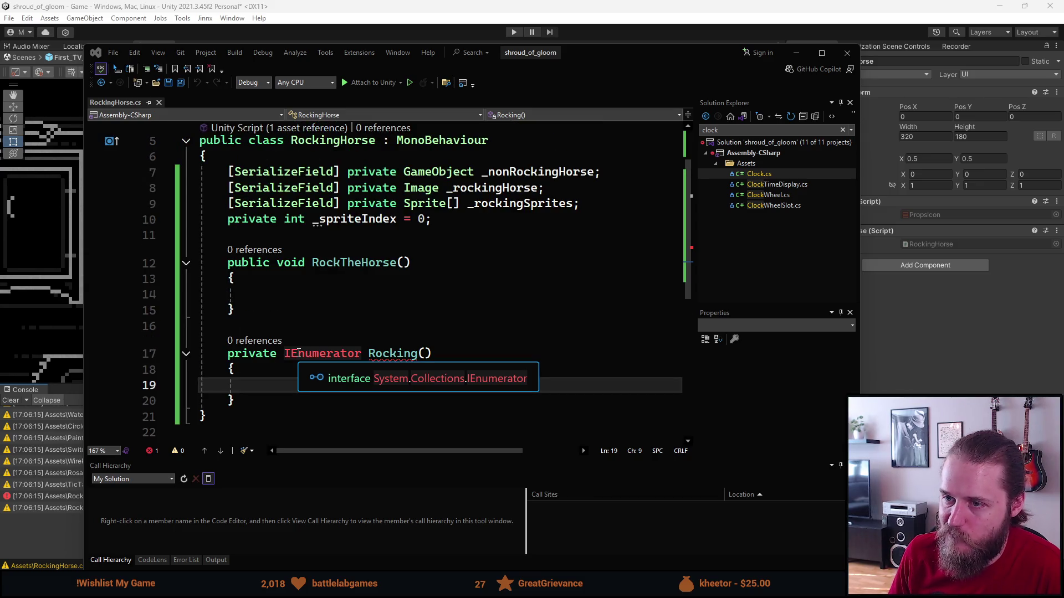
scroll(298, 353, "down", 1)
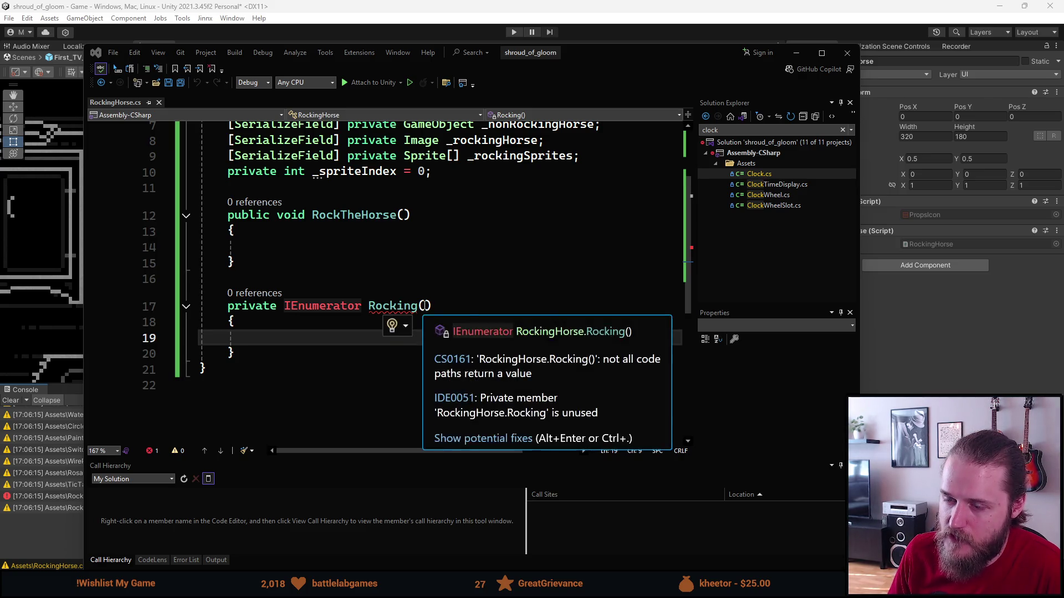
left_click(424, 306)
left_click(322, 337)
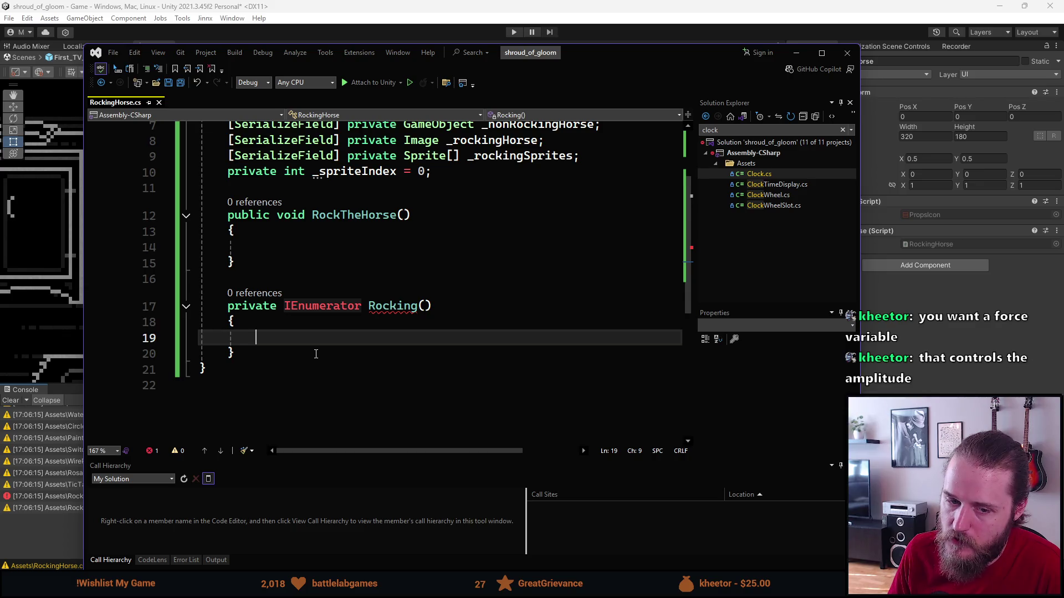
scroll(316, 355, "up", 1)
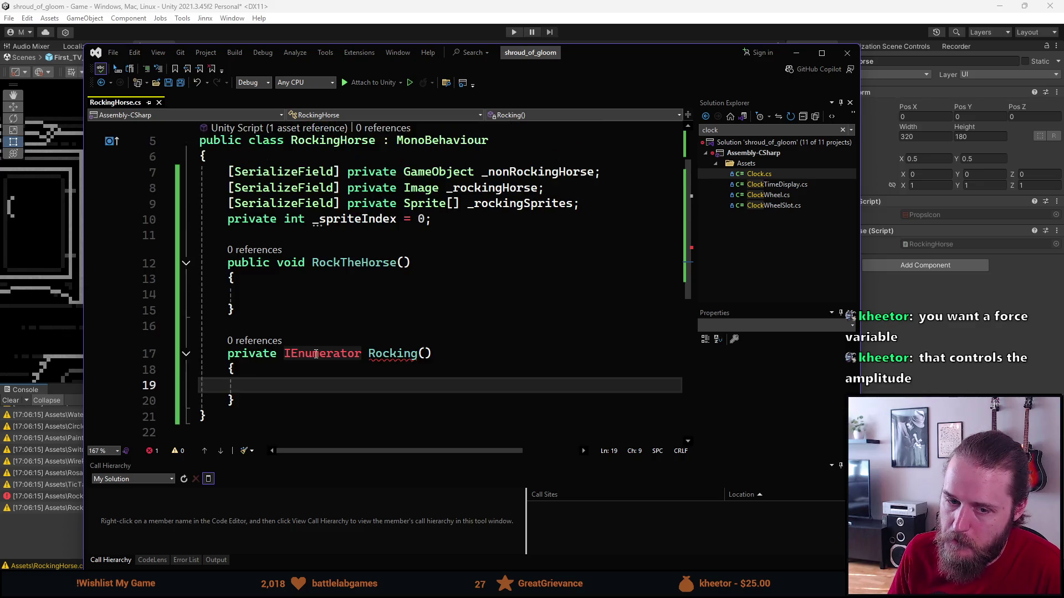
left_click(596, 205)
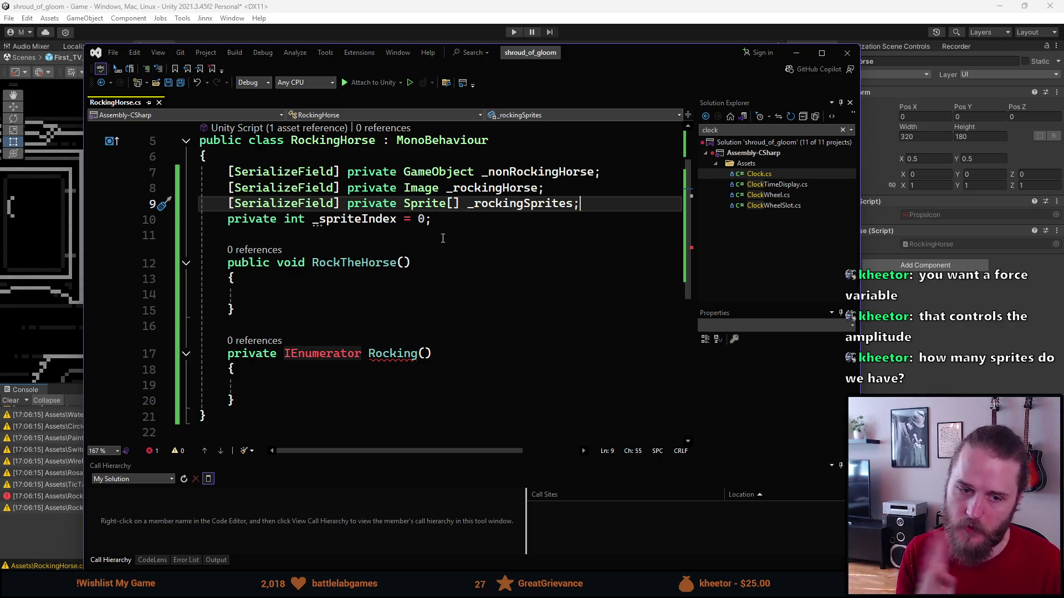
Add a private float _force = 1f field on a new line below _spriteIndex.
key("Down")
key("Return")
type("pro")
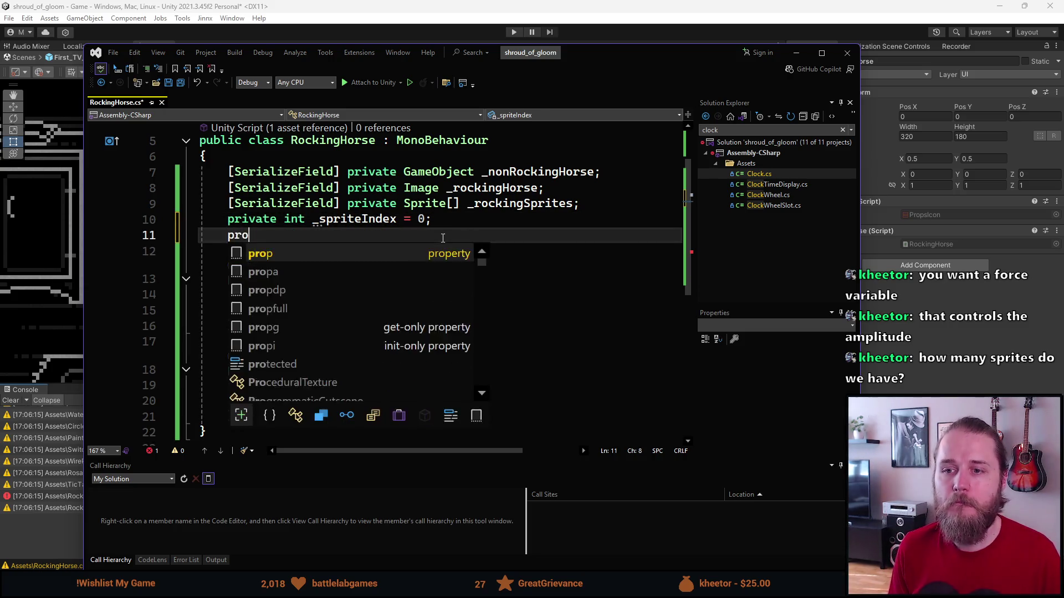
key("BackSpace")
type("iv")
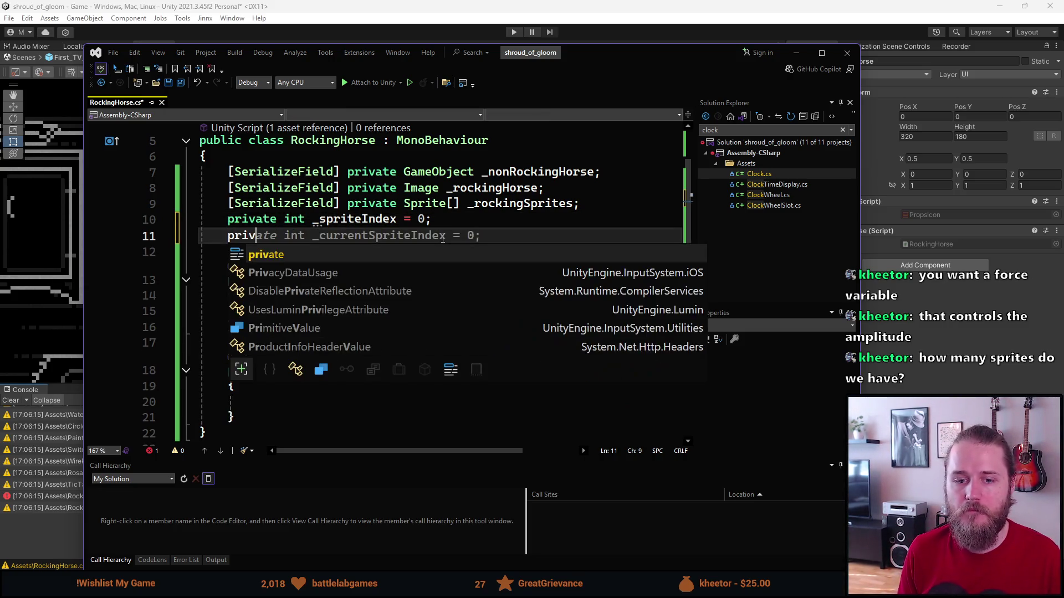
type("ate float ")
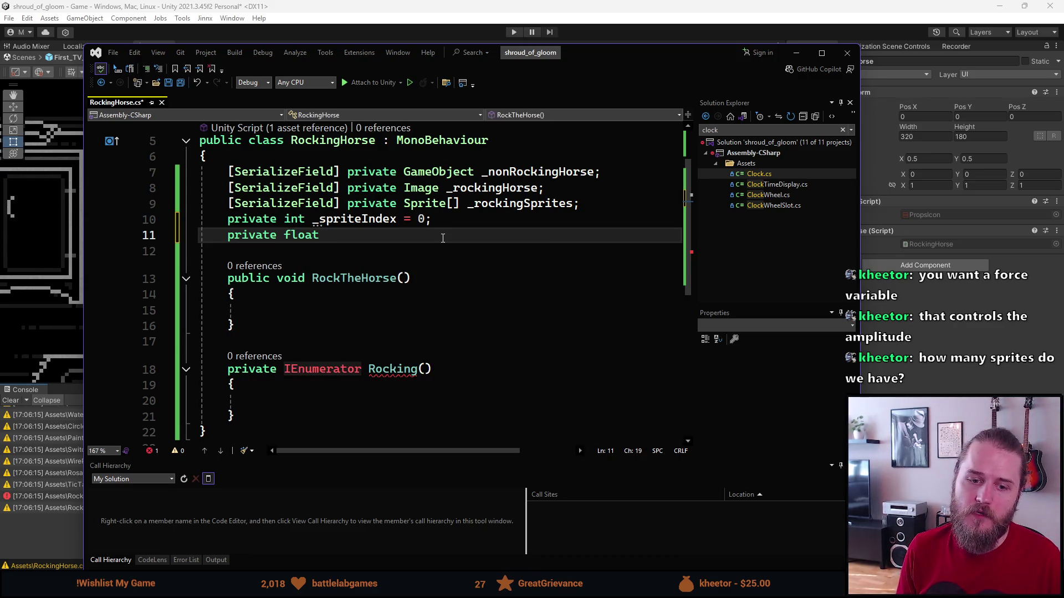
type("f")
key("BackSpace")
type("_force;")
key("Left")
type("= ")
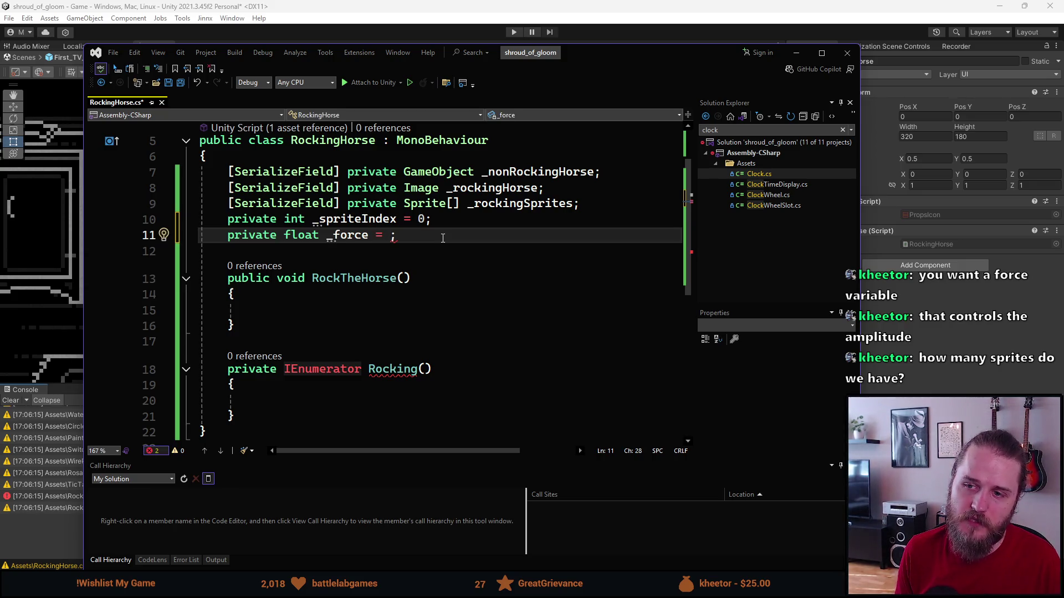
type("1f")
key("End")
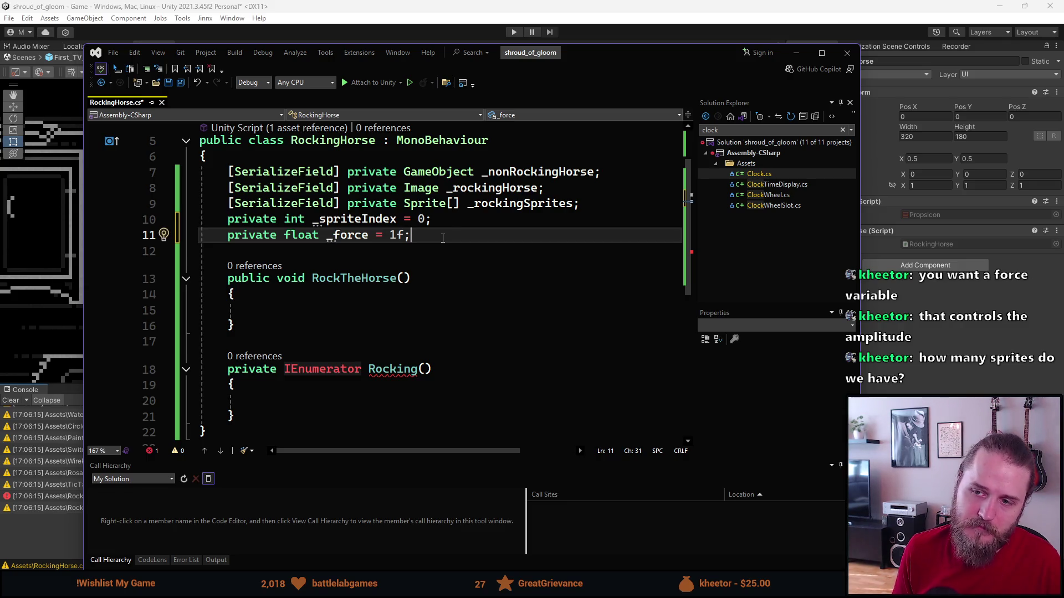
key("Return")
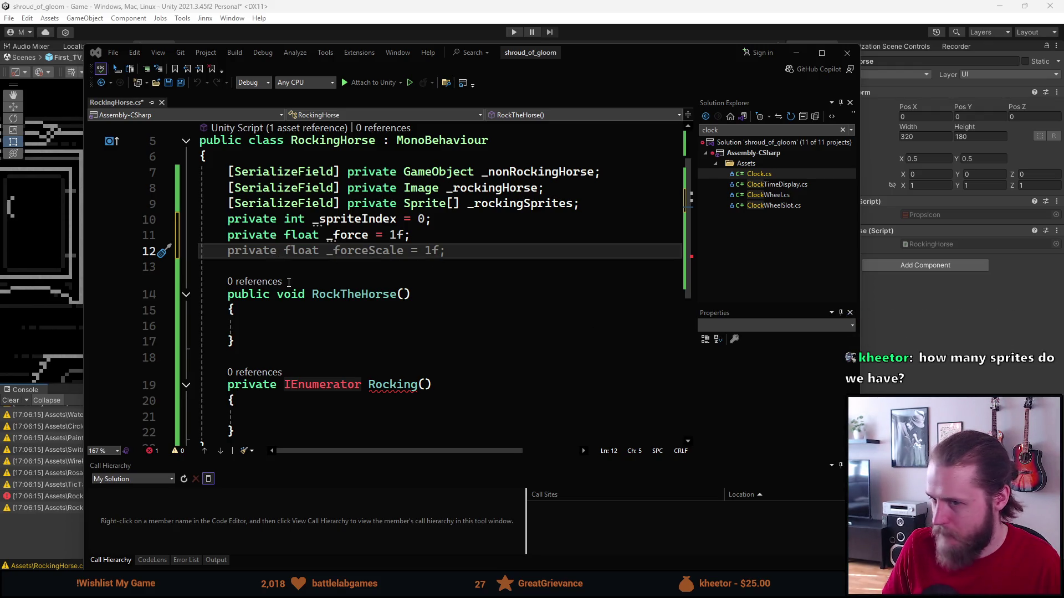
scroll(281, 367, "down", 1)
Change Rocking's return type from IEnumerator to void and rename it Update.
double_click(338, 341)
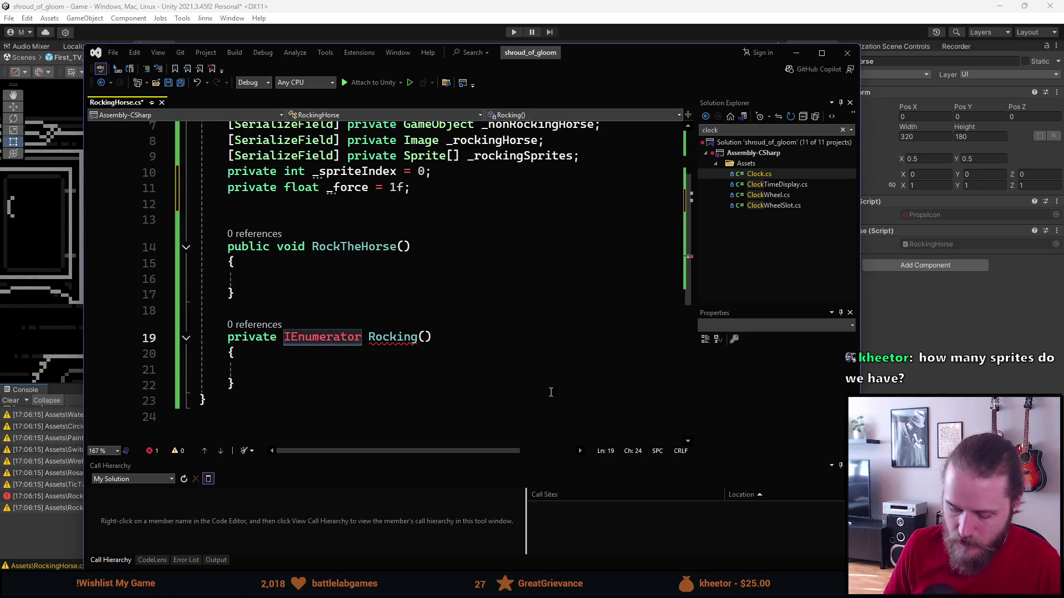
type("void")
left_click(320, 289)
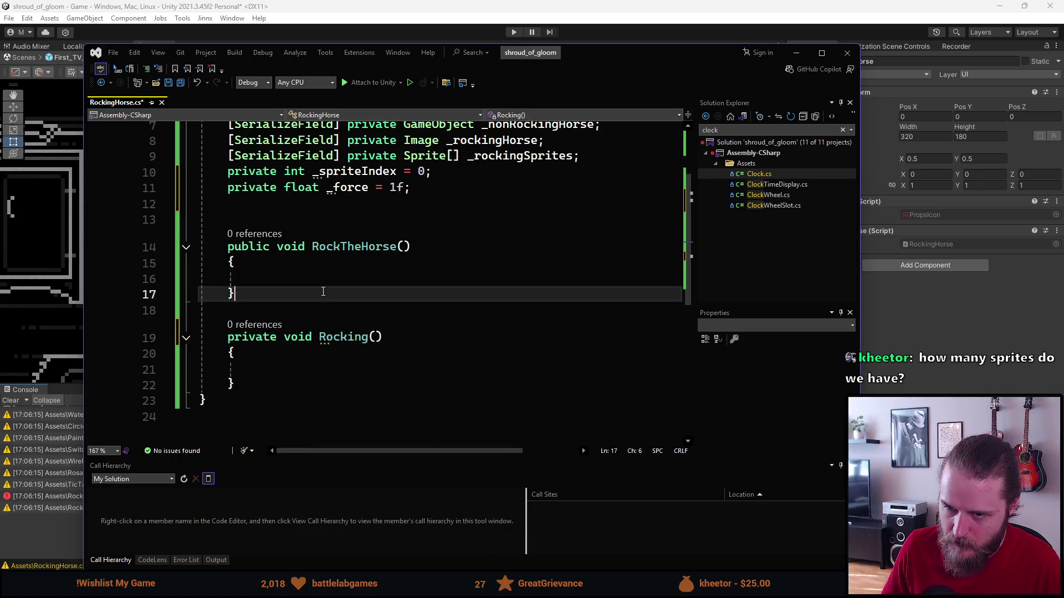
left_click(368, 338)
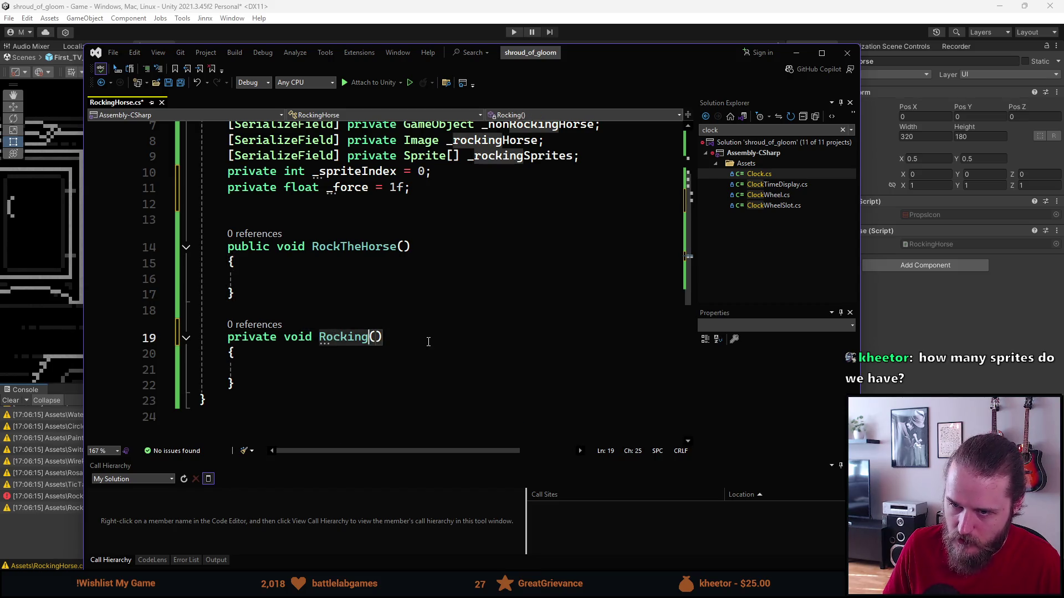
key("ctrl+BackSpace")
type("Update")
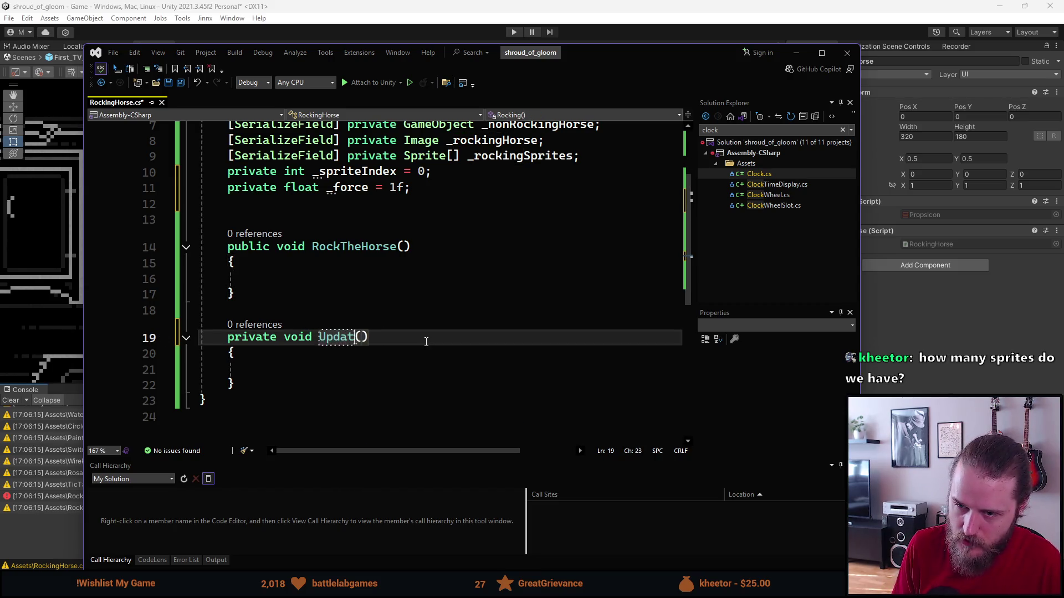
key("Down")
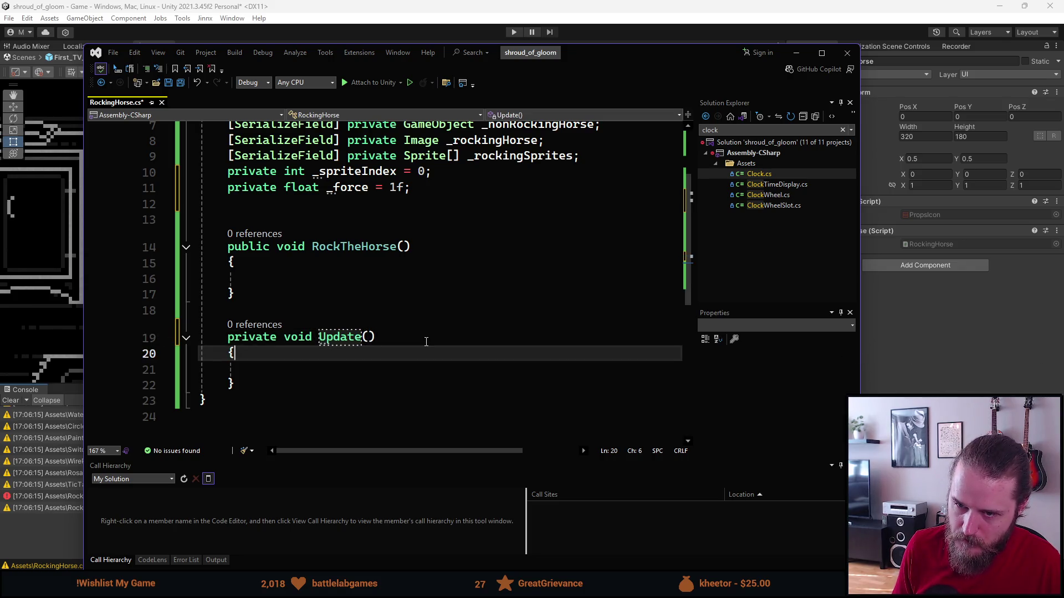
key("Down")
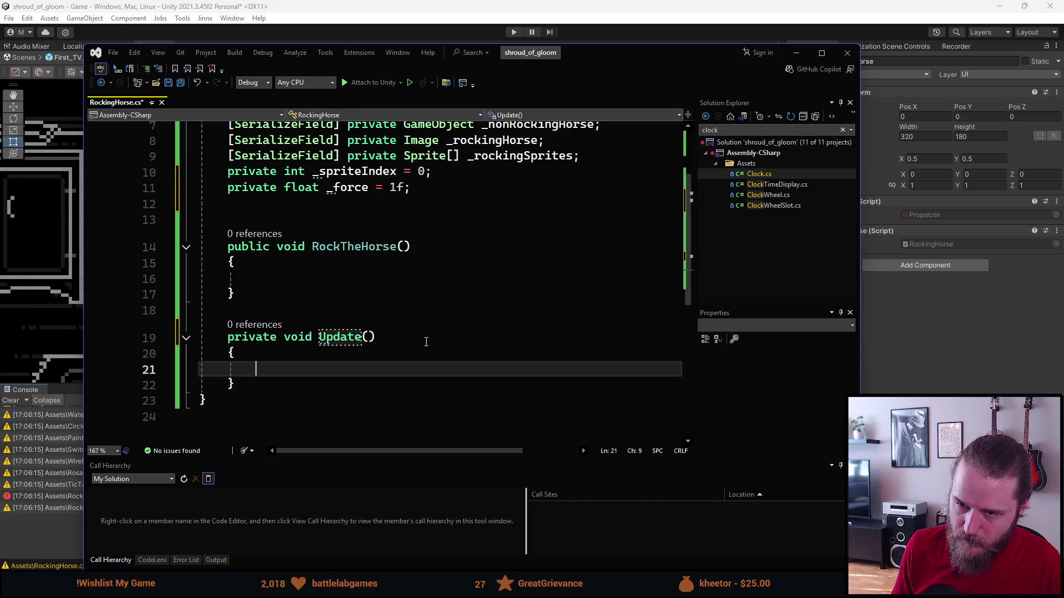
left_click(463, 188)
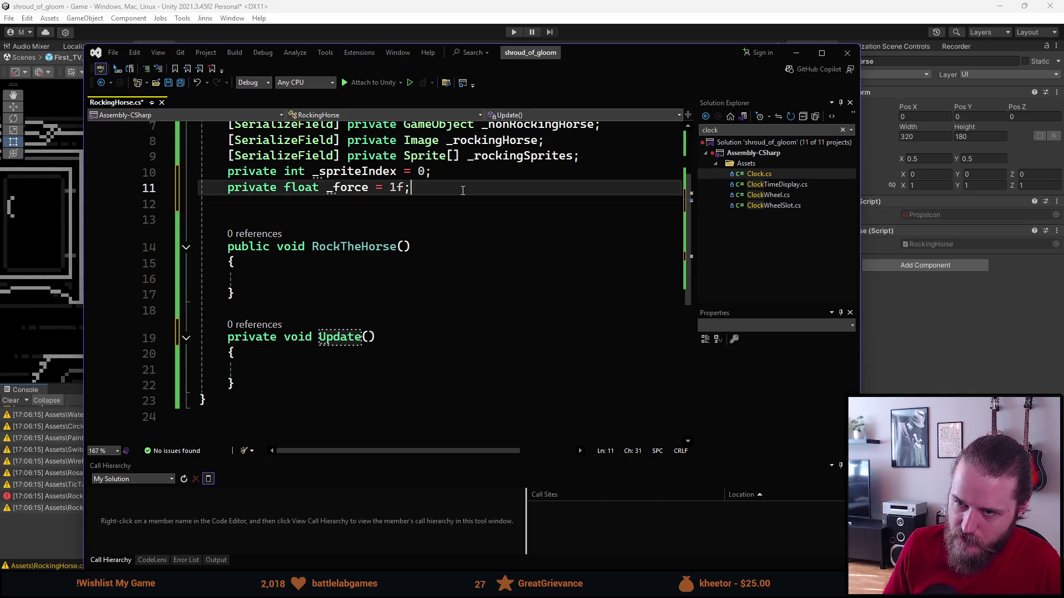
Below _force, add private bool _isRocking = false; and private int rockCount = 0;, then save.
key("Return")
type("private bool _isR")
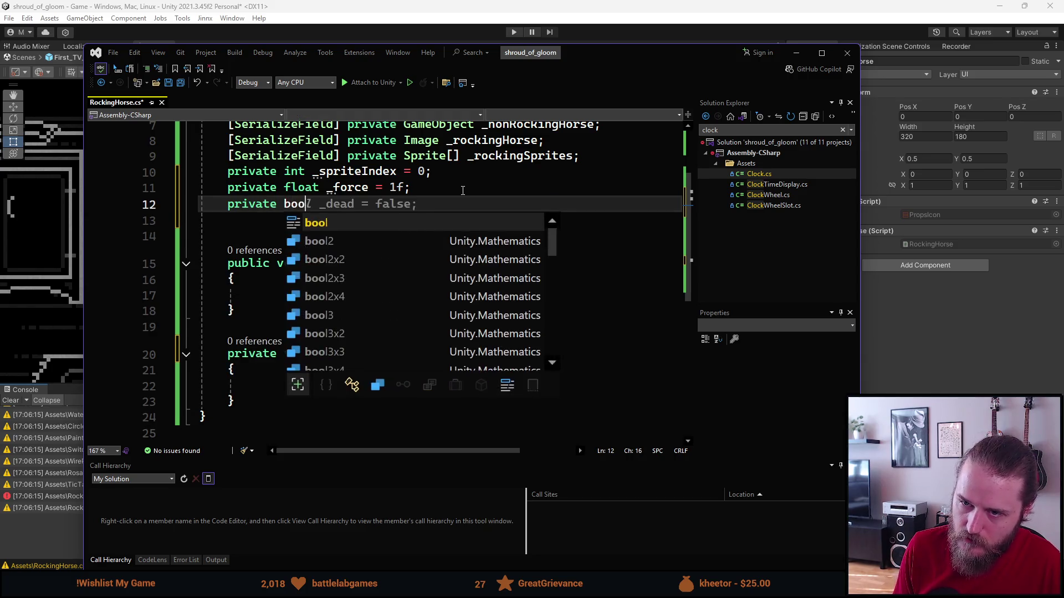
type("ocki")
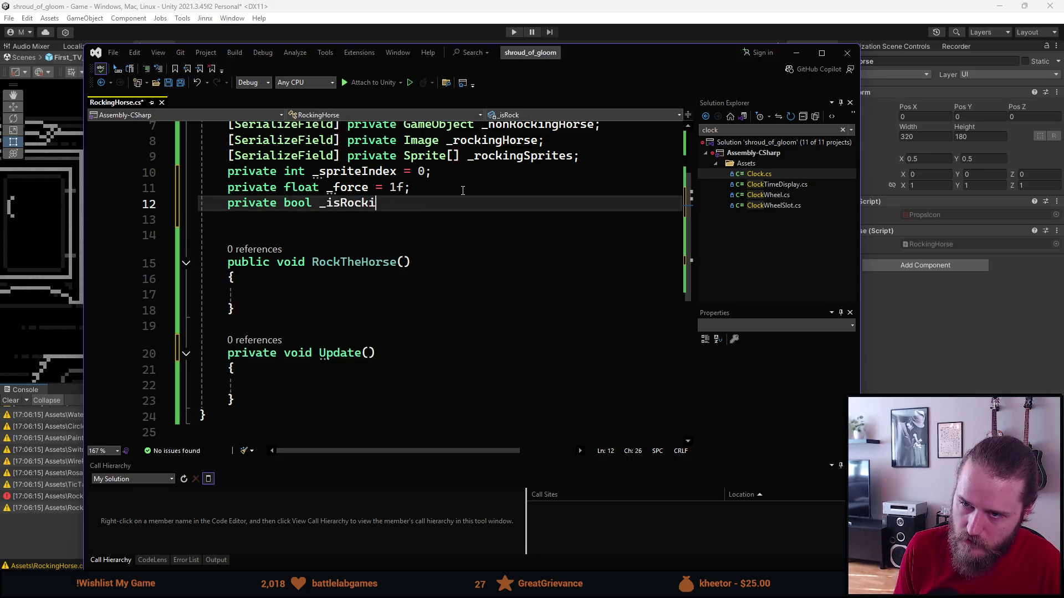
type("ng = false;")
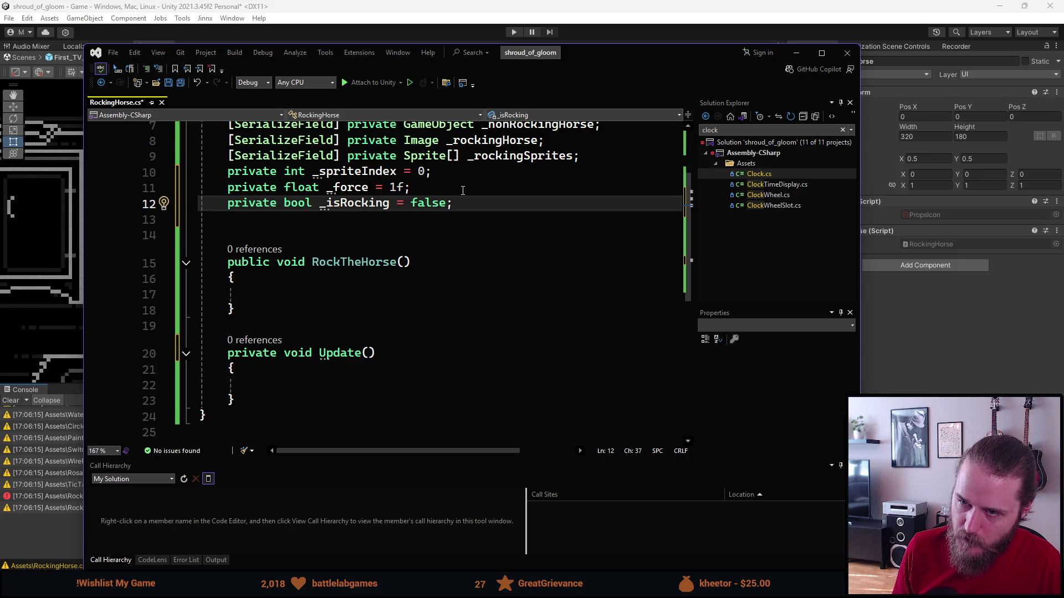
key("Return")
type("private")
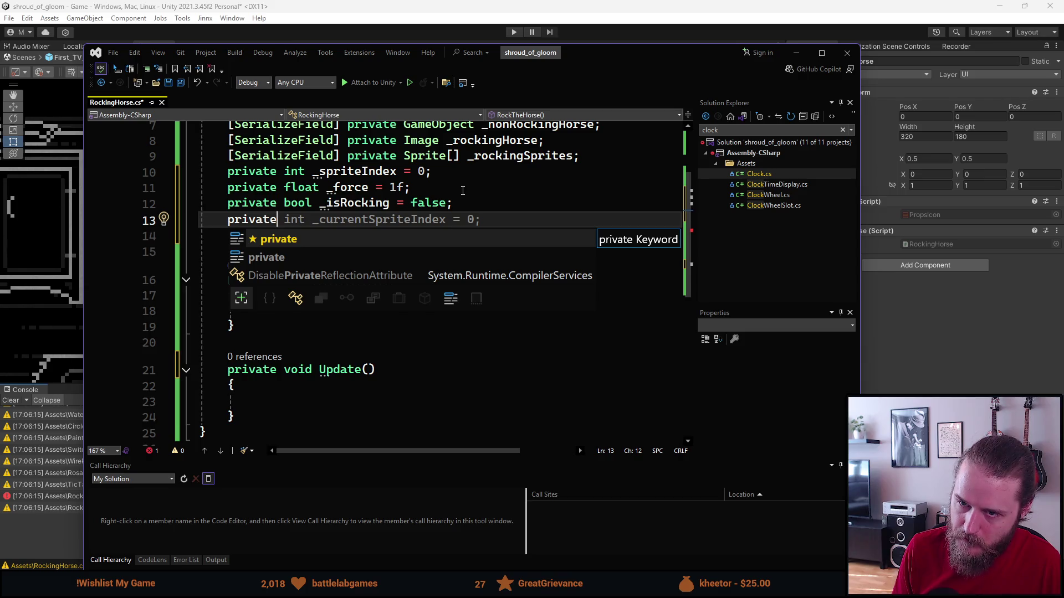
type(" int ")
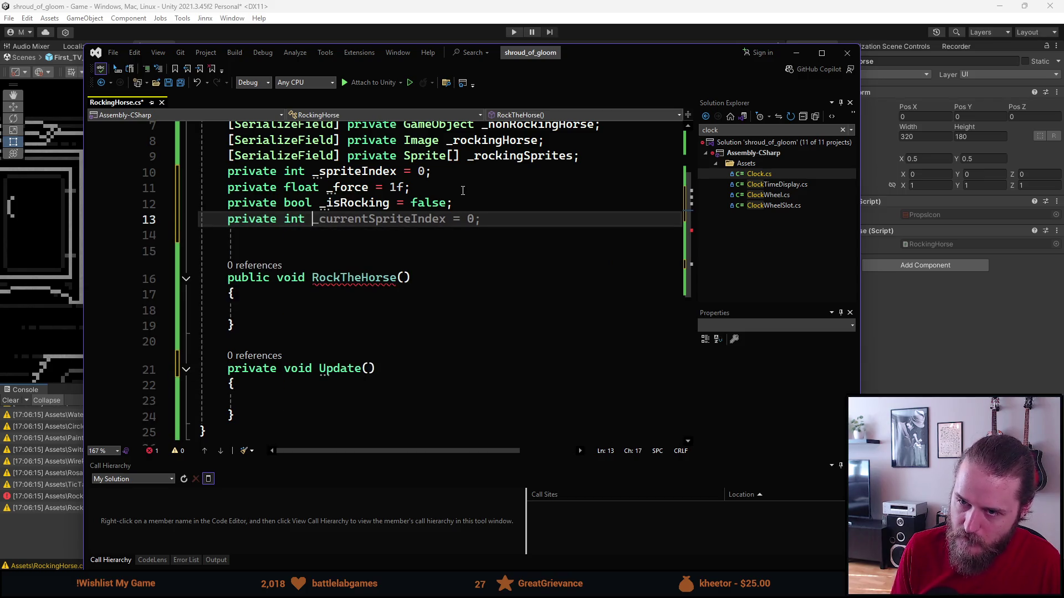
type("rock")
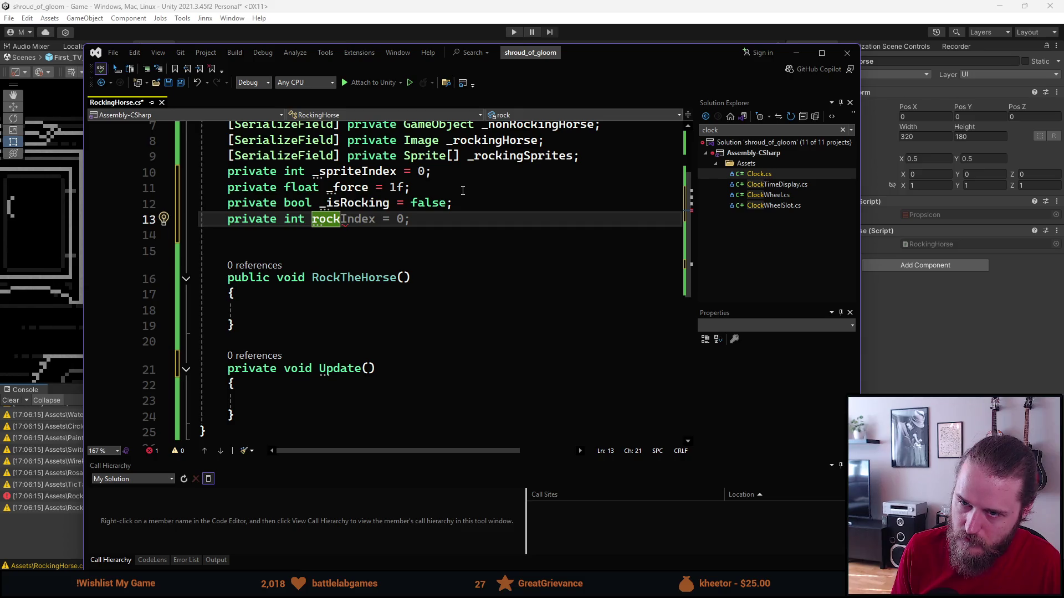
type("Count = 0;")
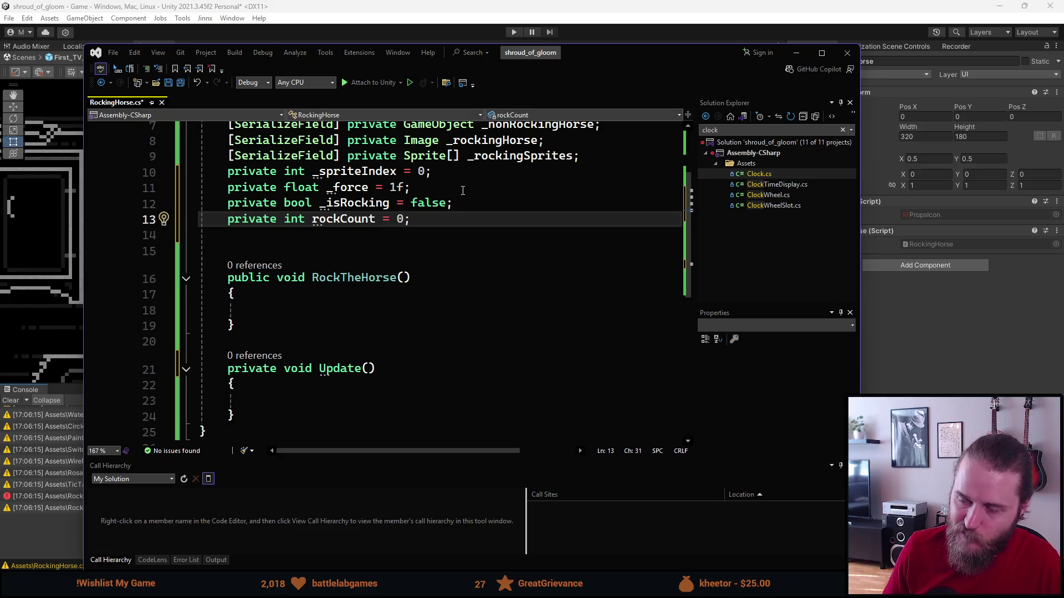
key("ctrl+s")
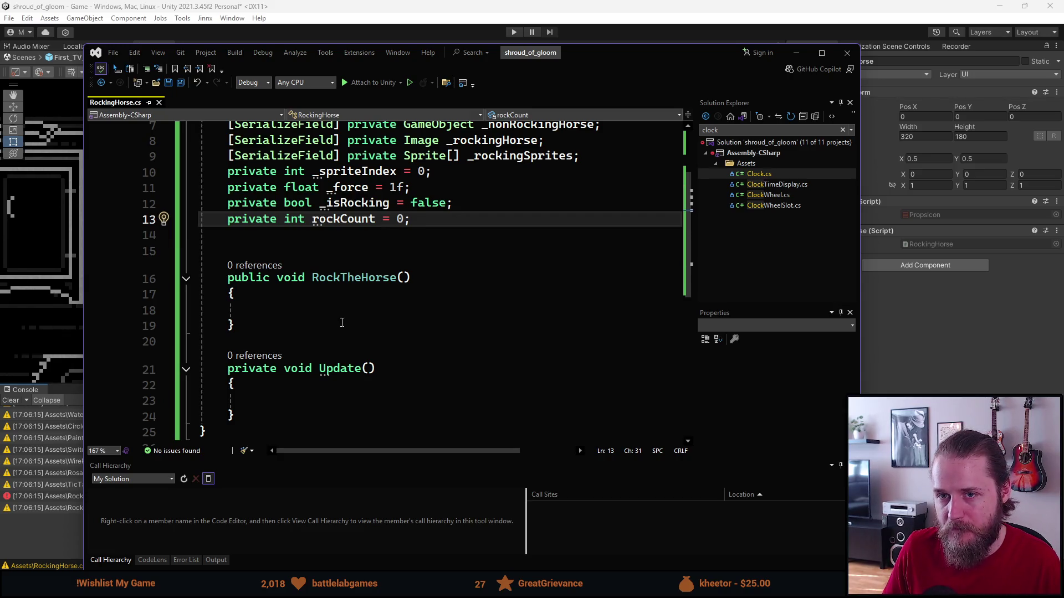
scroll(338, 323, "down", 1)
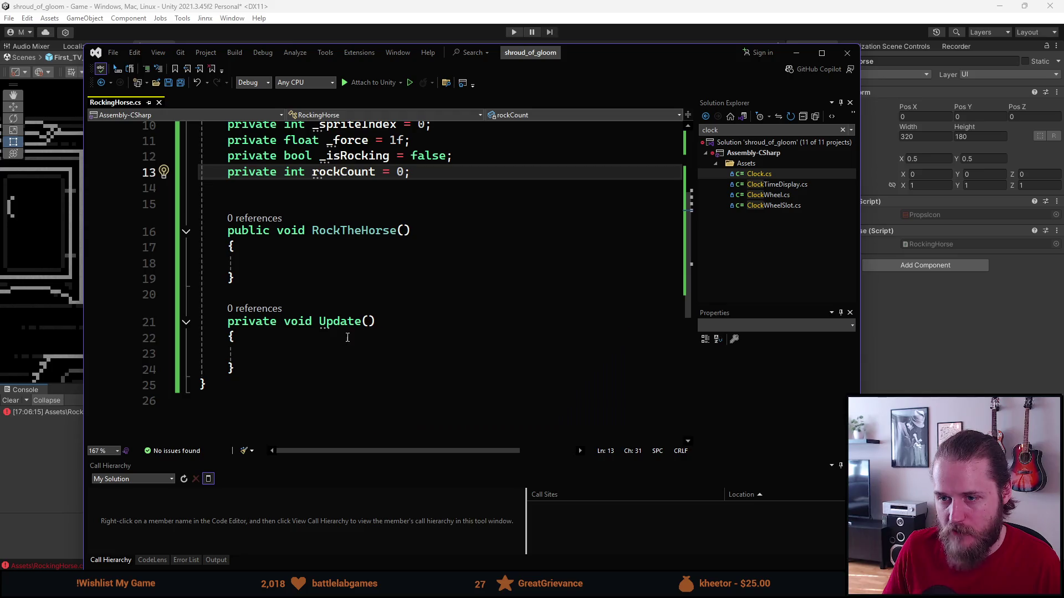
Review the new _isRocking field declaration and place the cursor on Update's empty line.
left_click(310, 360)
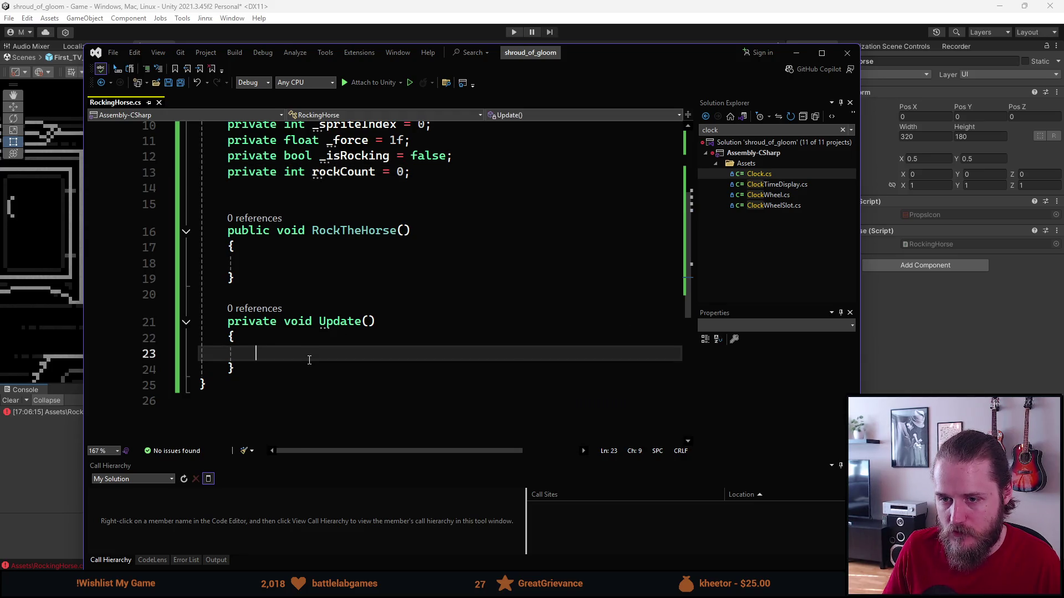
mouse_move(313, 335)
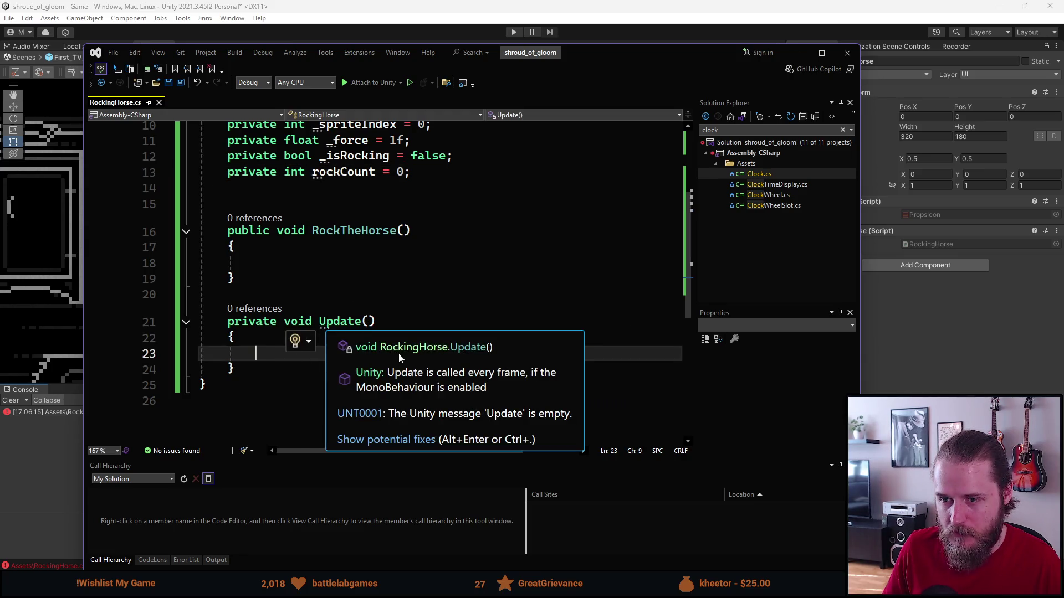
scroll(288, 359, "up", 2)
scroll(289, 360, "down", 1)
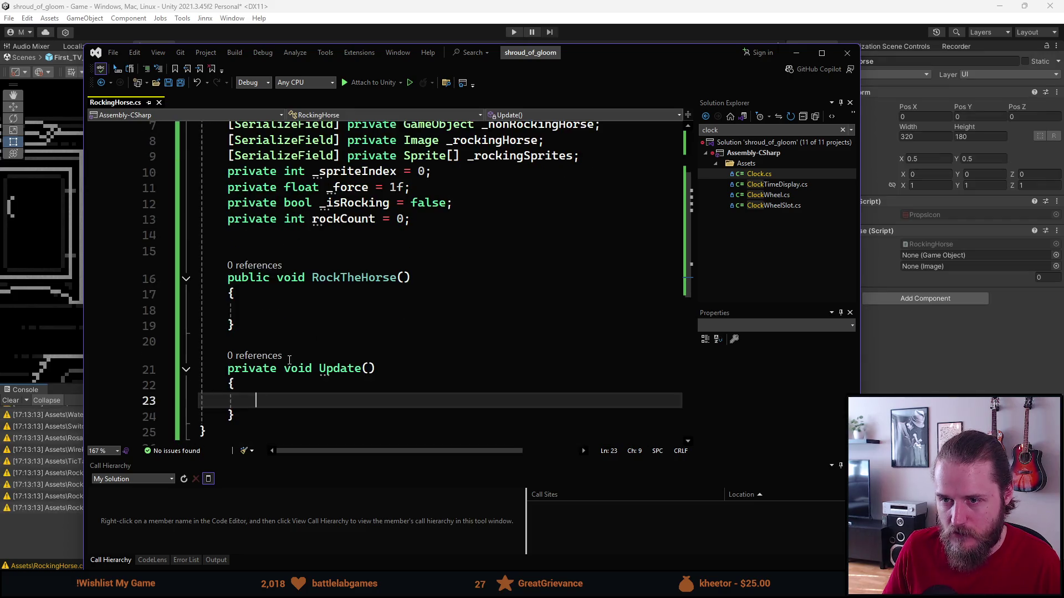
scroll(289, 357, "down", 2)
scroll(355, 249, "up", 2)
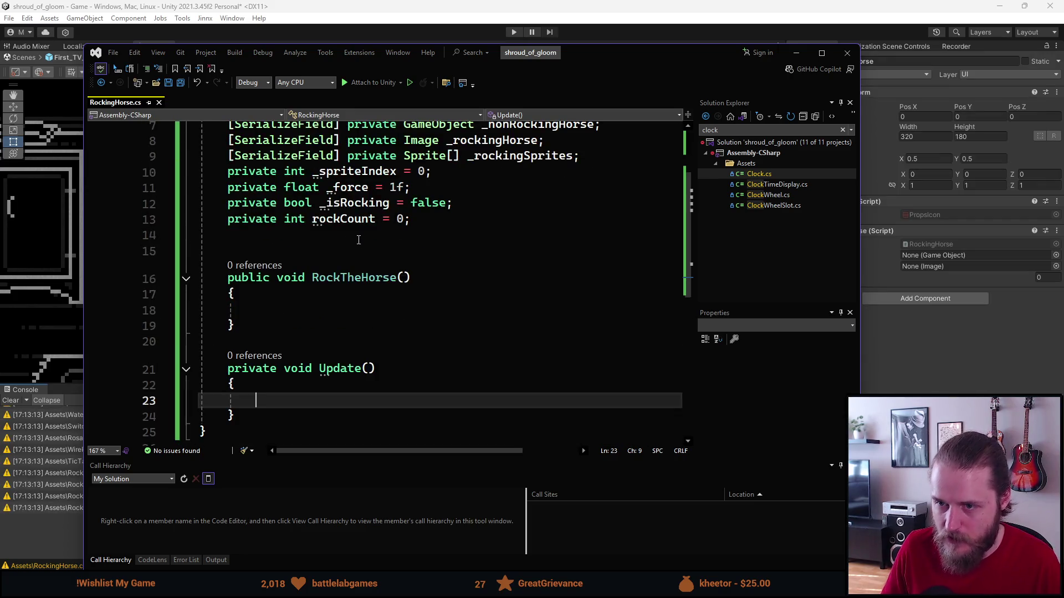
left_click(348, 219)
left_click(369, 203)
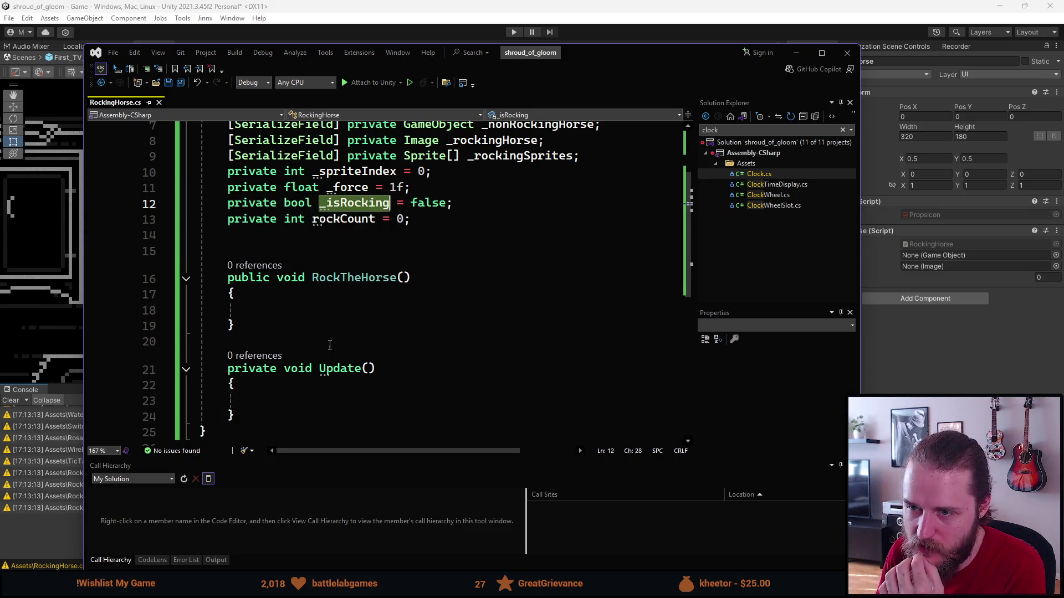
left_click(399, 401)
Write the Update condition if (!_isRocking || rockCount == <= 0 using IntelliSense completions.
type("if ")
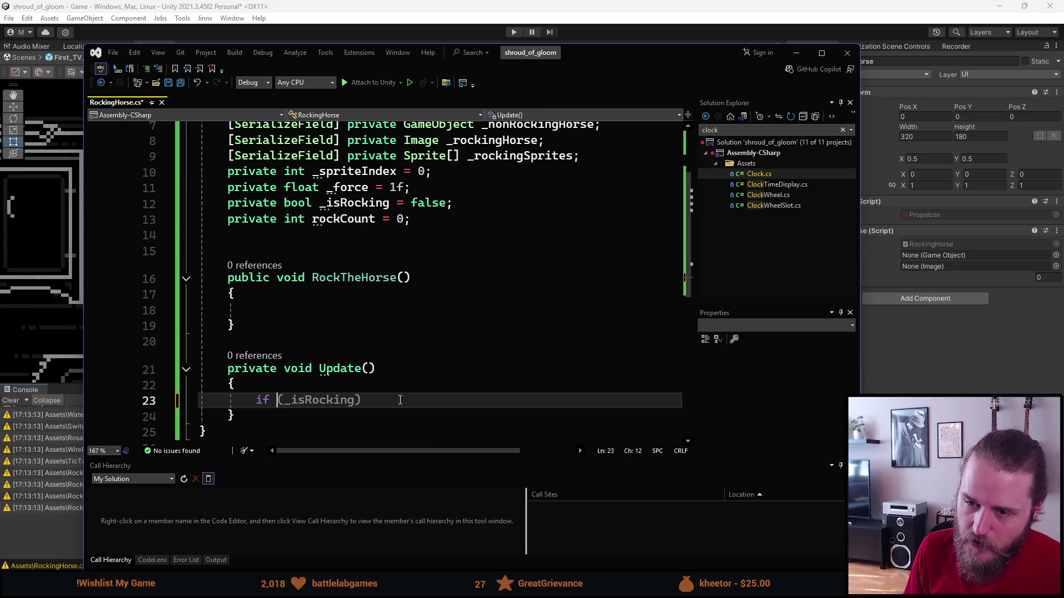
type("(_")
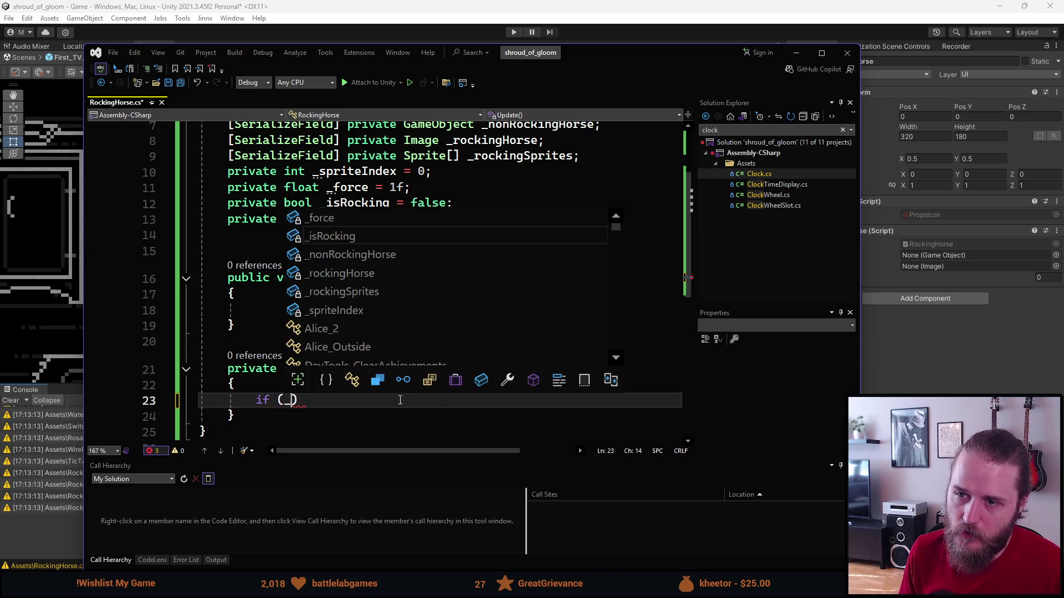
key("BackSpace")
type("!_is")
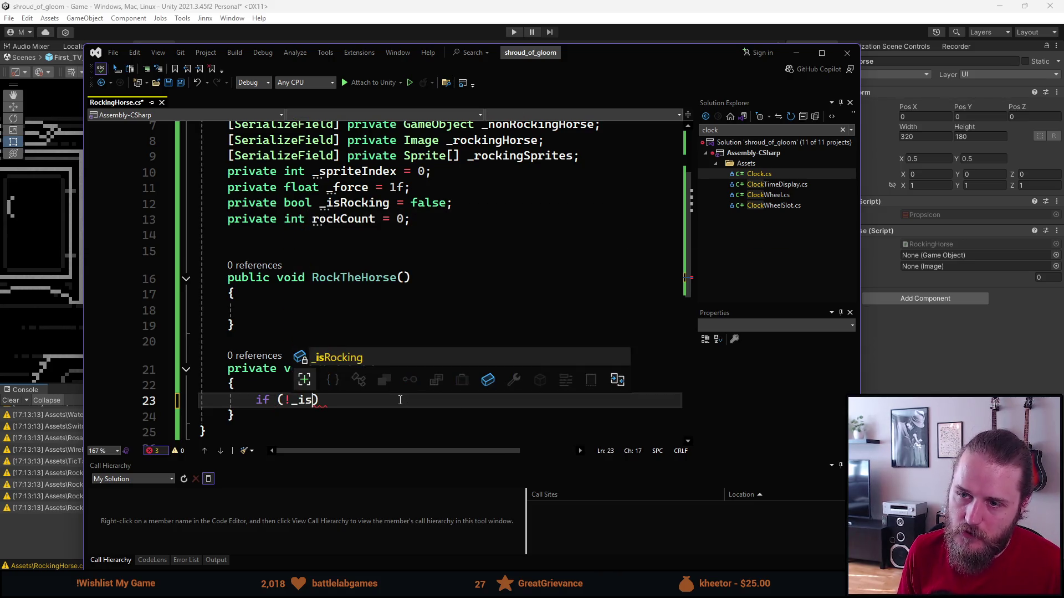
key("Tab")
type("|| ")
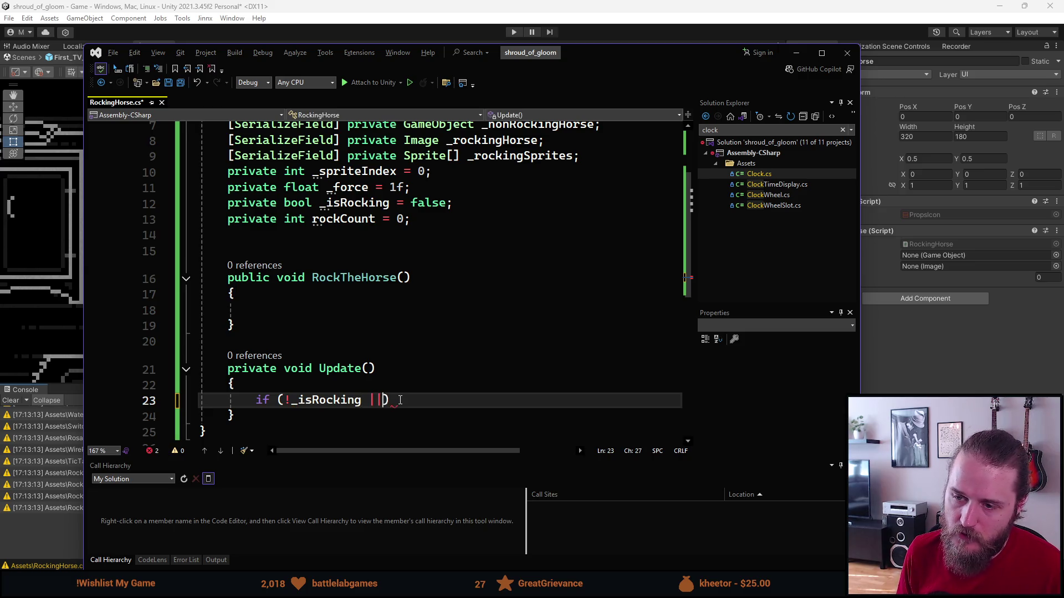
type("roc")
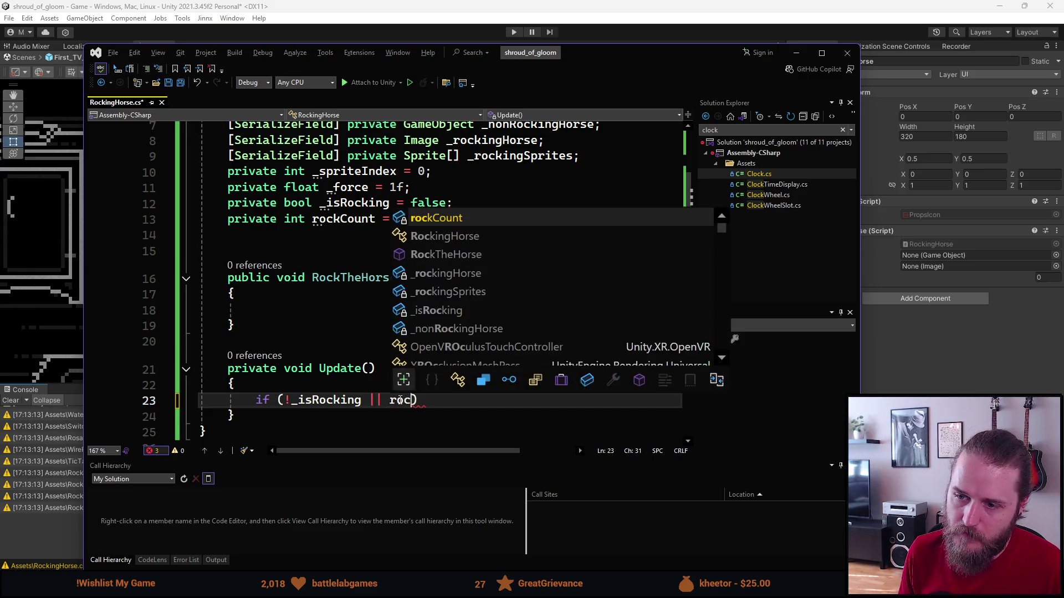
key("Tab")
type("== ")
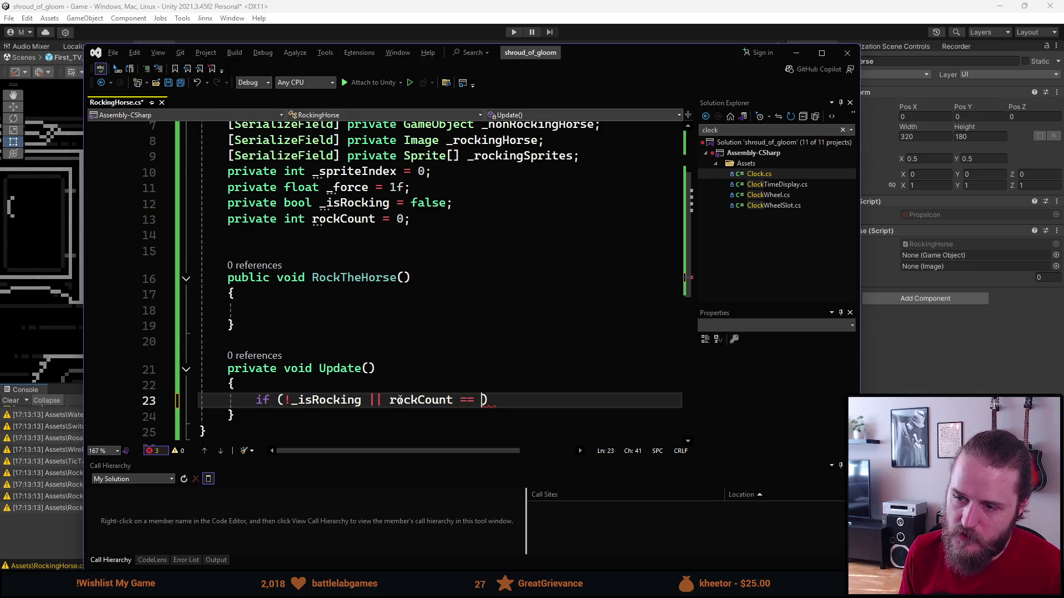
type("<= 0")
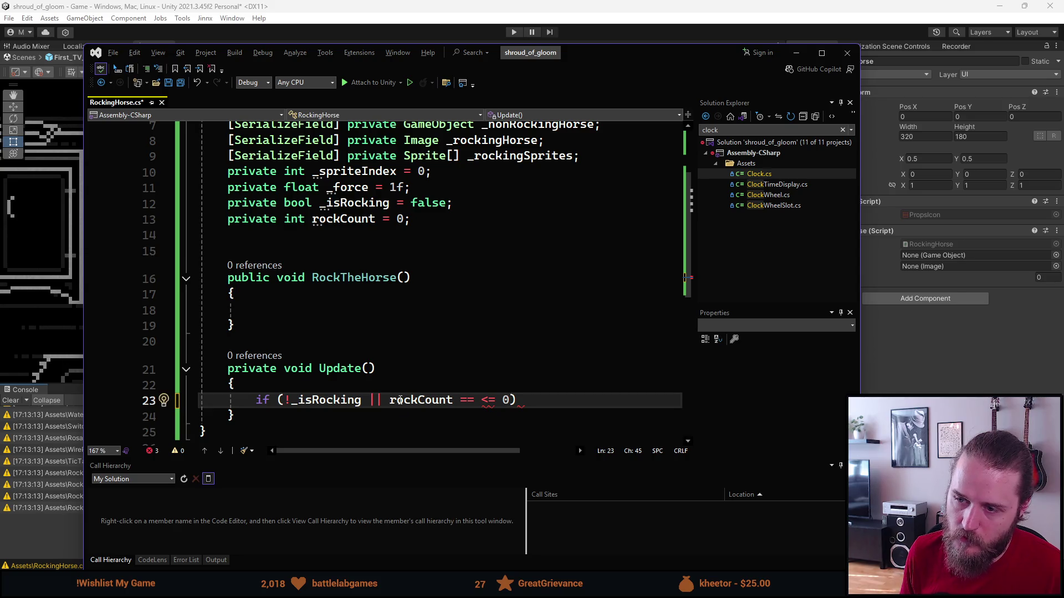
Rename rockCount to _rockCount throughout the script with Ctrl+R,R.
double_click(400, 400)
key("ctrl+r")
key("ctrl+r")
type("_")
key("Return")
key("End")
key("Left")
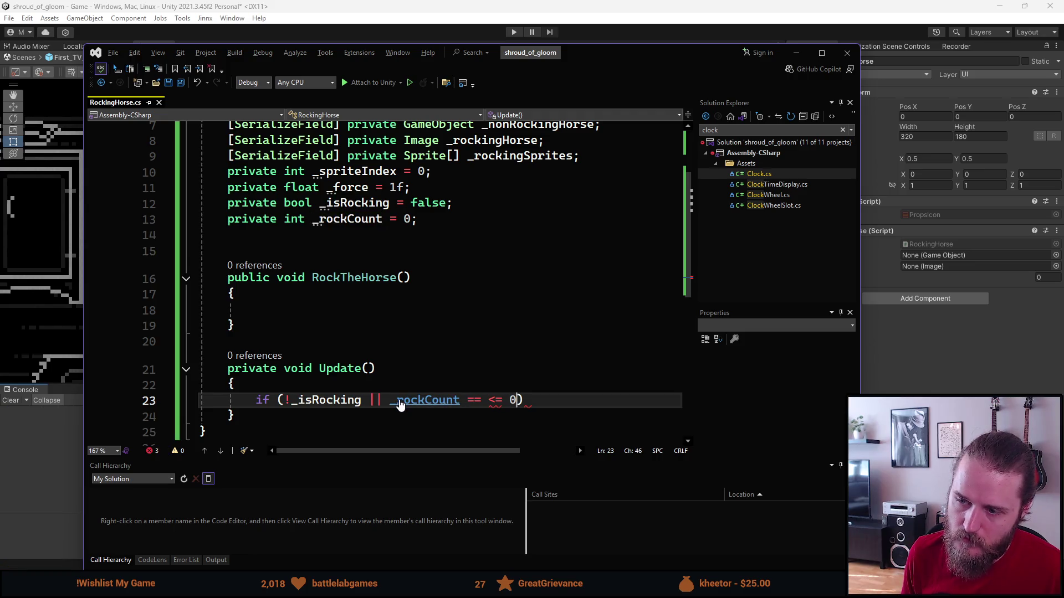
Close the guard clause with ) { return; } and save the script.
type(") { return; }")
key("Return")
key("Return")
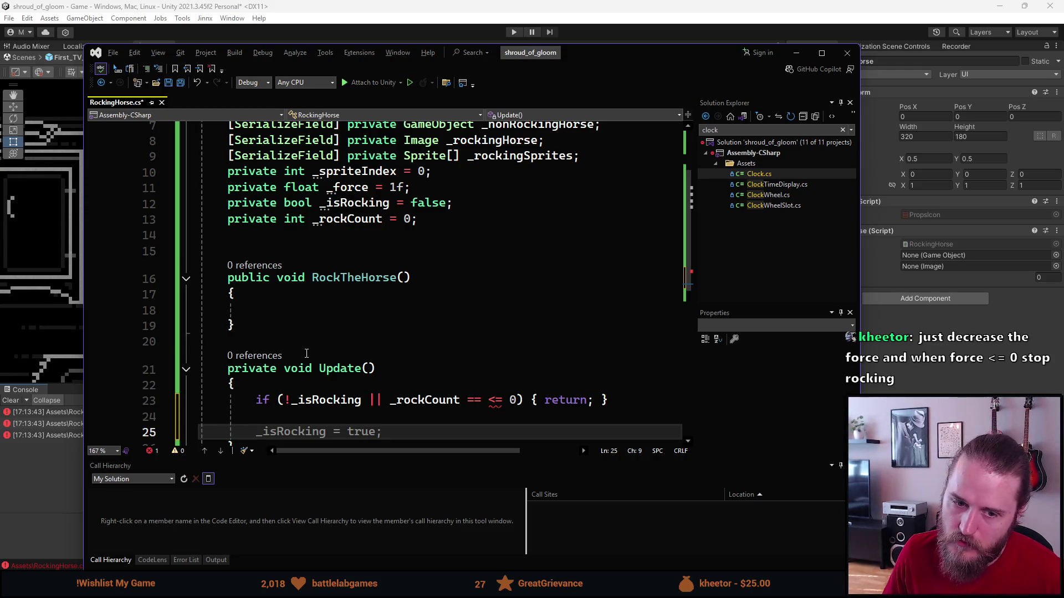
key("ctrl+s")
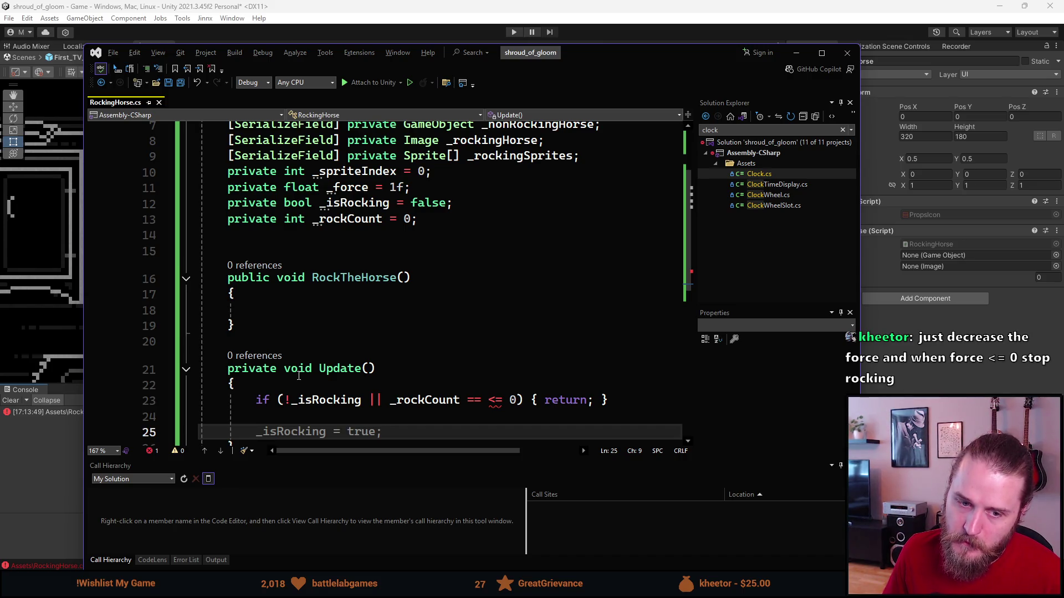
Highlight the _rockCount field on line 13 while explaining it.
scroll(298, 376, "down", 1)
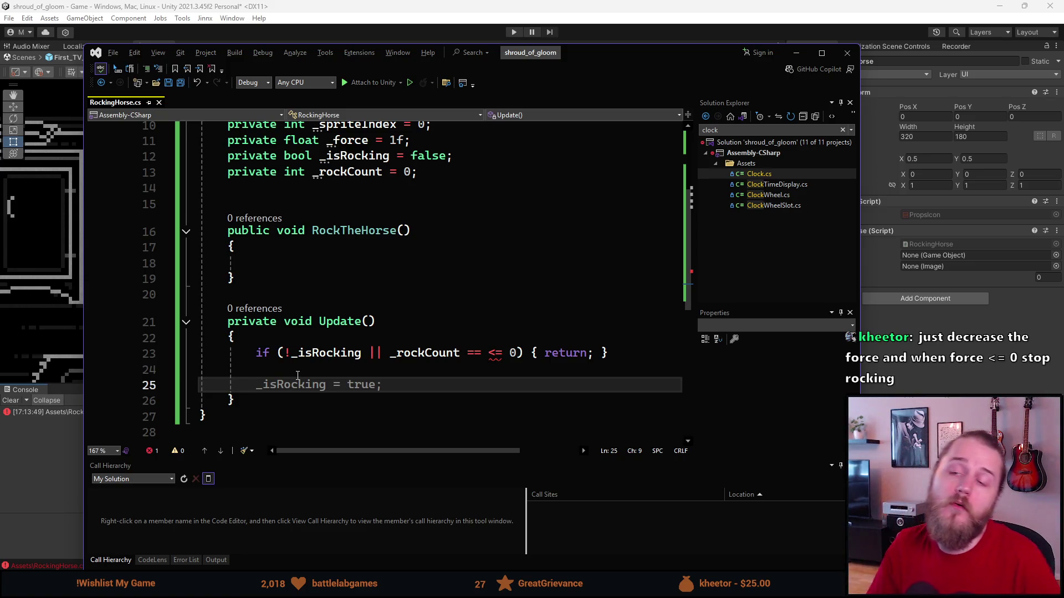
double_click(340, 174)
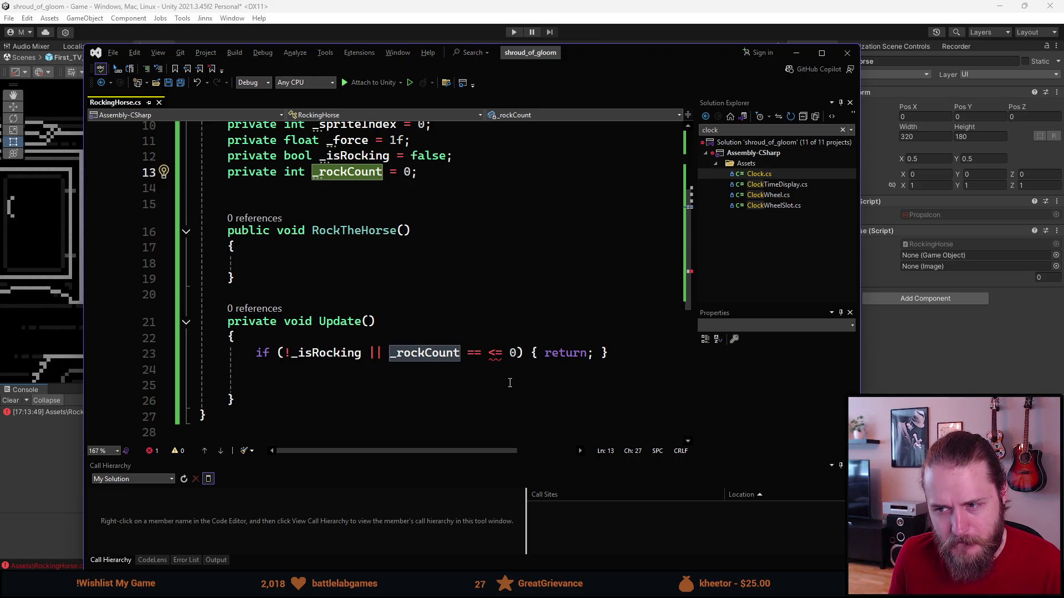
Remove the stray == so the guard condition reads !_isRocking || _rockCount <= 0.
left_click(336, 370)
left_click(480, 352)
key("BackSpace")
key("BackSpace")
key("BackSpace")
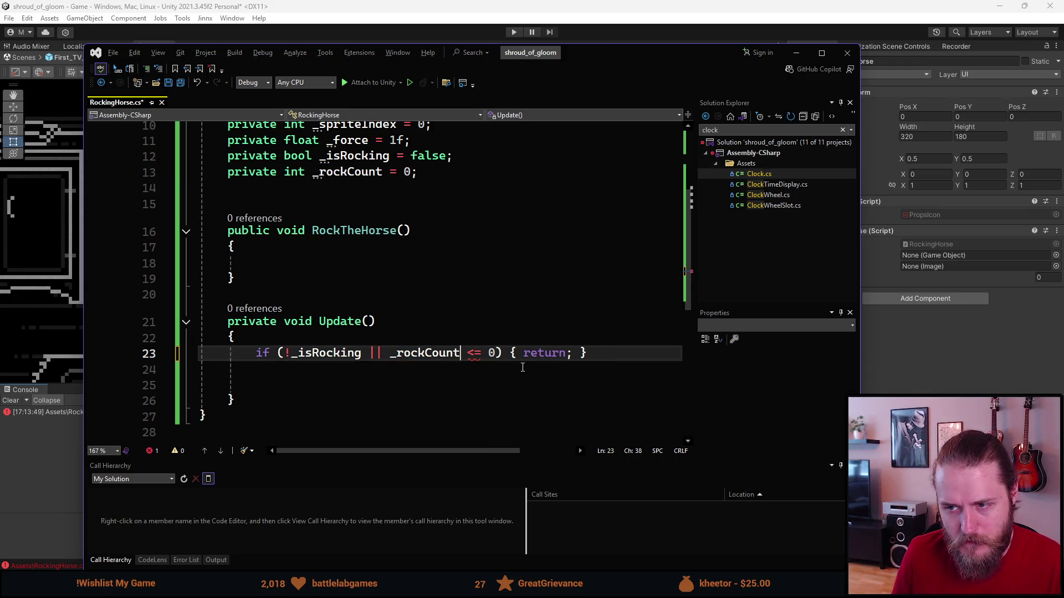
left_click(323, 385)
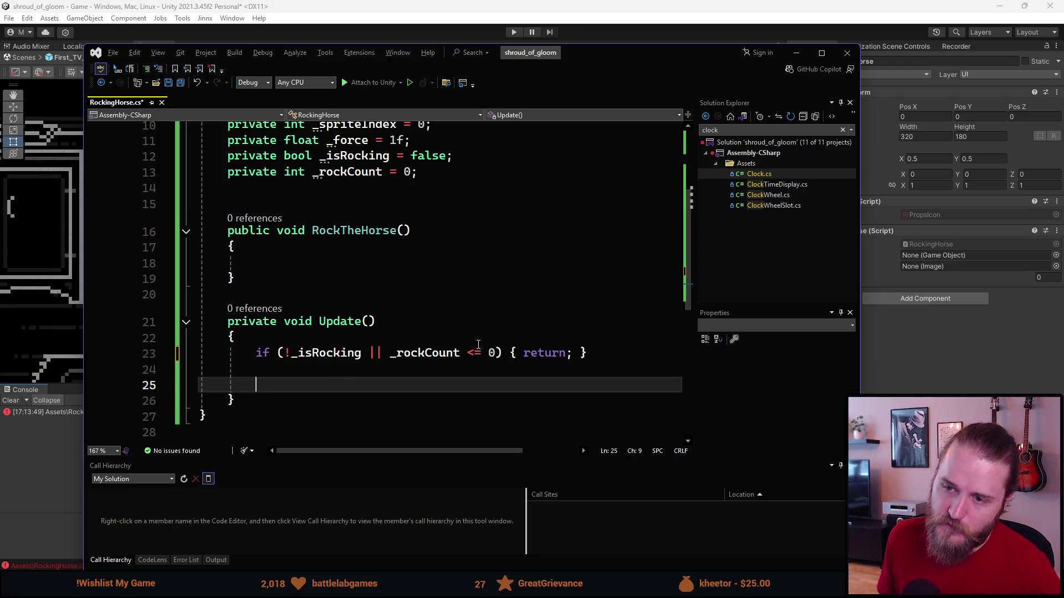
scroll(372, 278, "up", 1)
scroll(372, 278, "up", 2)
scroll(333, 299, "down", 2)
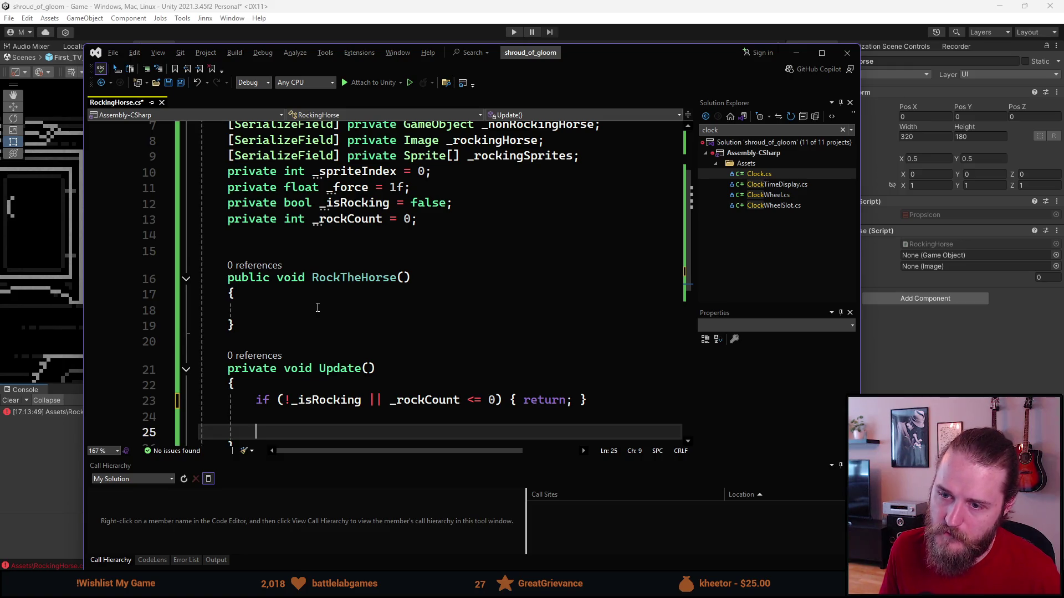
Fill the RockTheHorse body with _isRocking = true; and _force = 1f;.
mouse_move(327, 370)
left_click(390, 305)
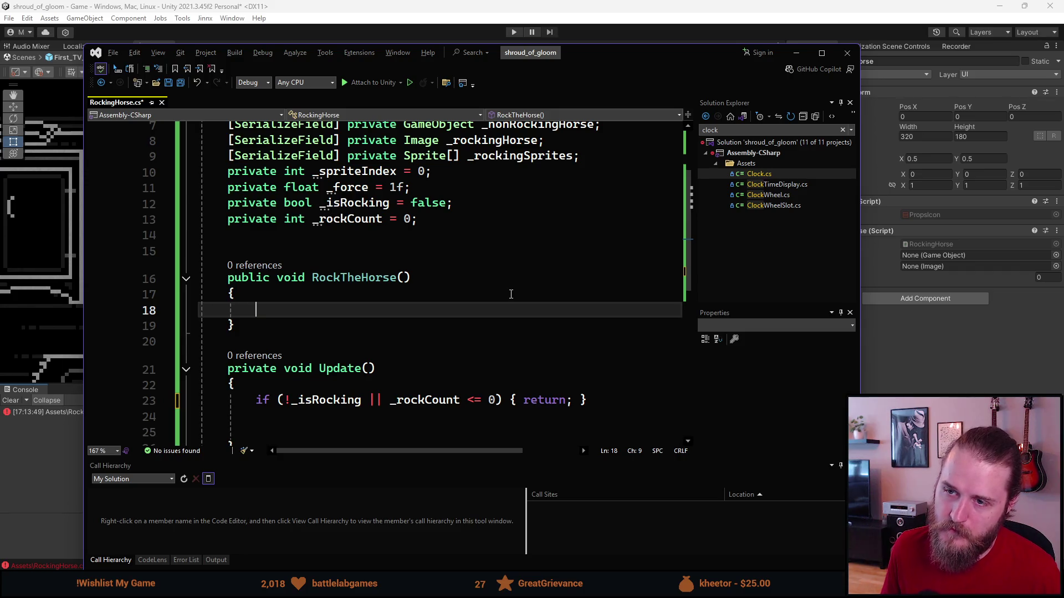
type("_is")
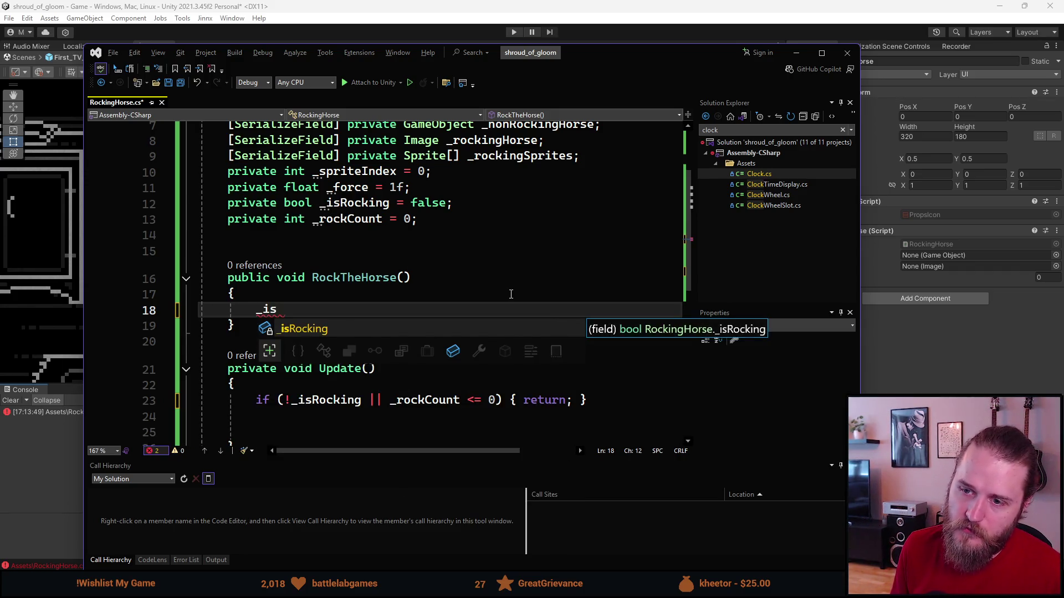
type("Rocking = t")
key("Tab")
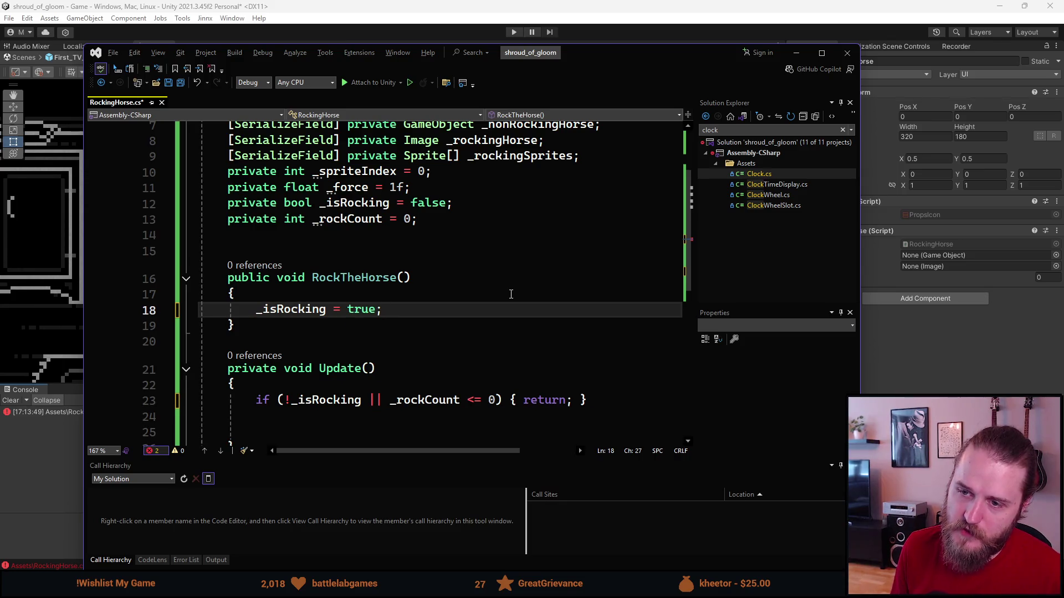
key("Return")
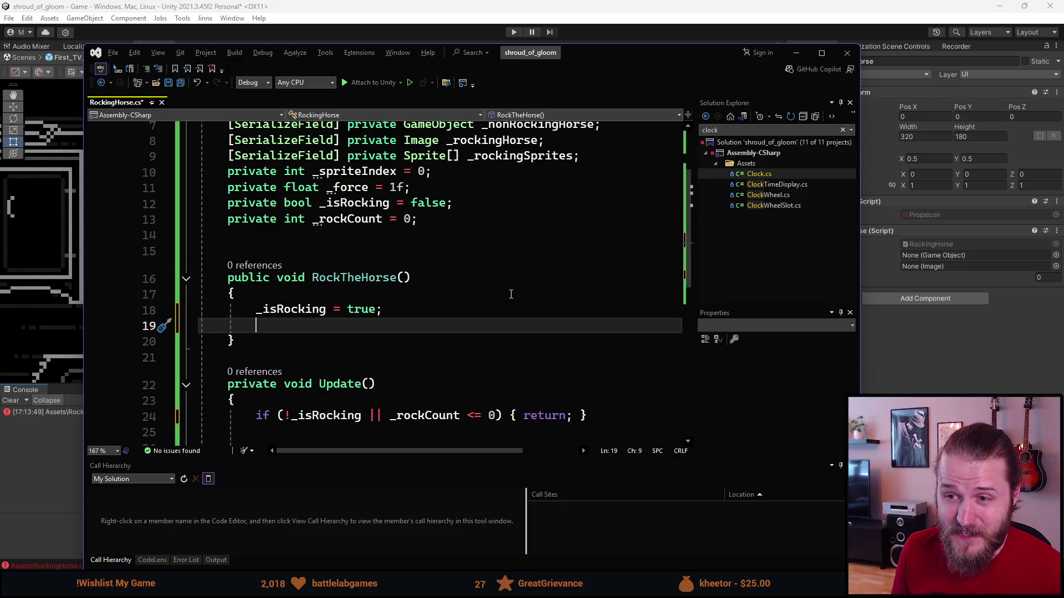
type("_for")
key("Tab")
type("= 1f;")
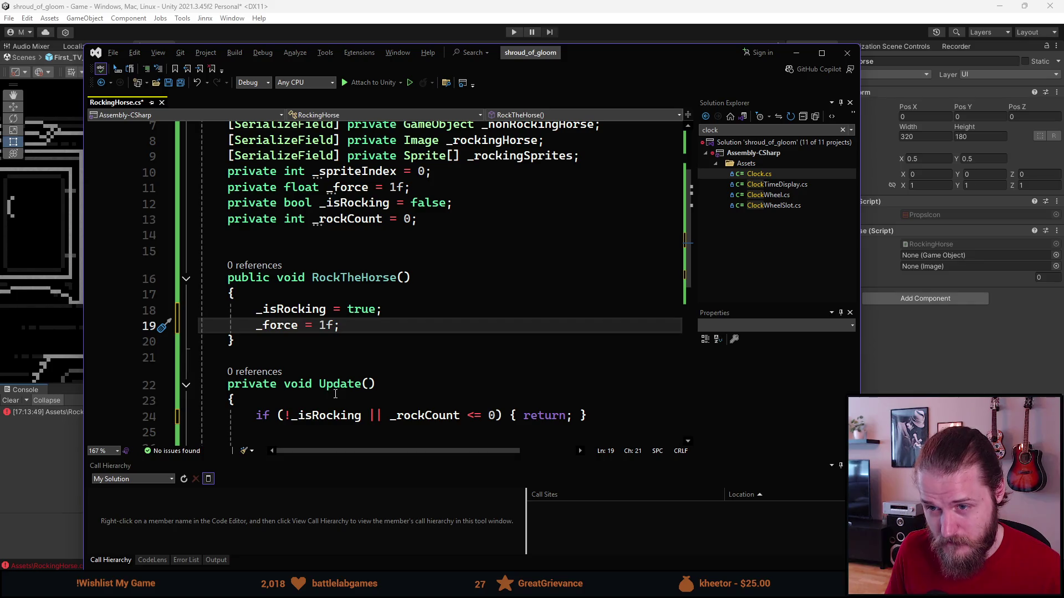
scroll(367, 396, "up", 2)
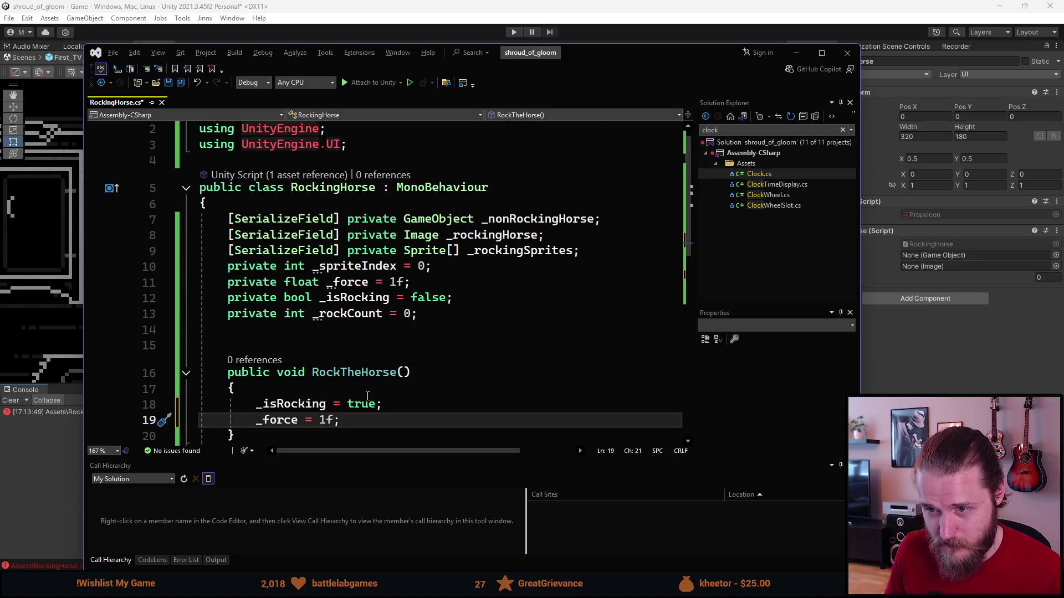
scroll(367, 396, "down", 1)
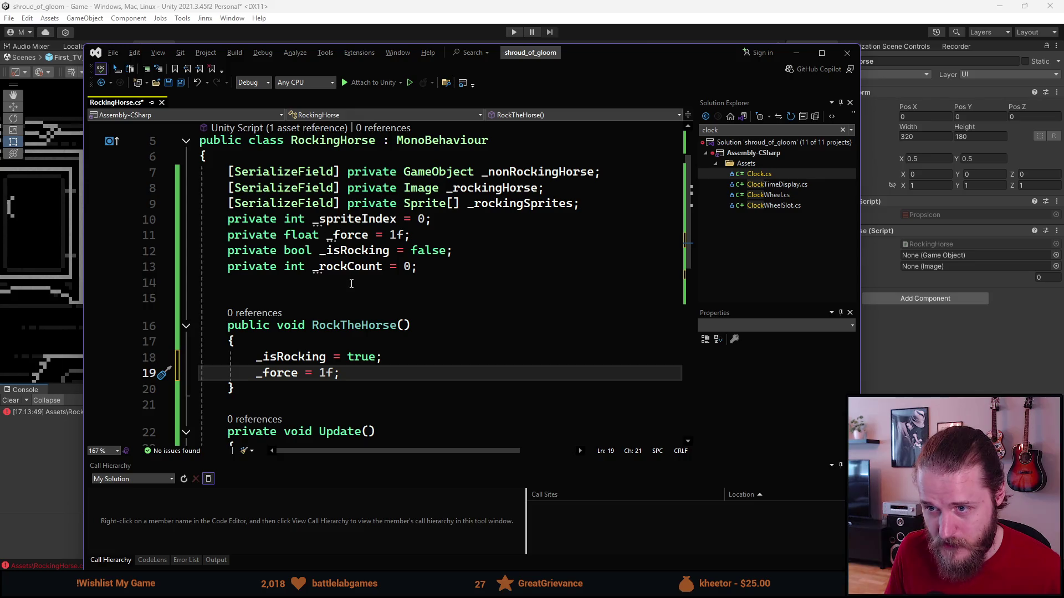
scroll(324, 299, "down", 3)
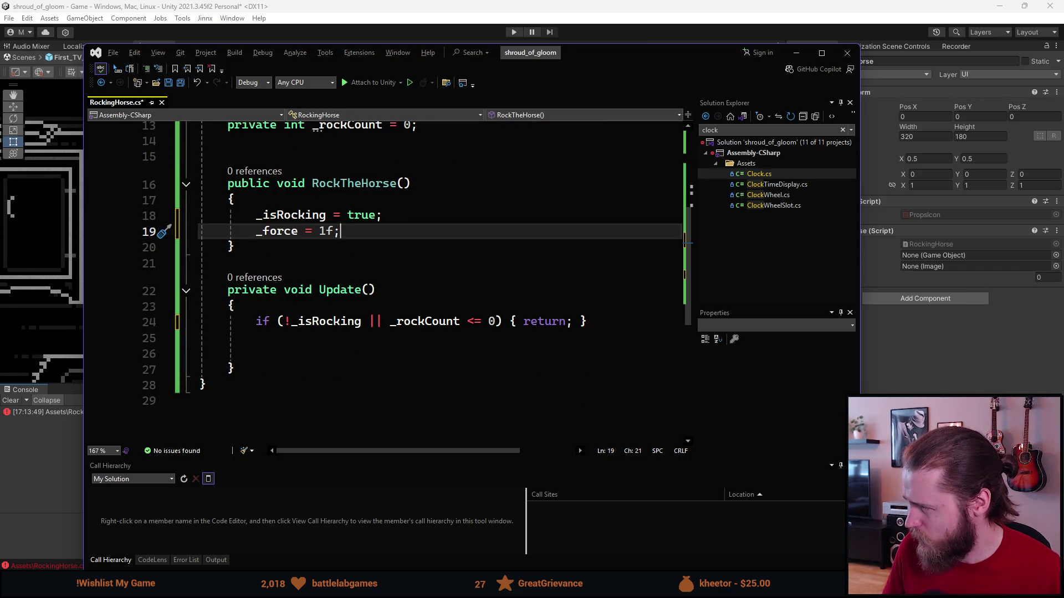
Float Clock.cs in its own window to read TickTock's sine-based newIndex formula on line 130.
mouse_move(1063, 126)
left_mouse_down()
mouse_move(418, 101)
mouse_move(382, 121)
mouse_move(392, 183)
mouse_move(666, 233)
mouse_move(727, 163)
mouse_move(684, 156)
mouse_move(643, 74)
mouse_move(629, 72)
left_mouse_up()
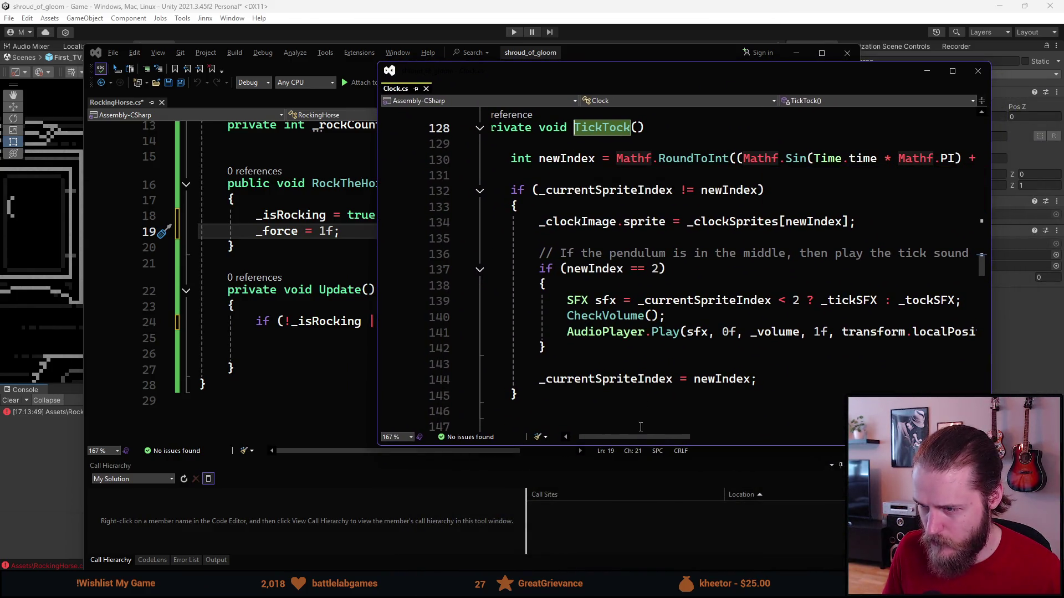
scroll(653, 434, "right", 2)
scroll(531, 156, "left", 3)
left_click(493, 175)
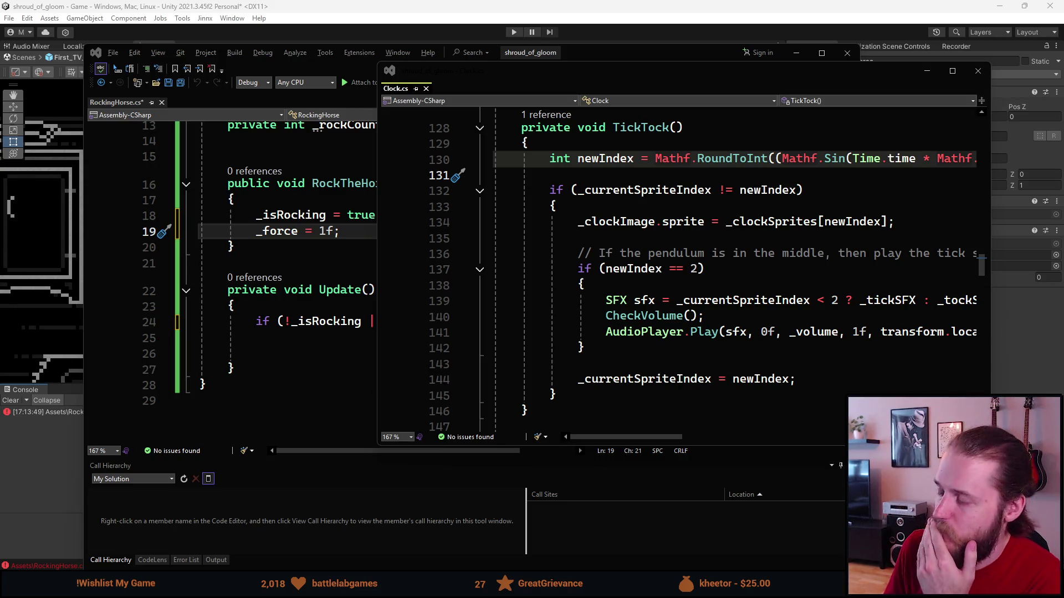
left_click(652, 437)
left_click_drag(652, 441, 689, 439)
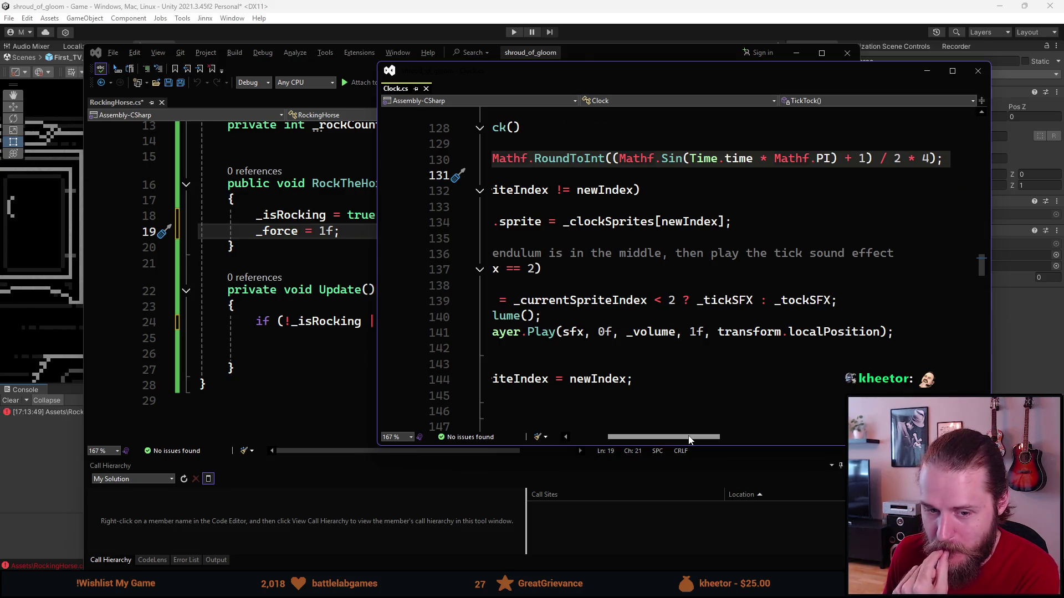
mouse_move(690, 440)
left_mouse_down()
mouse_move(665, 438)
mouse_move(686, 438)
left_mouse_up()
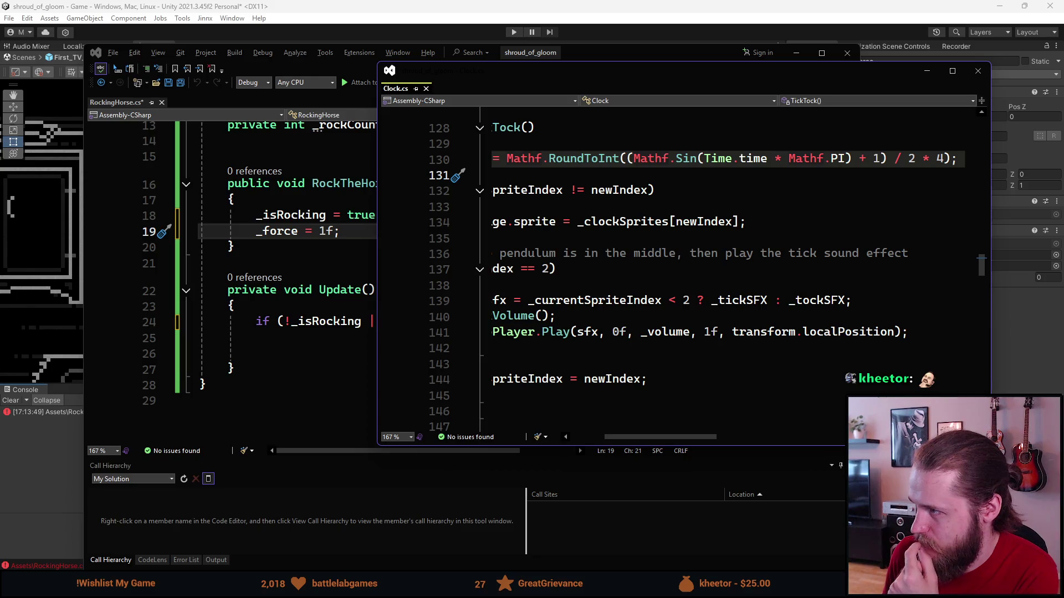
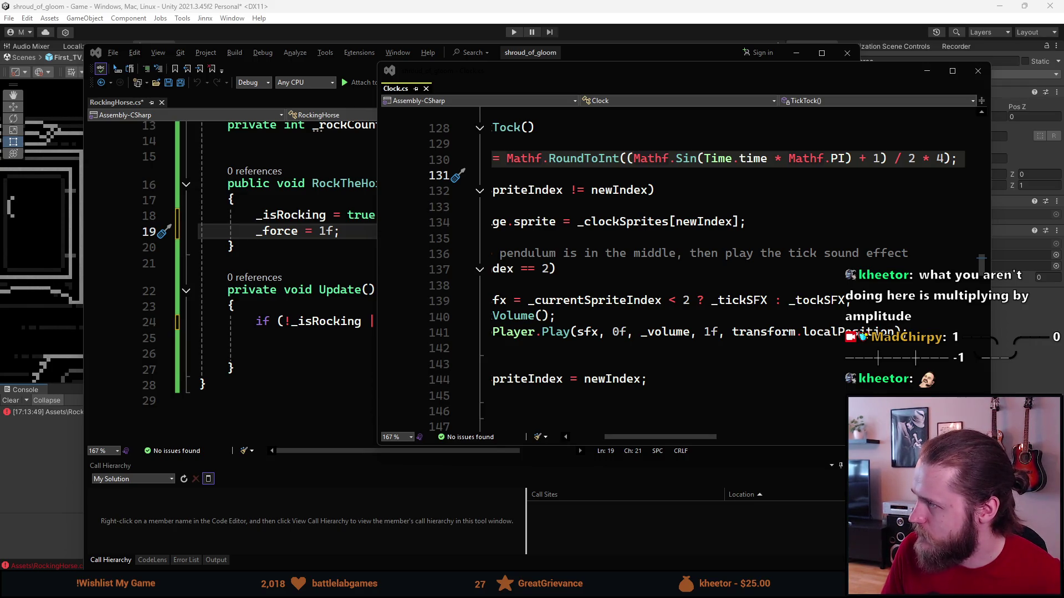
Bring up the ChatGPT conversation explaining Mathf.Sin in the browser.
key("alt+Tab")
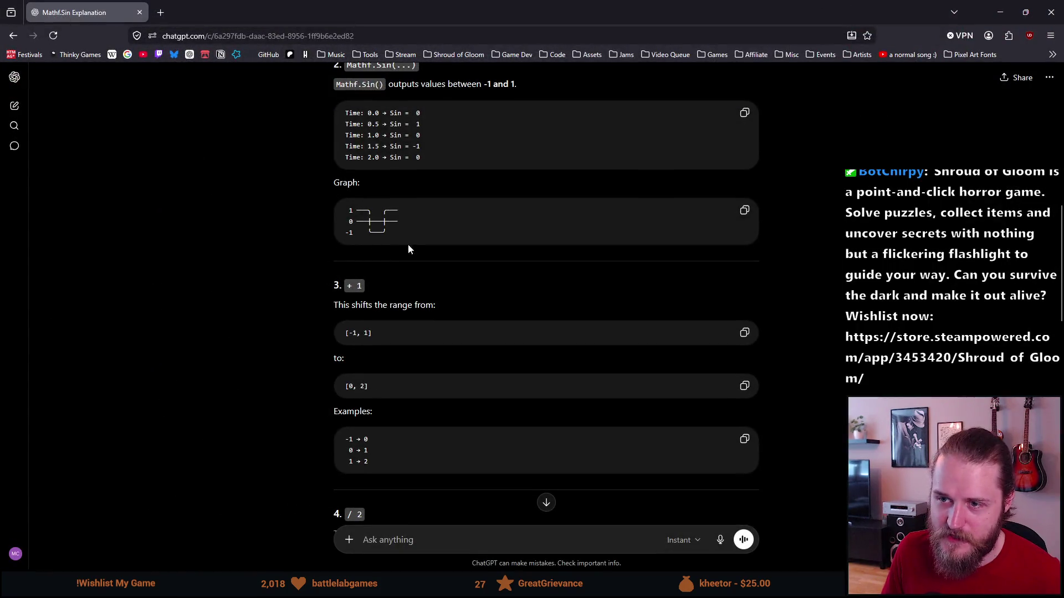
Highlight the ASCII sine output graph, then scroll down through the formula breakdown.
left_click_drag(408, 244, 330, 211)
left_click(278, 275)
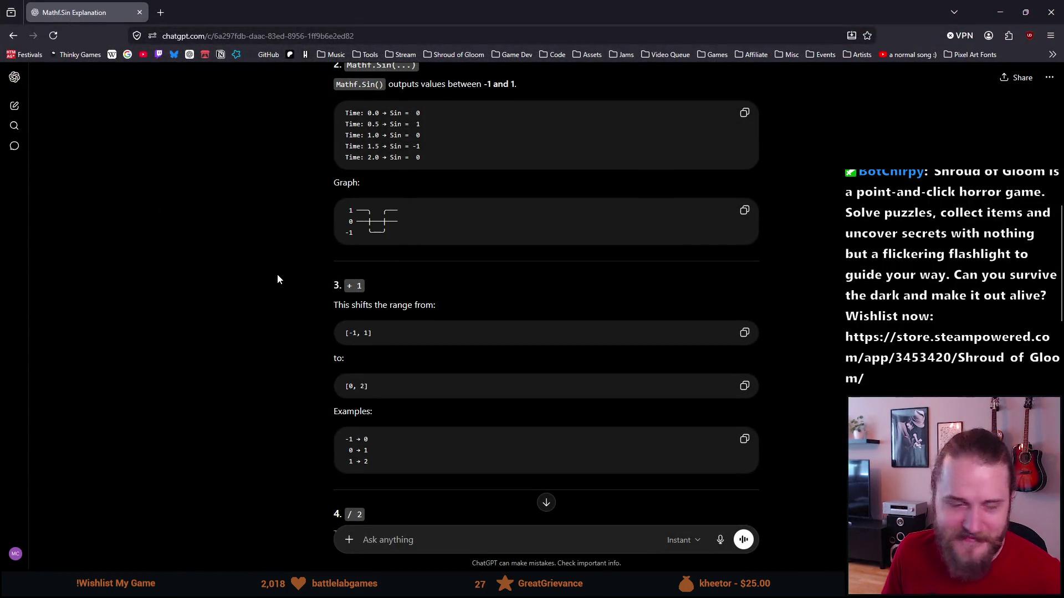
scroll(374, 221, "up", 5, "ctrl")
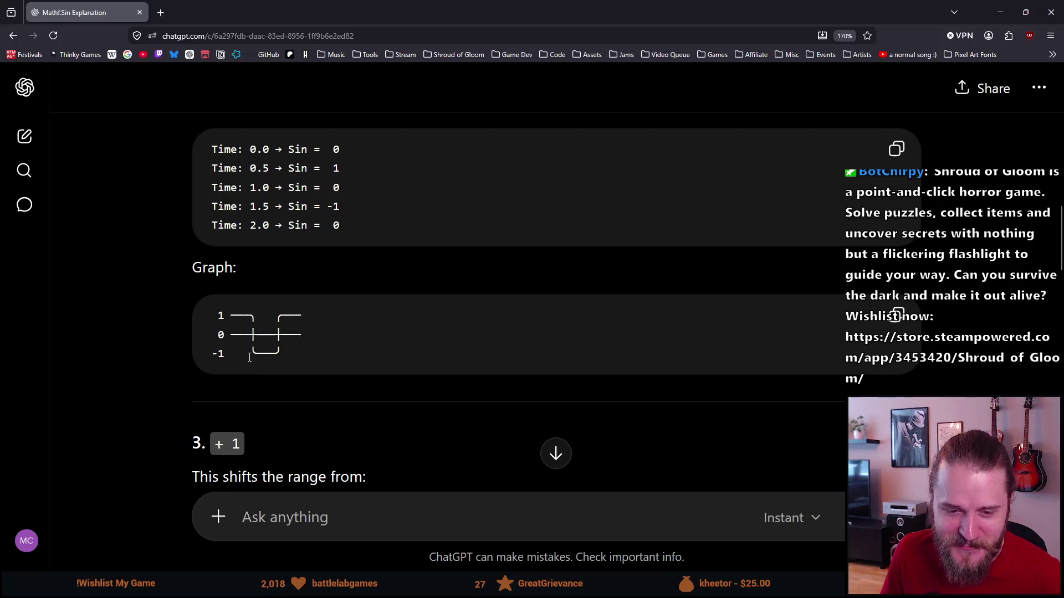
scroll(250, 357, "down", 2, "ctrl")
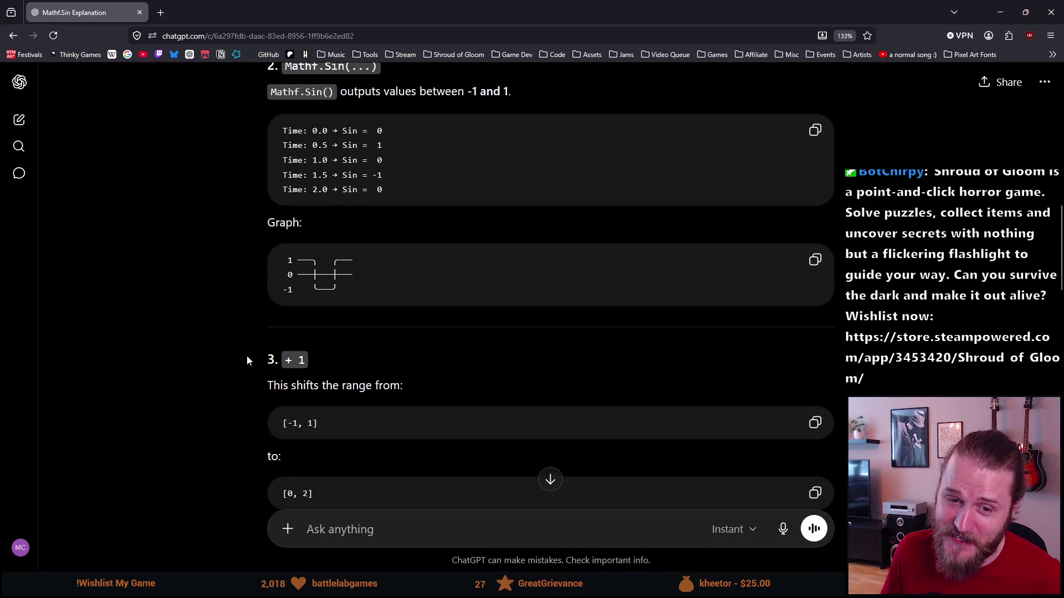
scroll(247, 348, "down", 1, "ctrl")
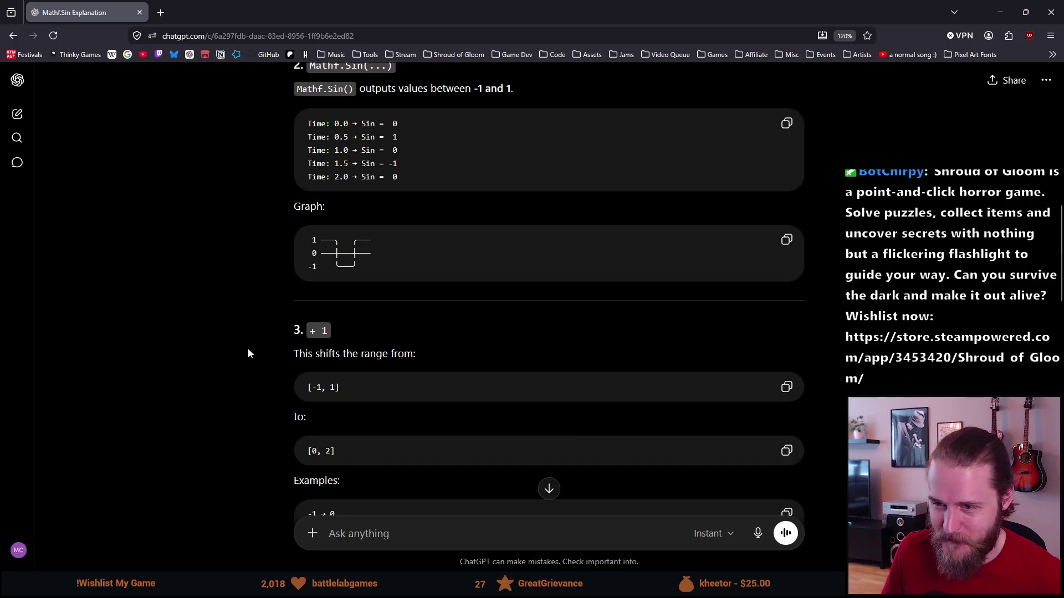
scroll(247, 348, "down", 3)
scroll(248, 347, "down", 3)
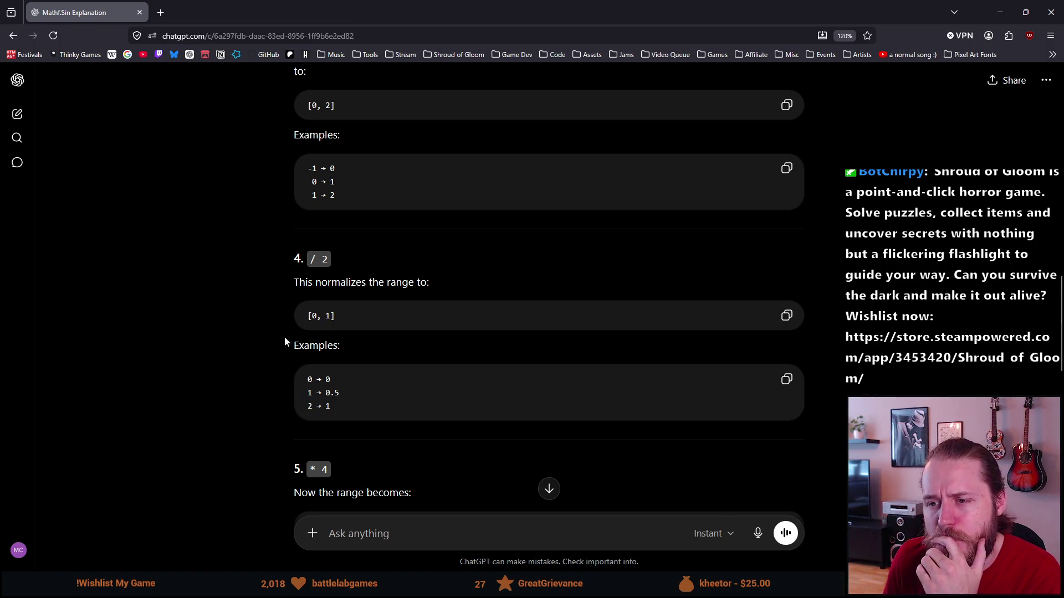
scroll(263, 339, "down", 3)
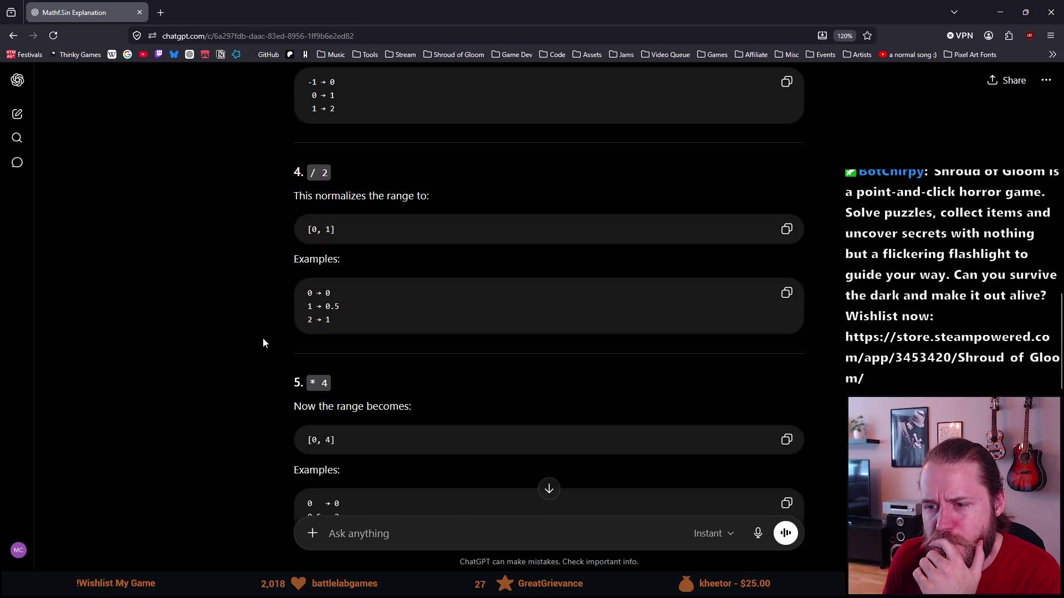
scroll(263, 339, "down", 3)
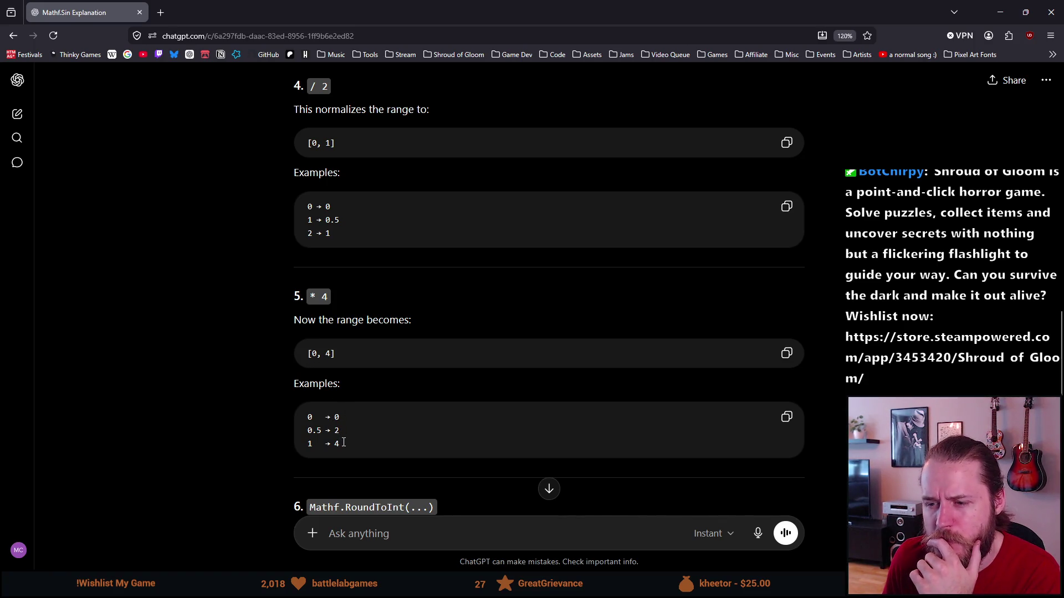
scroll(343, 441, "down", 2)
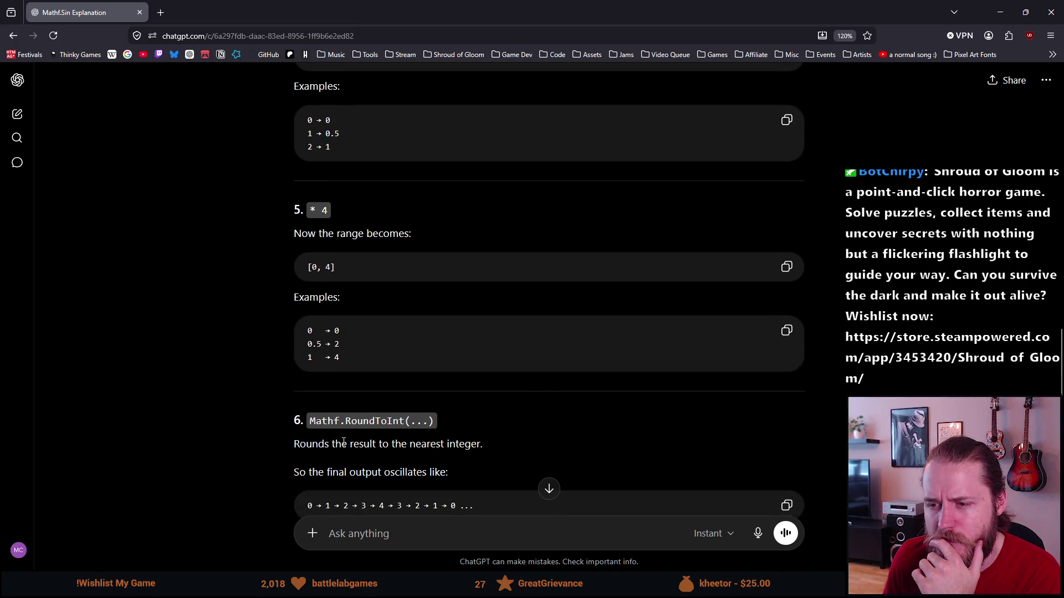
scroll(343, 441, "down", 2)
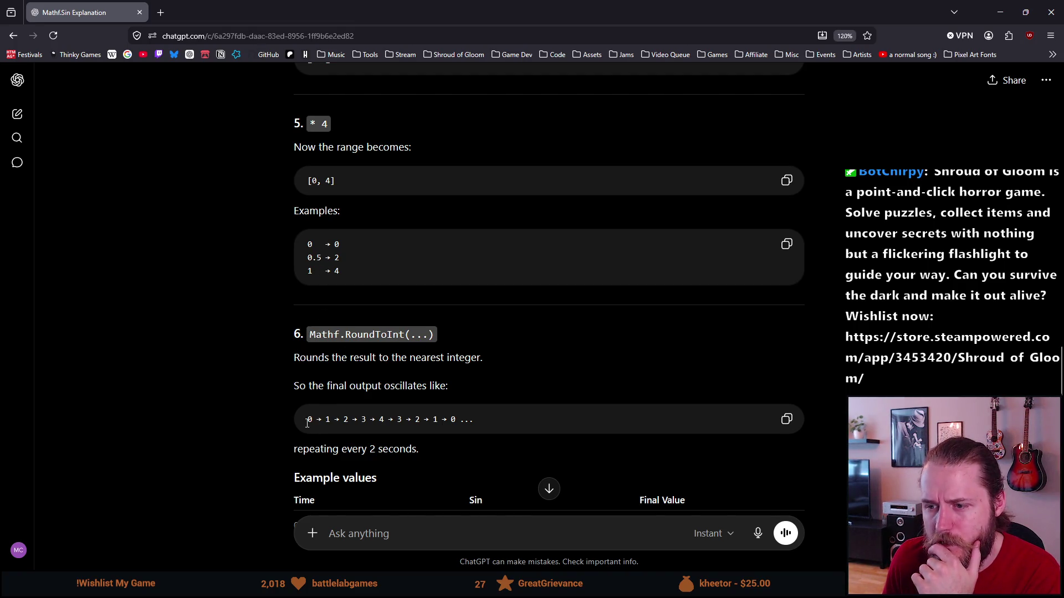
Highlight the 0 → 1 → 2 → 3 → 4 sequence and continue reading the steps.
left_click_drag(306, 422, 390, 419)
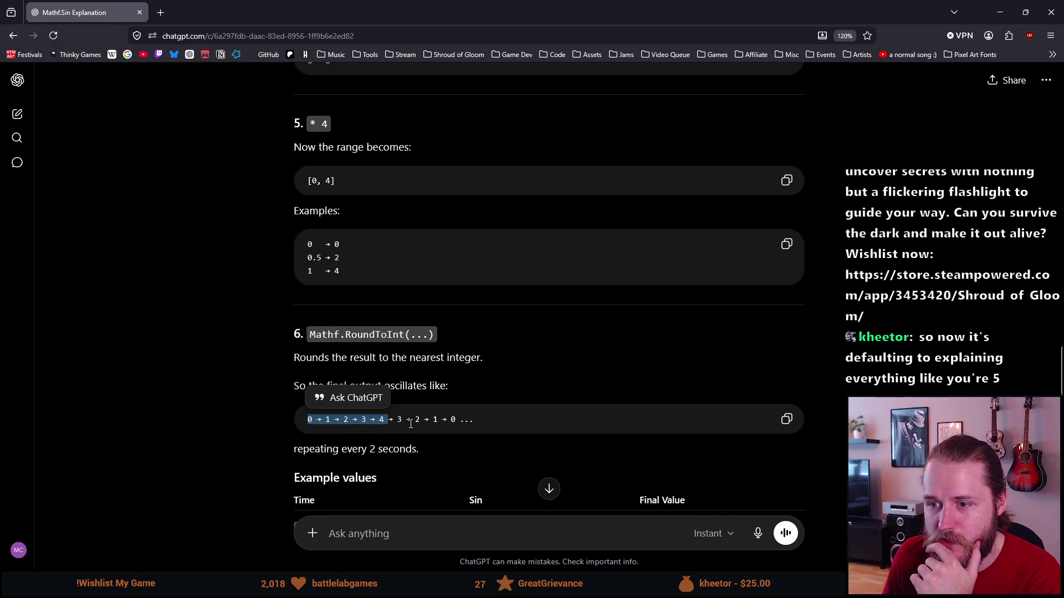
left_click(410, 424)
scroll(285, 430, "down", 3)
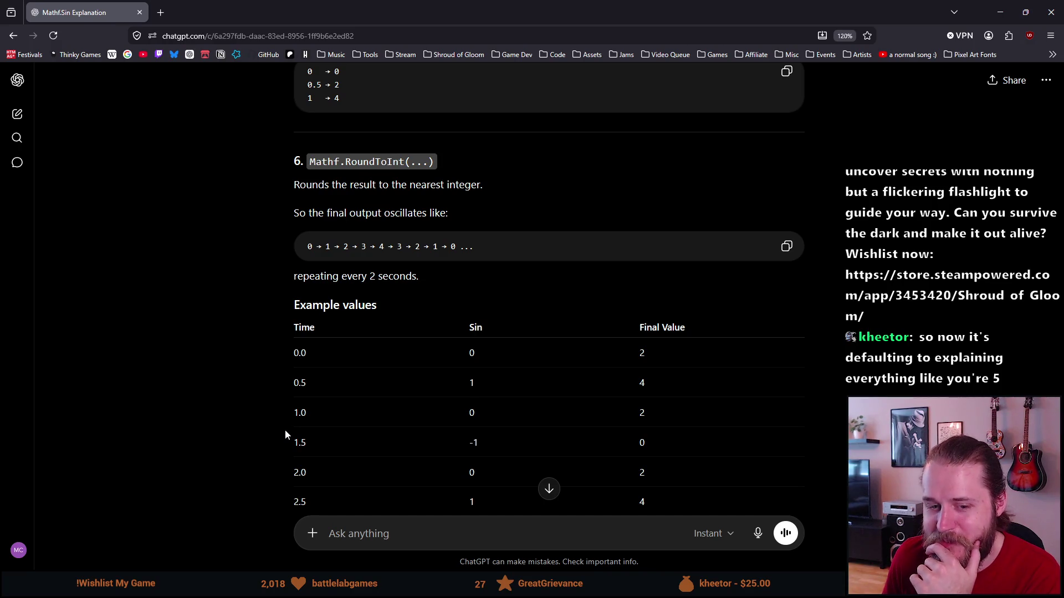
scroll(286, 431, "down", 2)
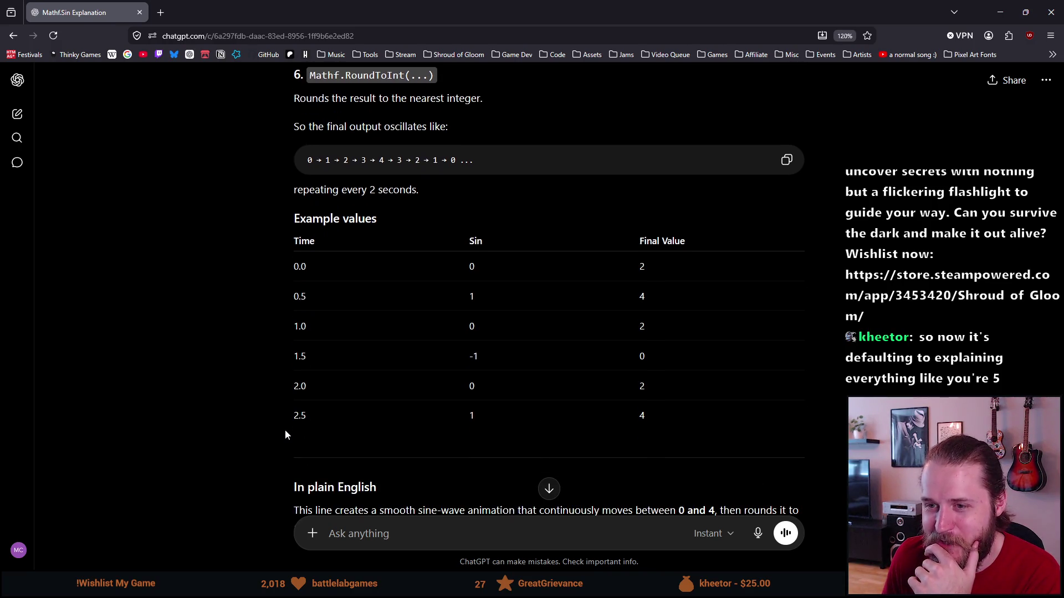
scroll(285, 430, "down", 4)
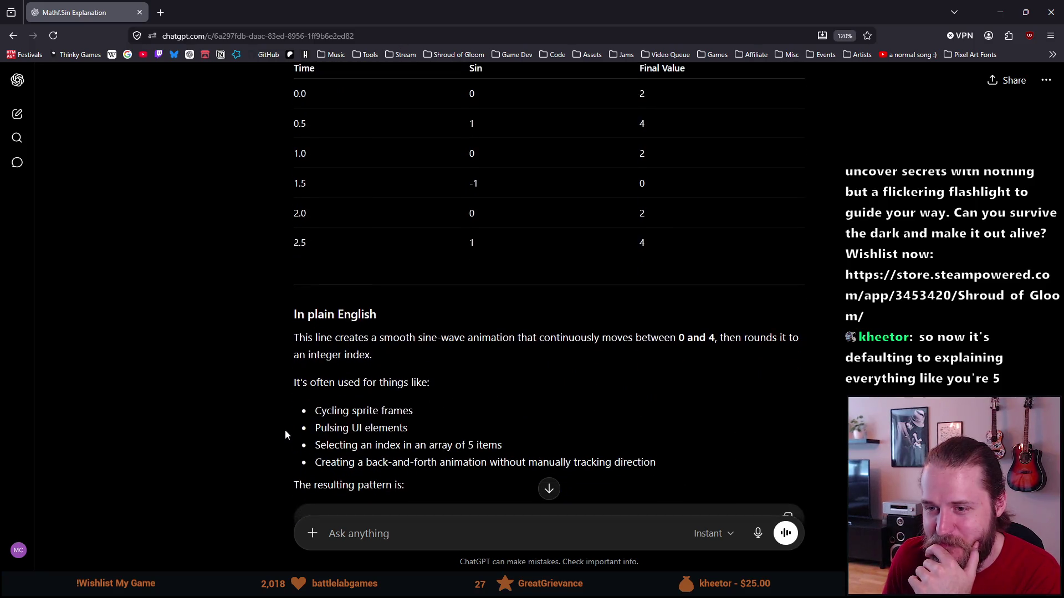
scroll(257, 411, "down", 2)
scroll(256, 409, "down", 2)
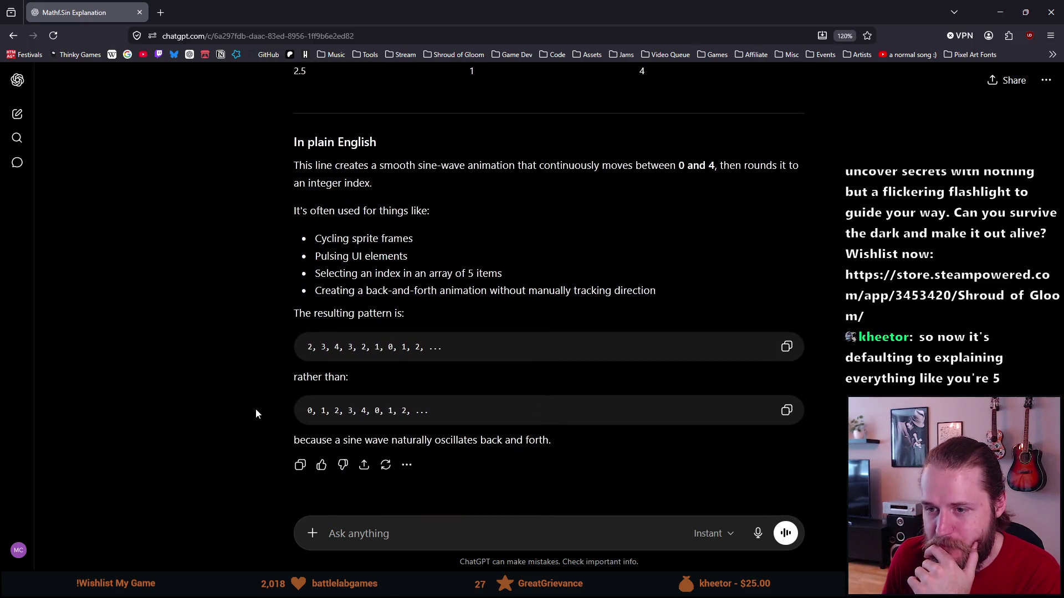
scroll(255, 413, "up", 15)
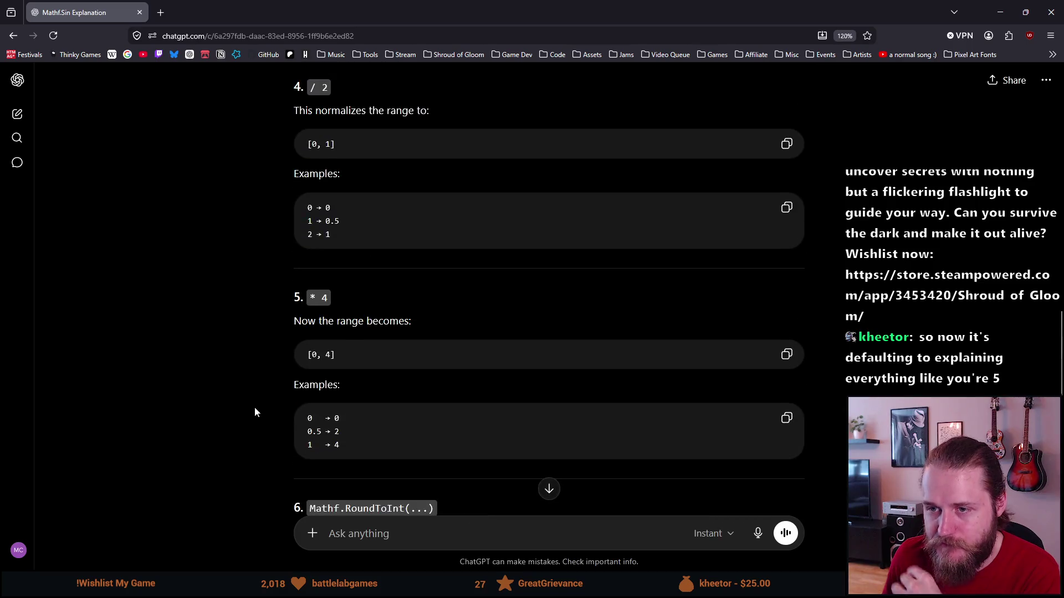
scroll(255, 413, "up", 4)
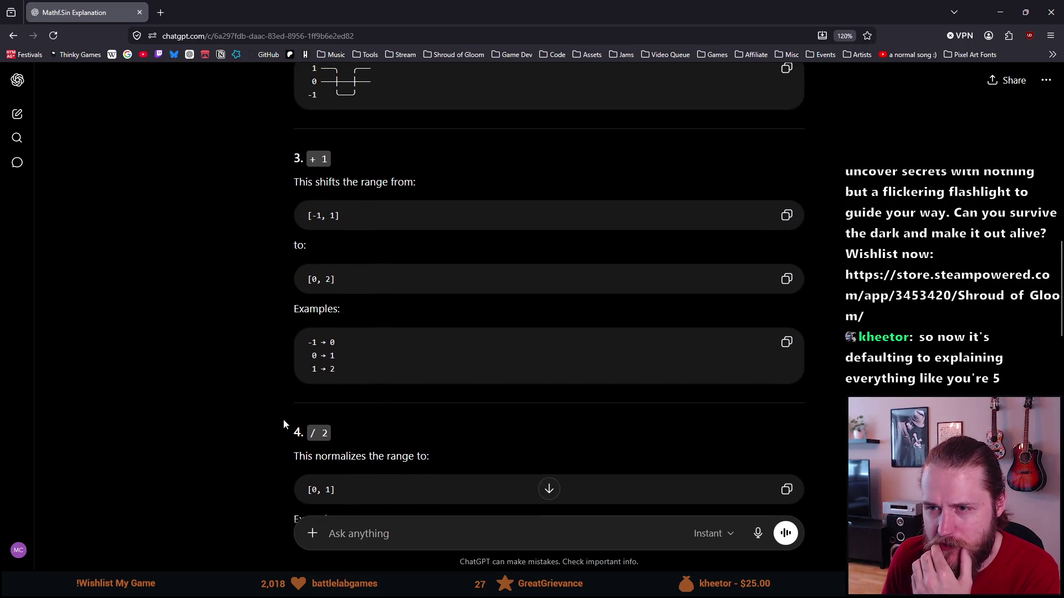
scroll(284, 420, "up", 2)
Highlight the + 1 step's examples shifting the range to [0, 2], then return to Visual Studio.
left_click_drag(352, 455, 309, 427)
left_click(194, 411)
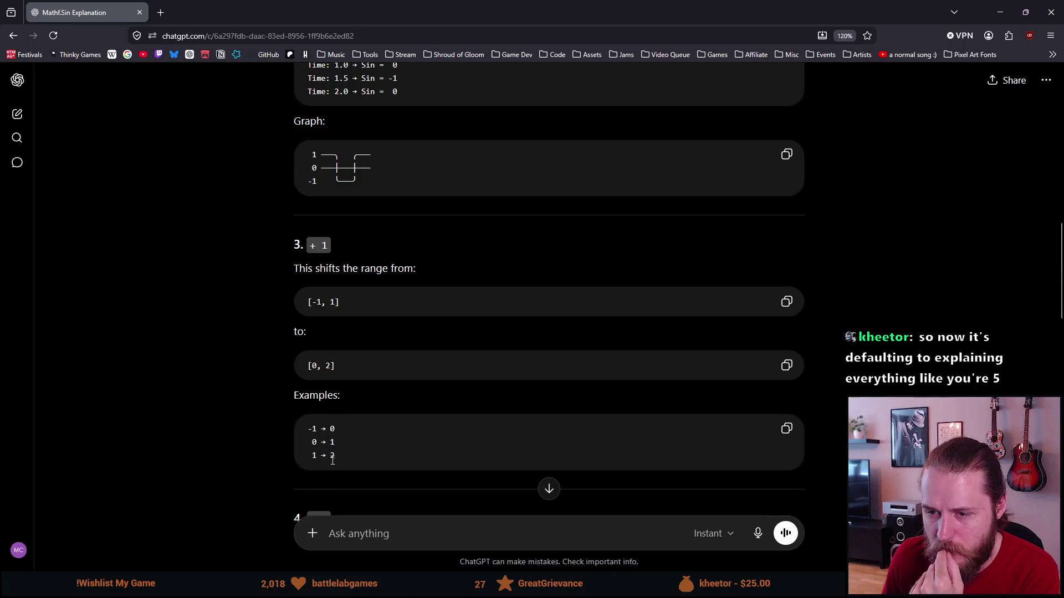
scroll(343, 439, "up", 1)
scroll(343, 440, "down", 3)
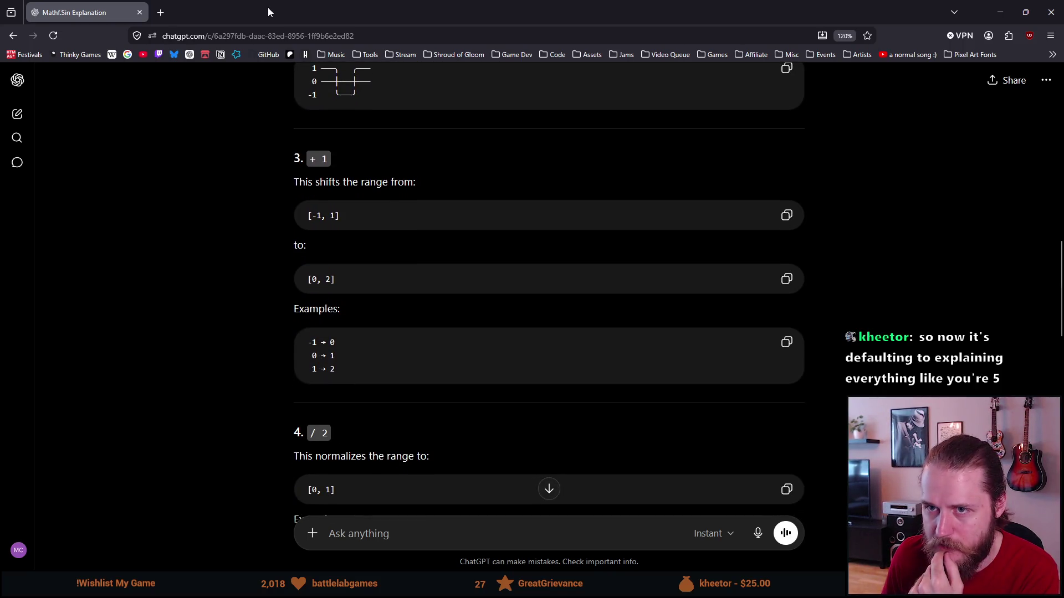
key("super+Down")
key("super+Down")
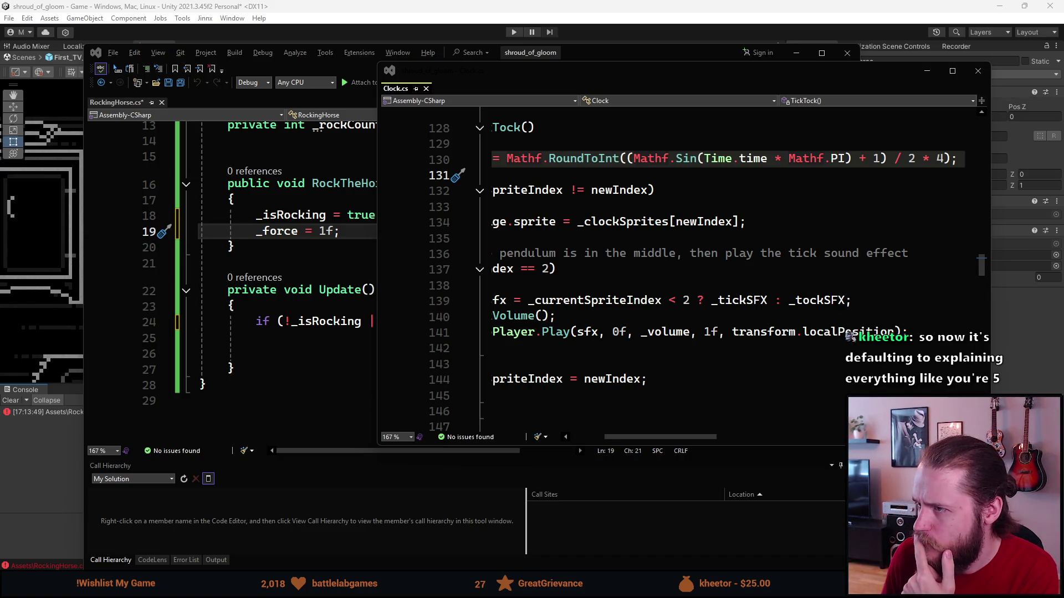
Take the newIndex calculation from line 130 of Clock.cs and close the Clock.cs window.
mouse_move(829, 161)
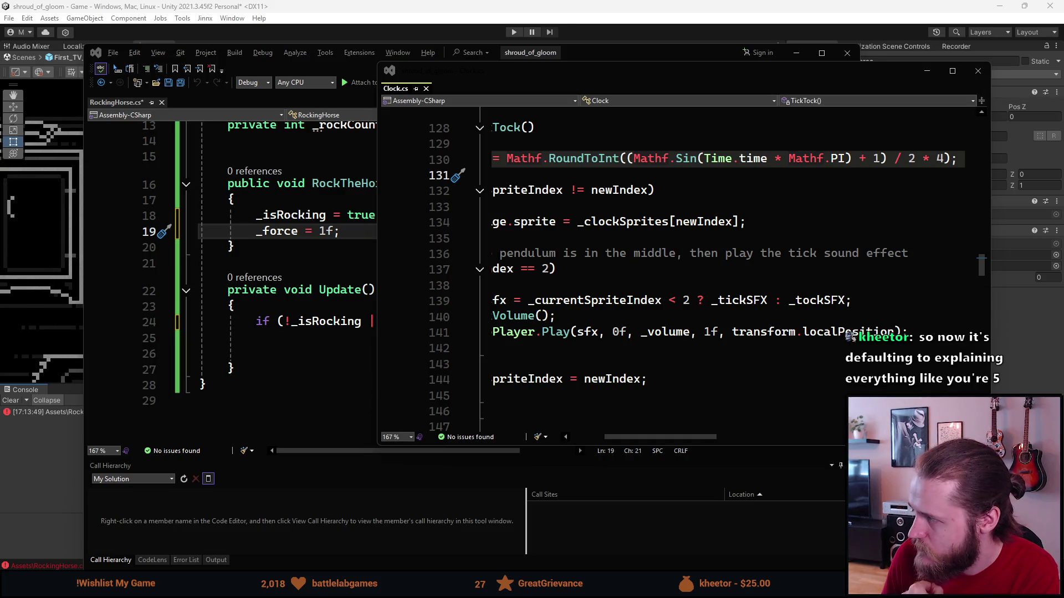
scroll(819, 167, "left", 3)
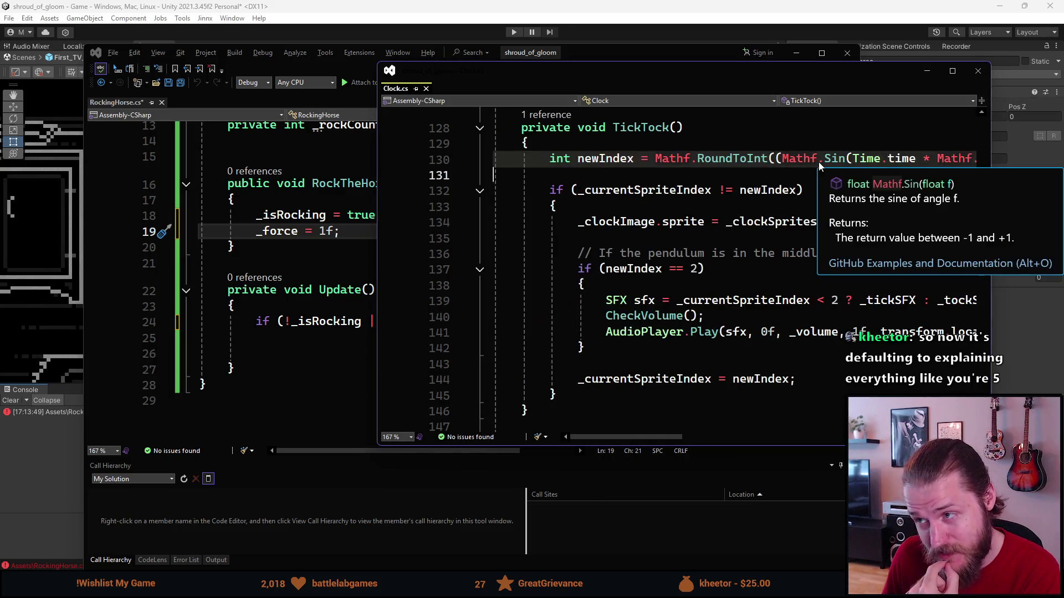
left_click(699, 174)
mouse_move(614, 436)
left_mouse_down()
mouse_move(669, 438)
mouse_move(656, 442)
left_mouse_up()
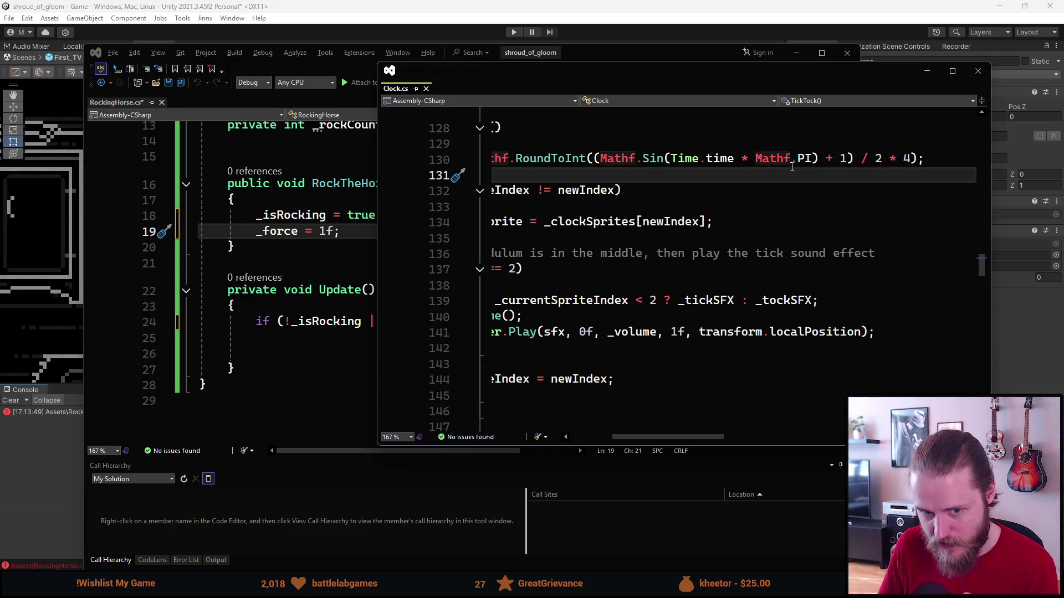
mouse_move(740, 160)
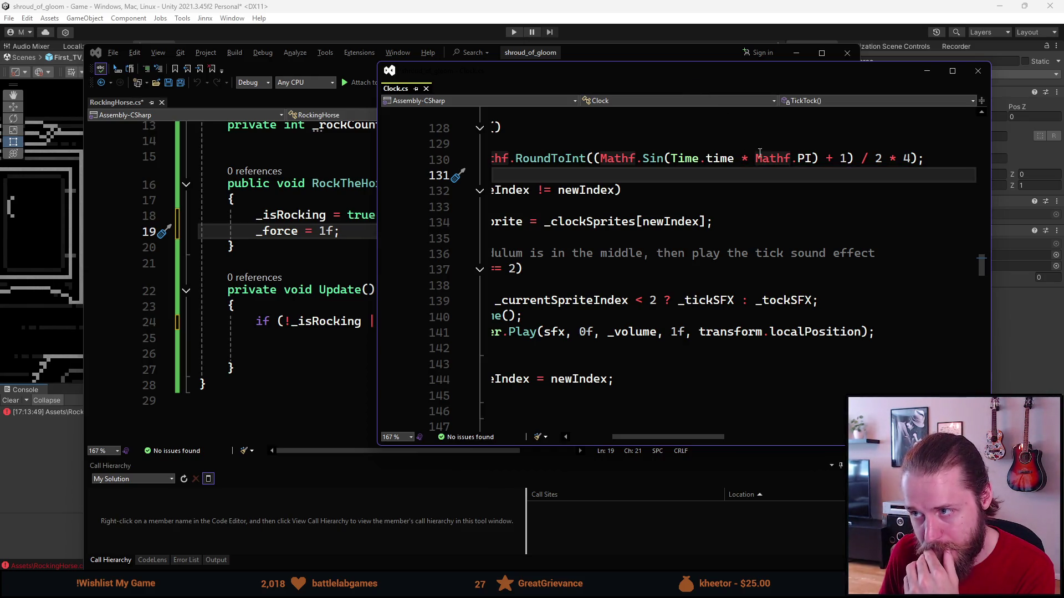
left_click(867, 159)
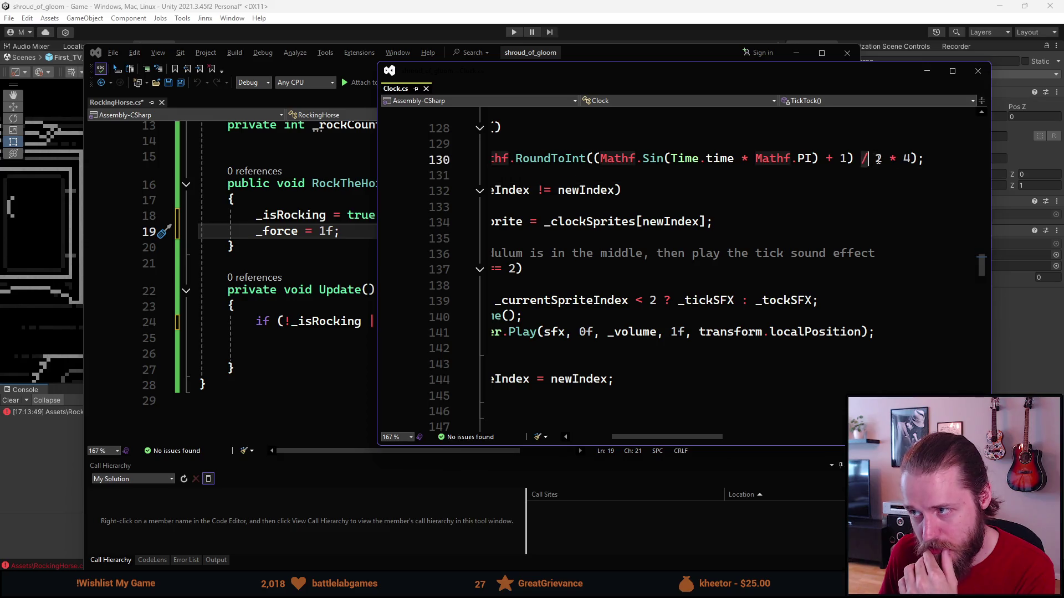
left_click(784, 159)
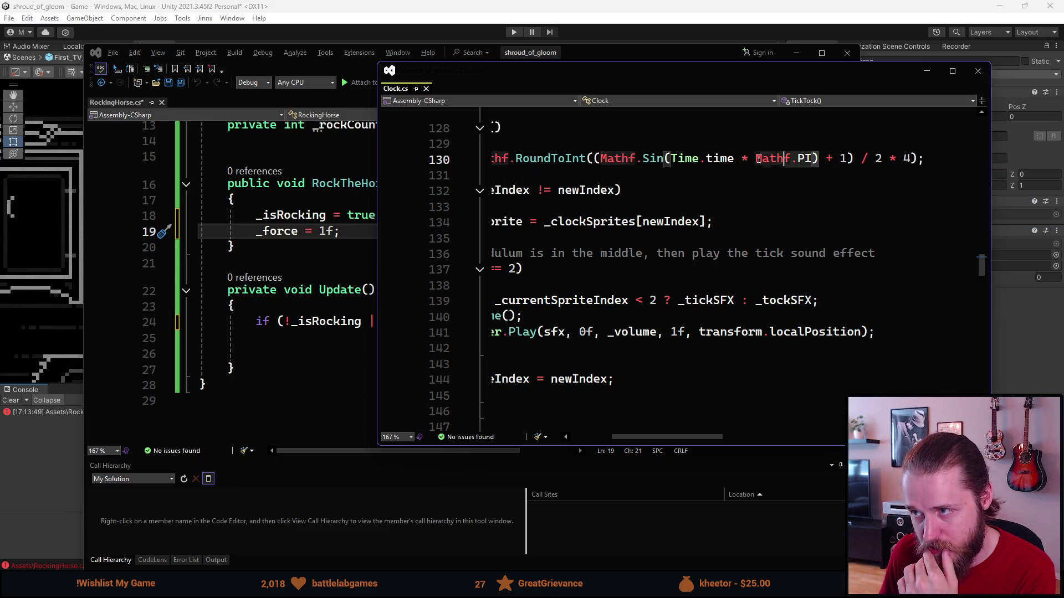
key("Home")
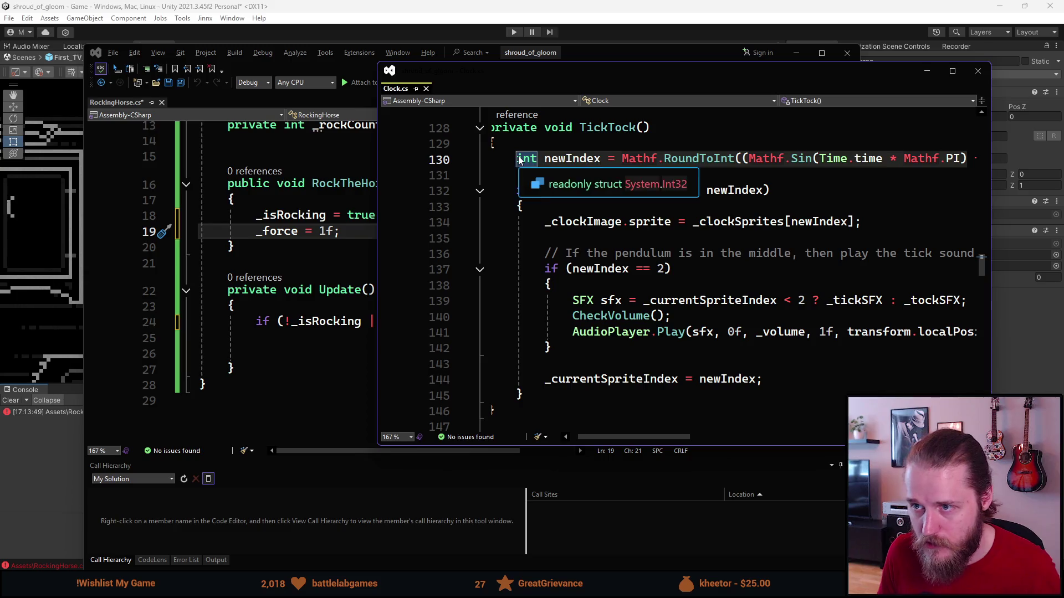
key("ctrl+F4")
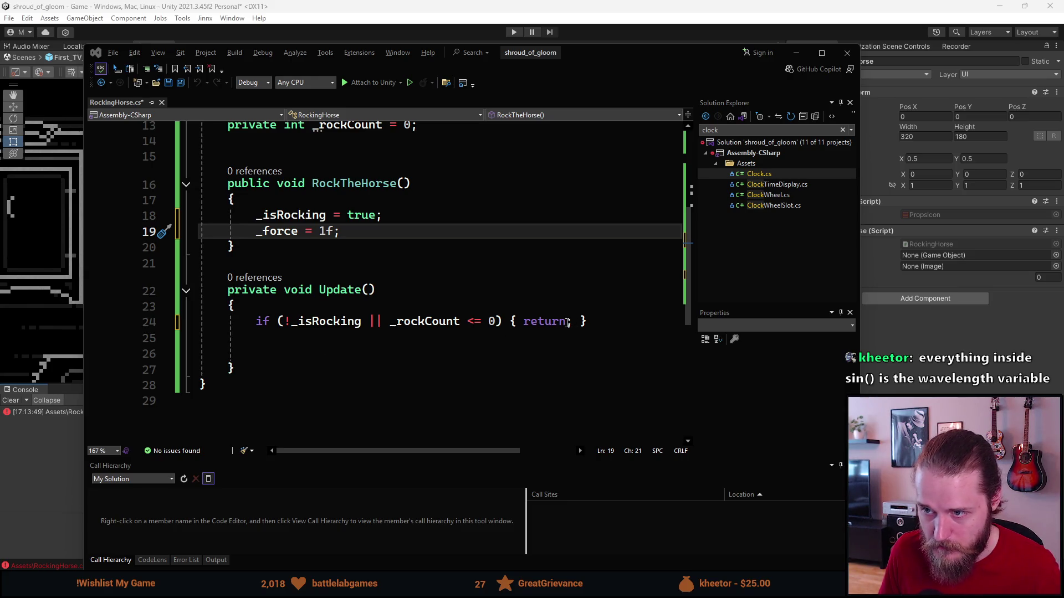
Paste the newIndex line into Update() and replace Mathf.PI with _force.
left_click(502, 322)
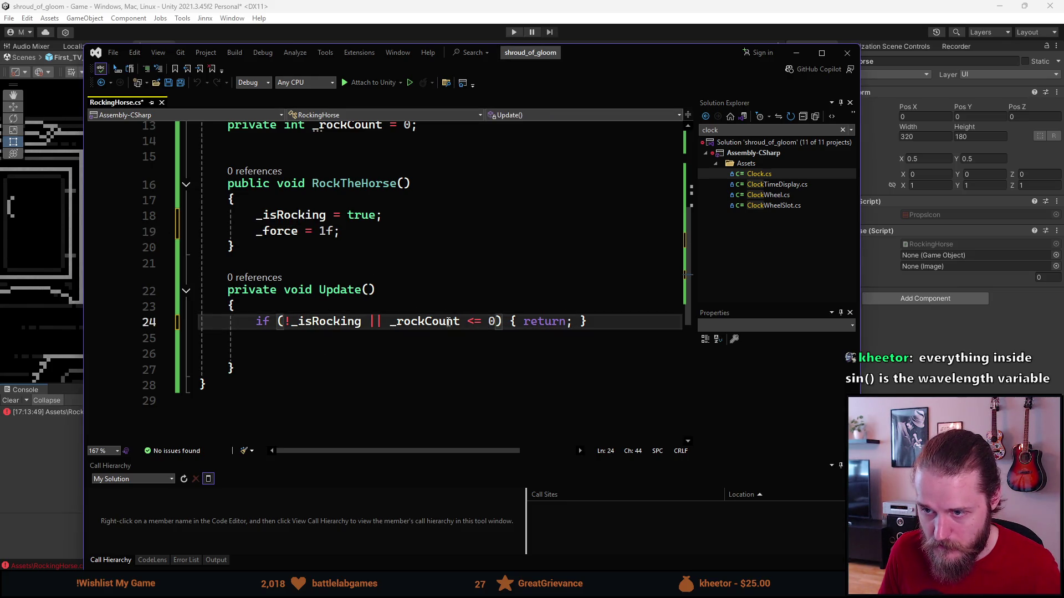
left_click(371, 353)
type("int newIndex = Mathf.RoundToInt((Mathf.Sin(Time.time * Mathf.PI)")
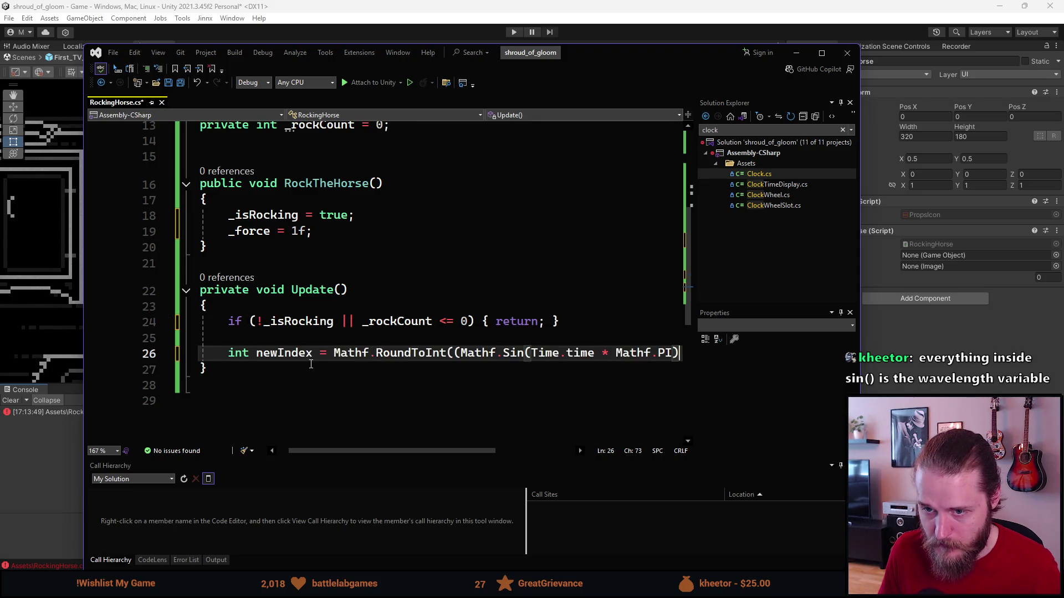
left_click_drag(397, 450, 436, 448)
double_click(577, 353)
key("BackSpace")
key("BackSpace")
key("BackSpace")
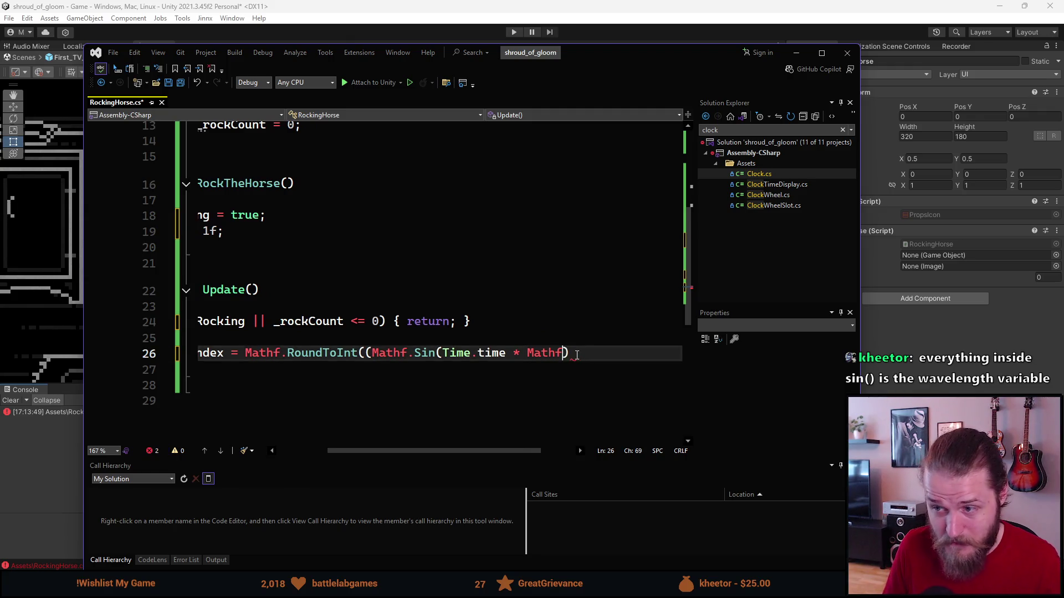
type("_f")
key("Tab")
key("End")
type(";")
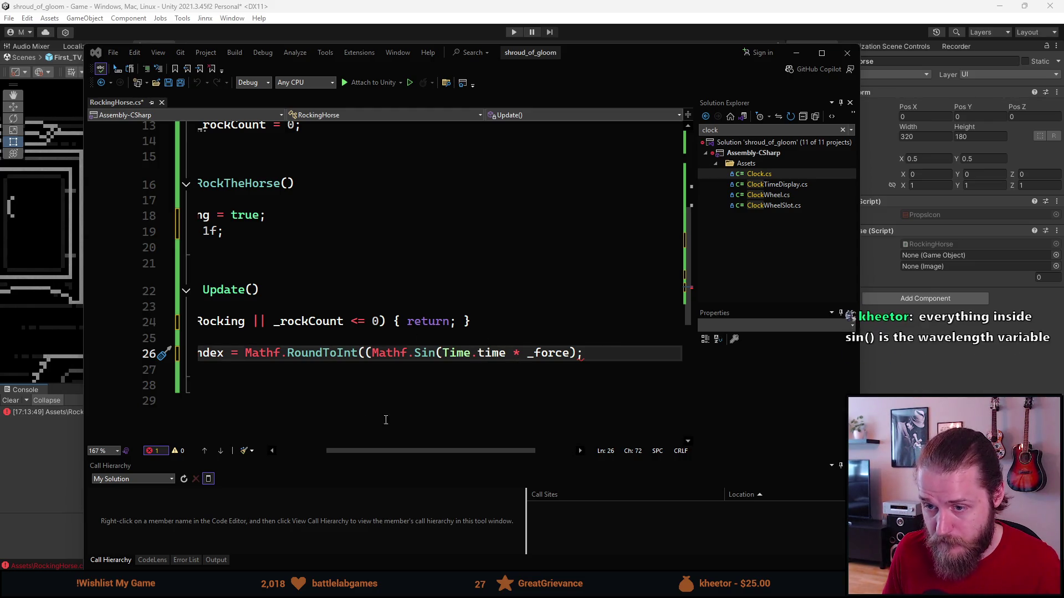
Add + 1 to the rounded sine and fix the brackets around Mathf.Sin(Time.time * _force).
left_click(576, 353)
type("+ 1")
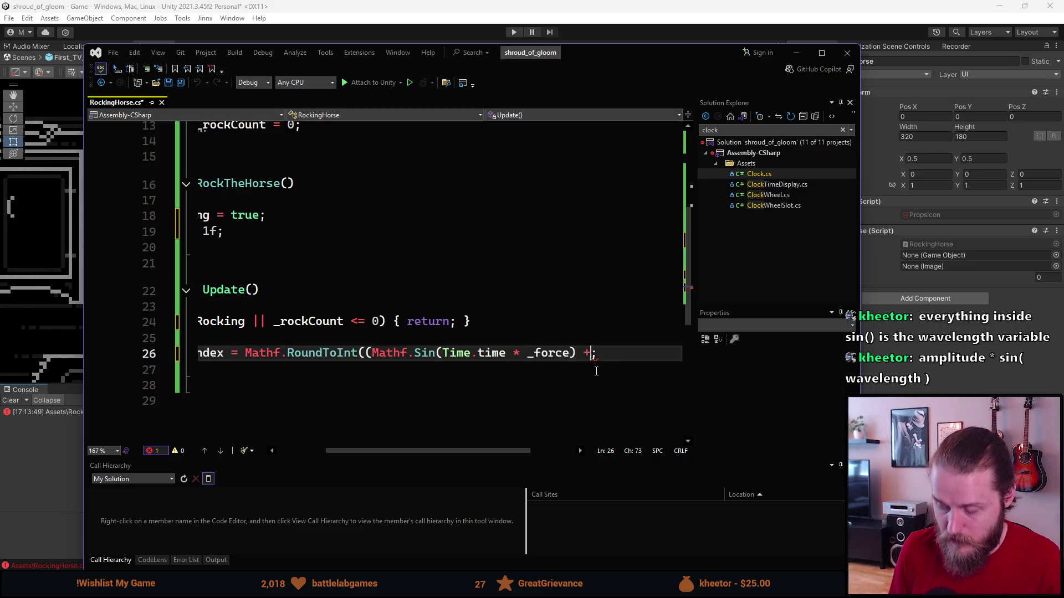
type("f")
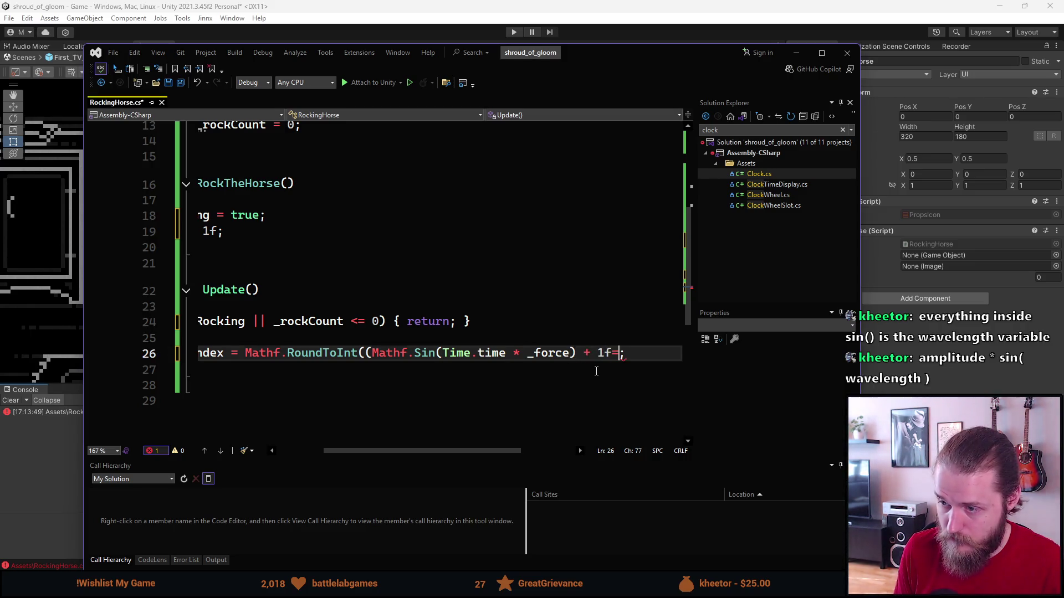
key("BackSpace")
type(")")
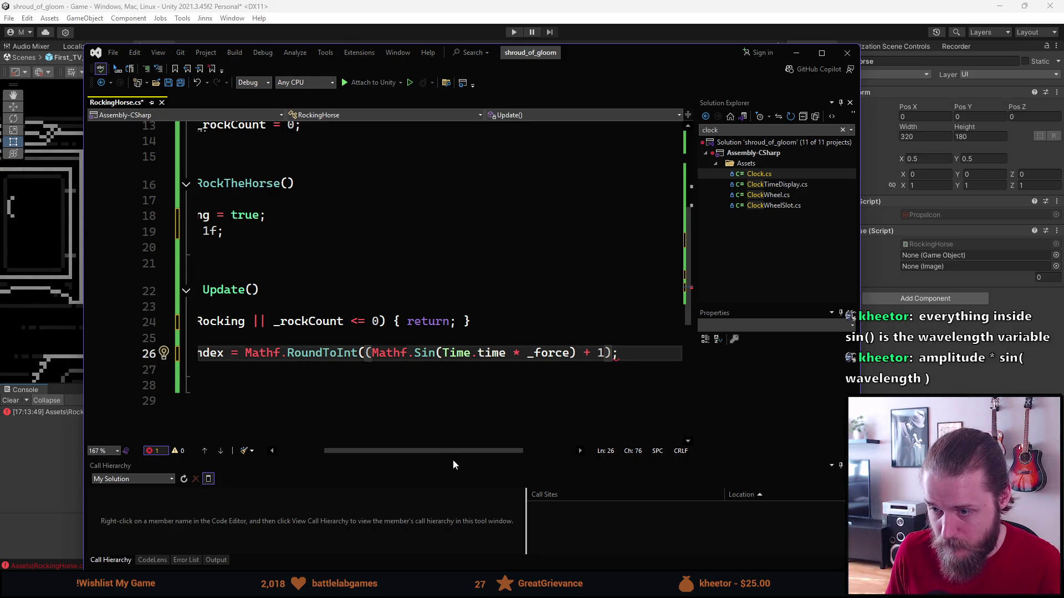
left_click(370, 357)
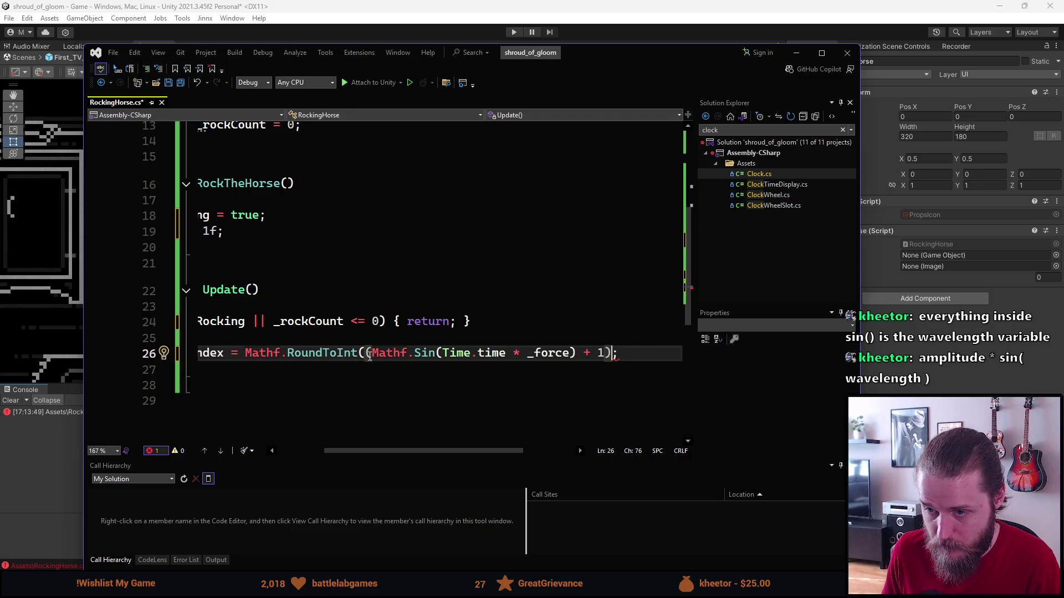
key("BackSpace")
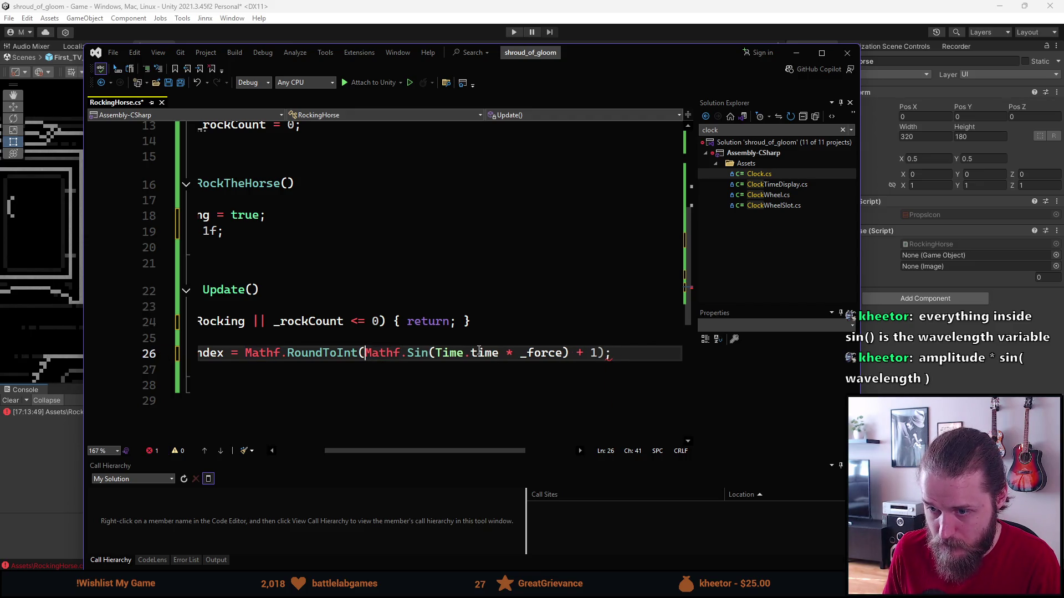
left_click(604, 352)
key("BackSpace")
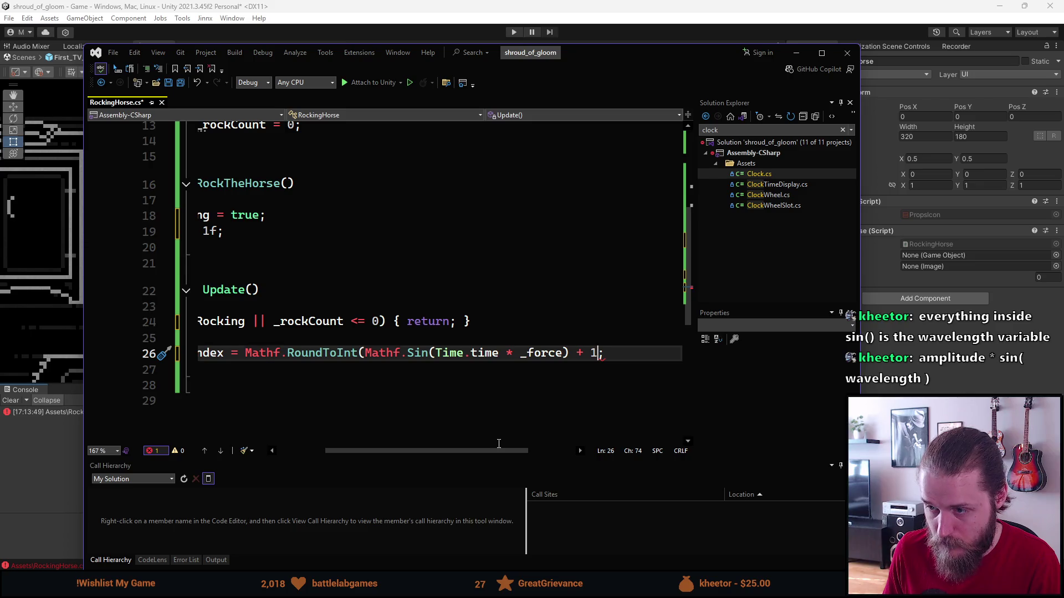
left_click(570, 354)
type(")")
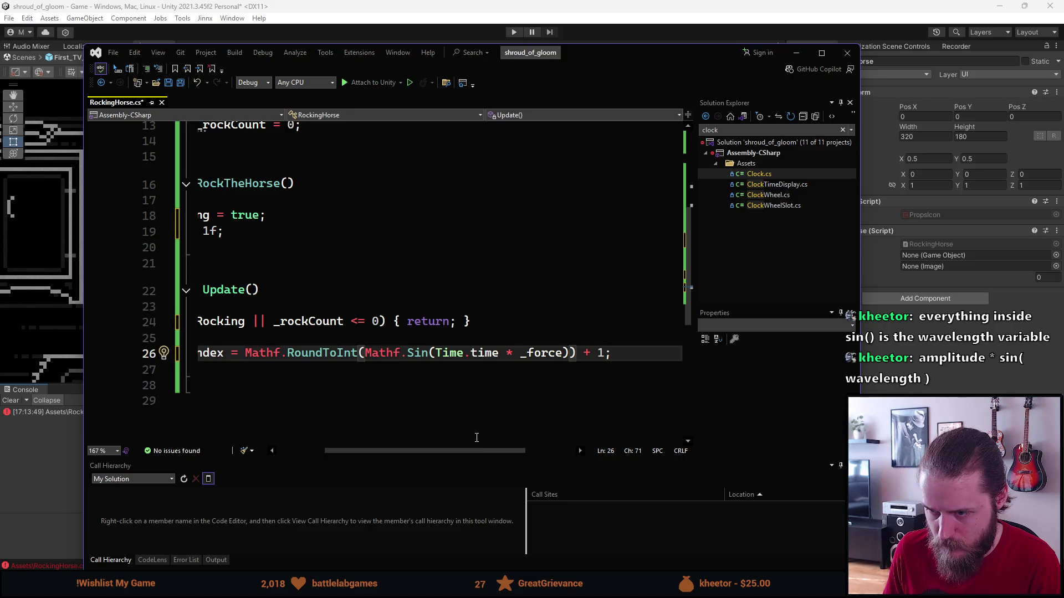
left_click_drag(479, 450, 445, 450)
Declare a private int _spriteOffset = 1 field and use it in place of the constant 1.
scroll(405, 307, "up", 4)
left_click(407, 314)
key("Return")
type("private ")
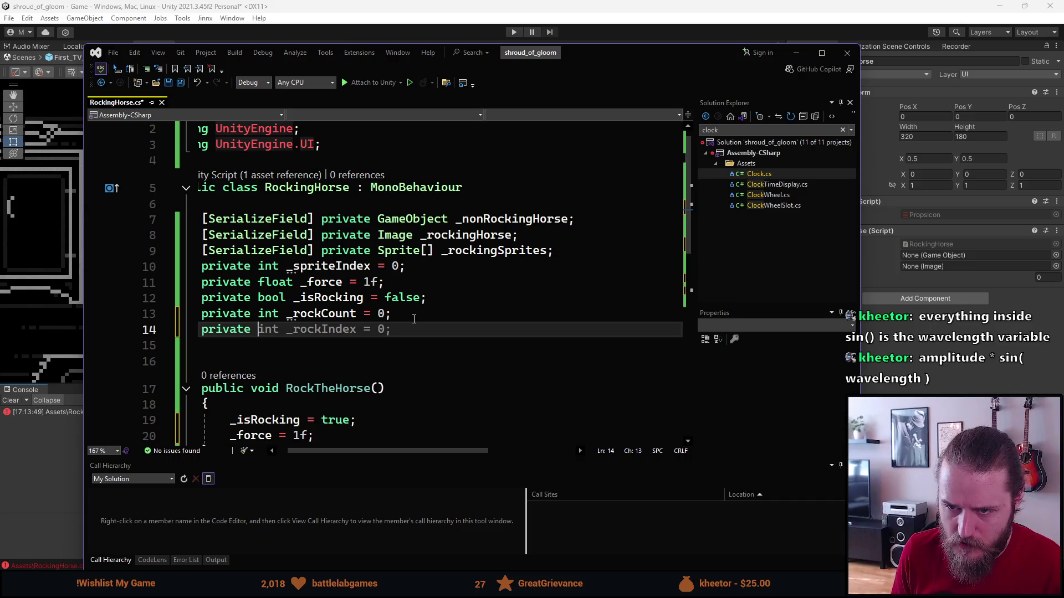
type("int _spriteOfe")
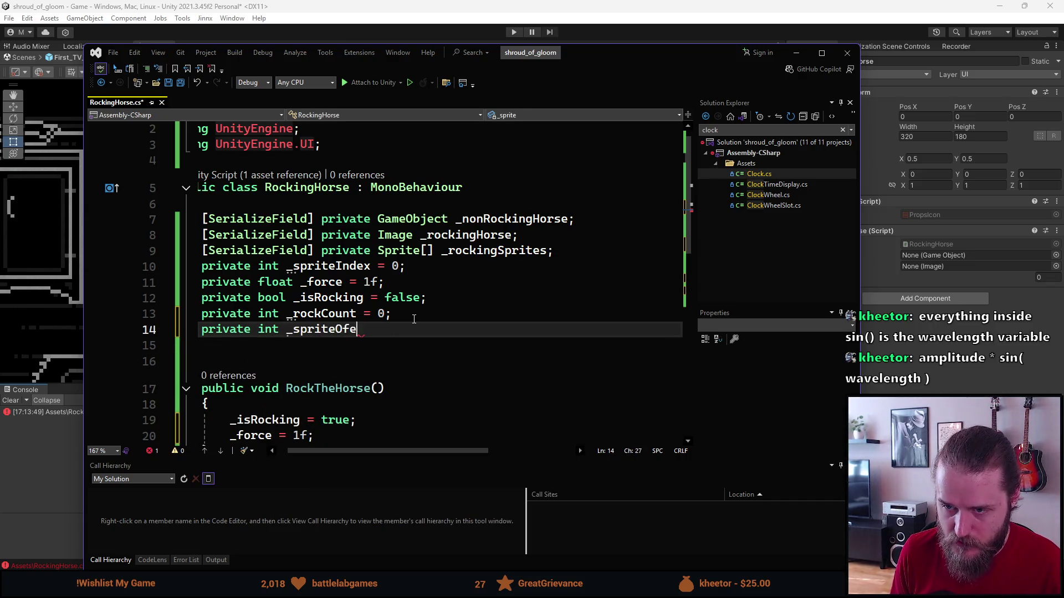
type("ts")
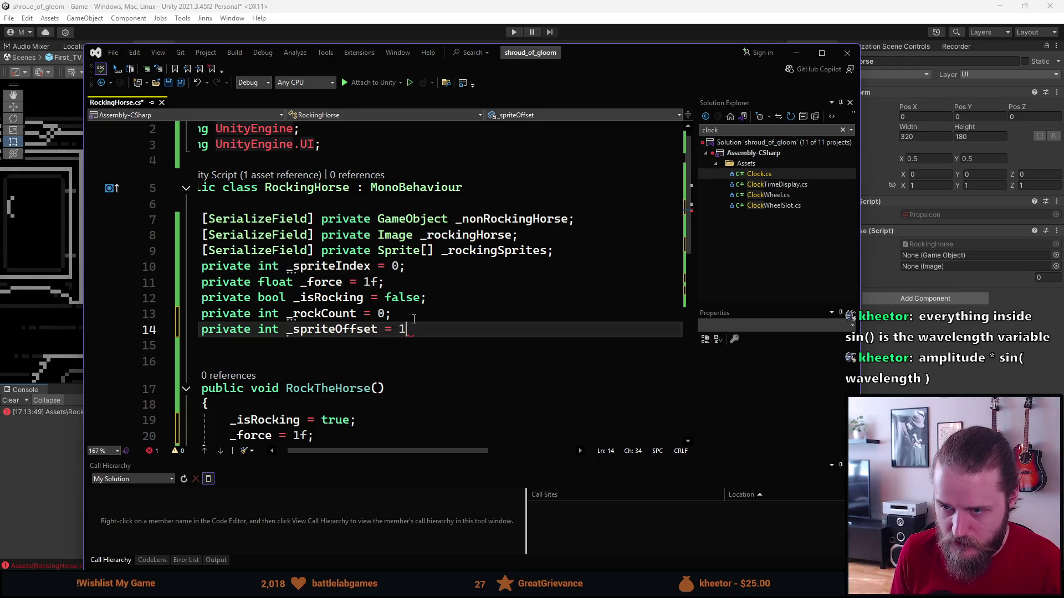
type(";")
double_click(340, 328)
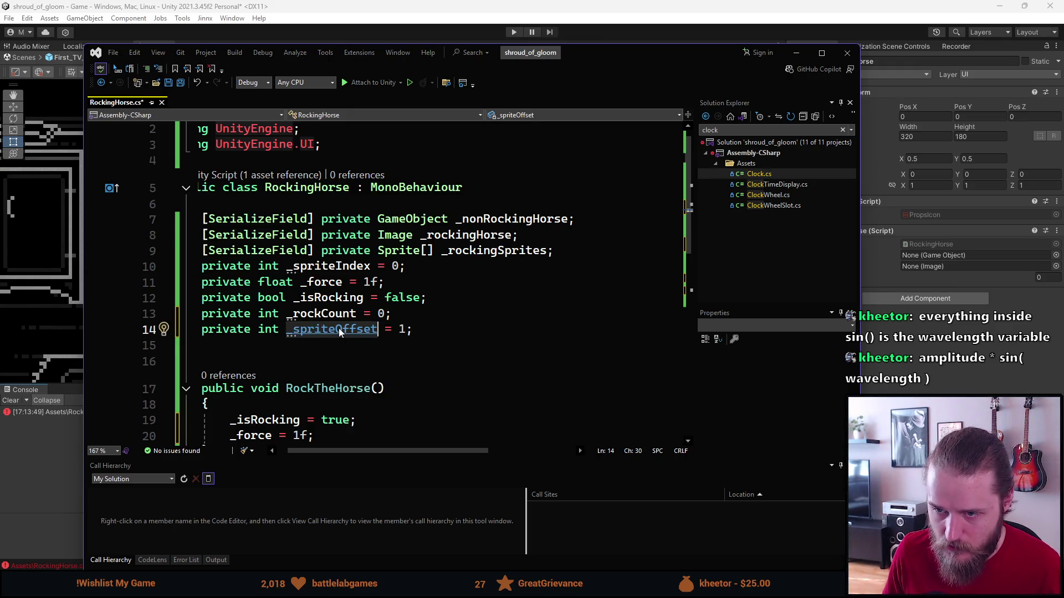
scroll(349, 321, "down", 4)
left_click_drag(413, 451, 469, 451)
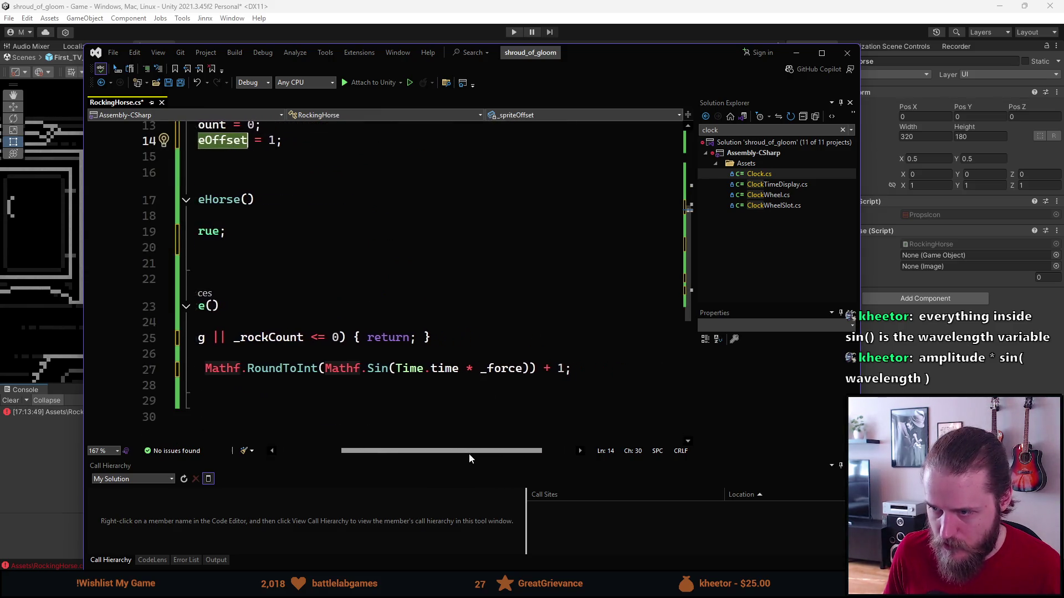
left_click(561, 370)
key("BackSpace")
type("_spriteOffset")
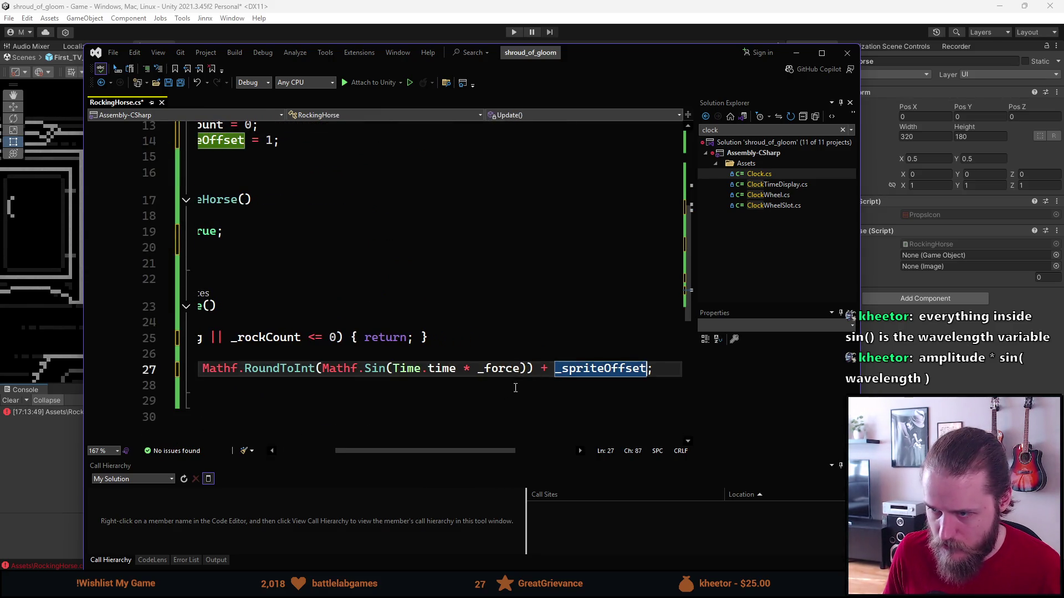